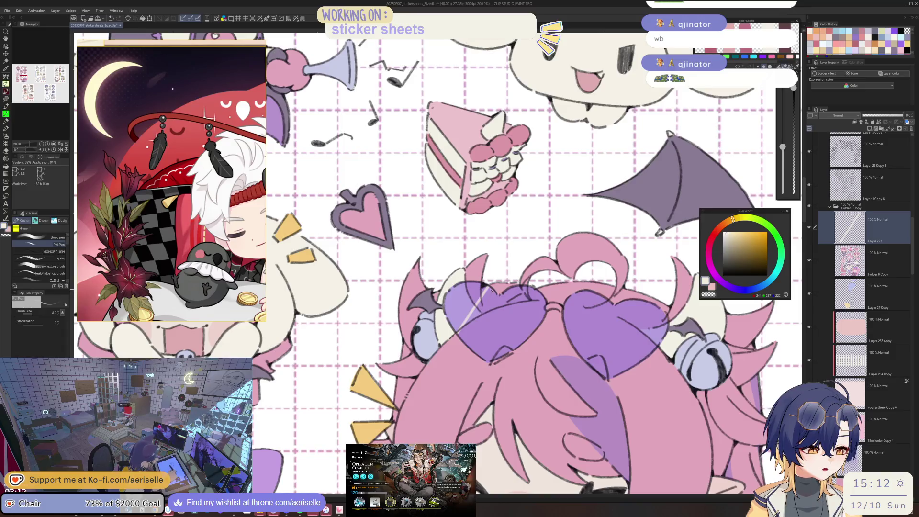
- Undo the earlier glasses highlight stroke and empty layer, restoring the purple hearts layer
drag(490, 287, 466, 330)
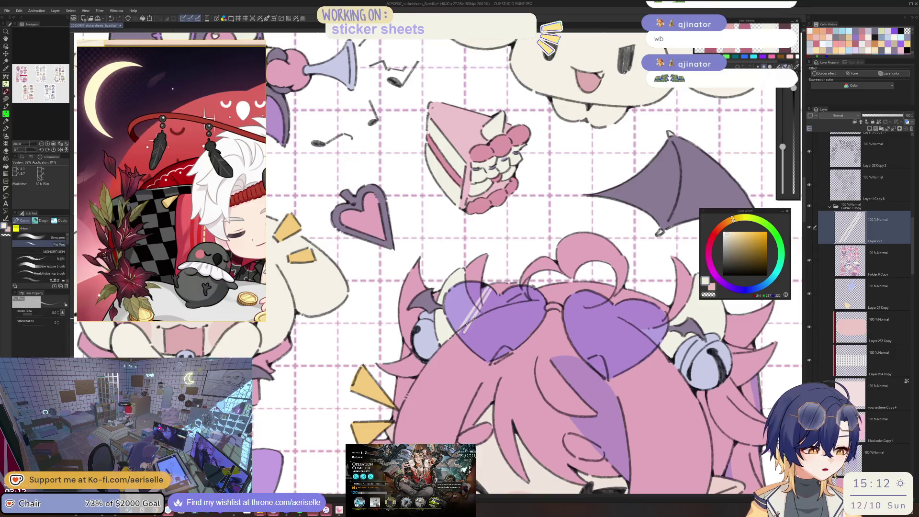
key(ctrl+z)
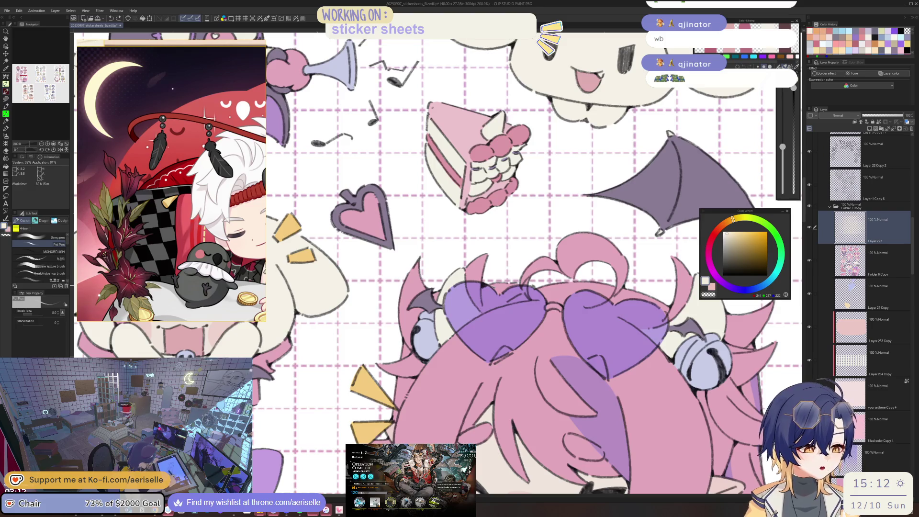
key(ctrl+z)
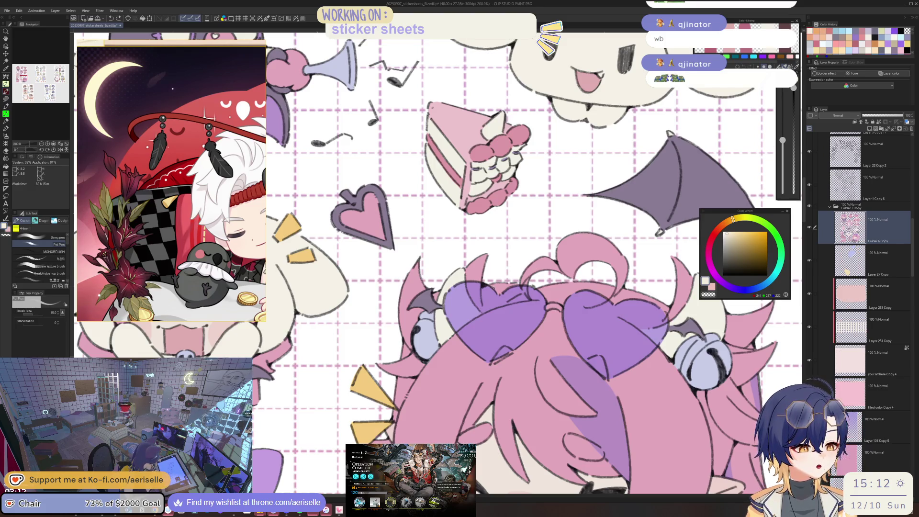
key(ctrl+z)
- On a new layer, draw white diagonal shine strokes across both heart lenses, then shrink the brush to 8
click(869, 129)
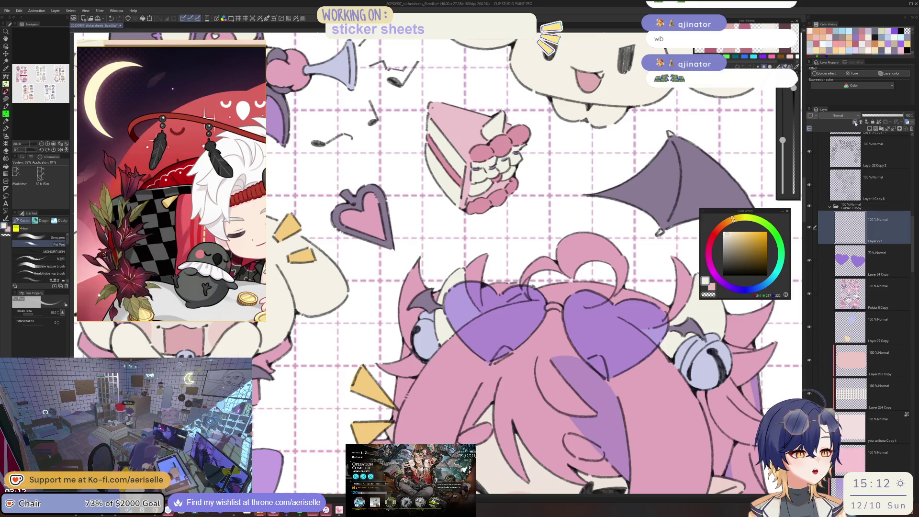
shift+click(497, 280)
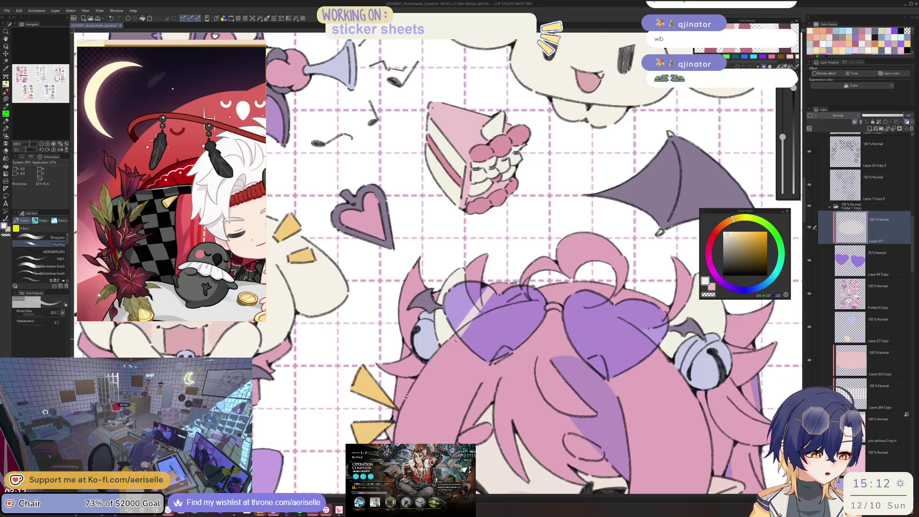
drag(495, 293, 466, 334)
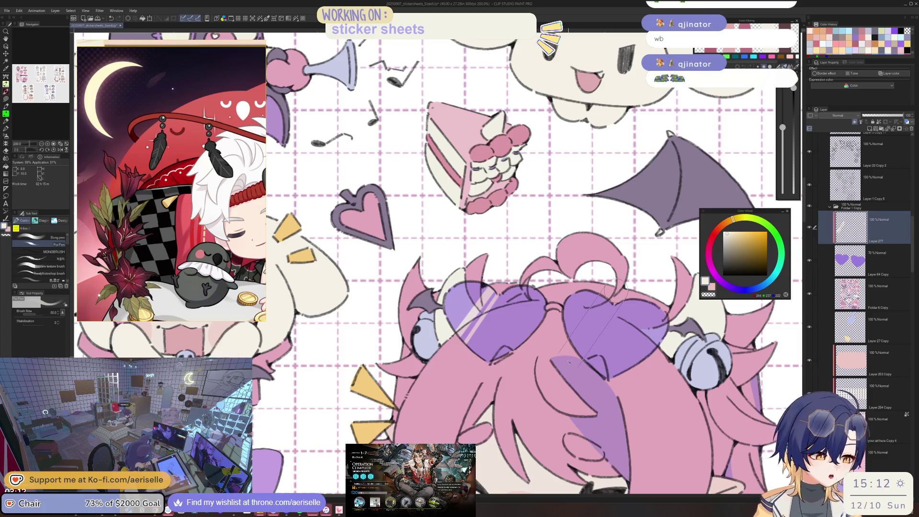
drag(622, 304, 572, 359)
key(bracketleft)
key(bracketleft)
key(bracketleft)
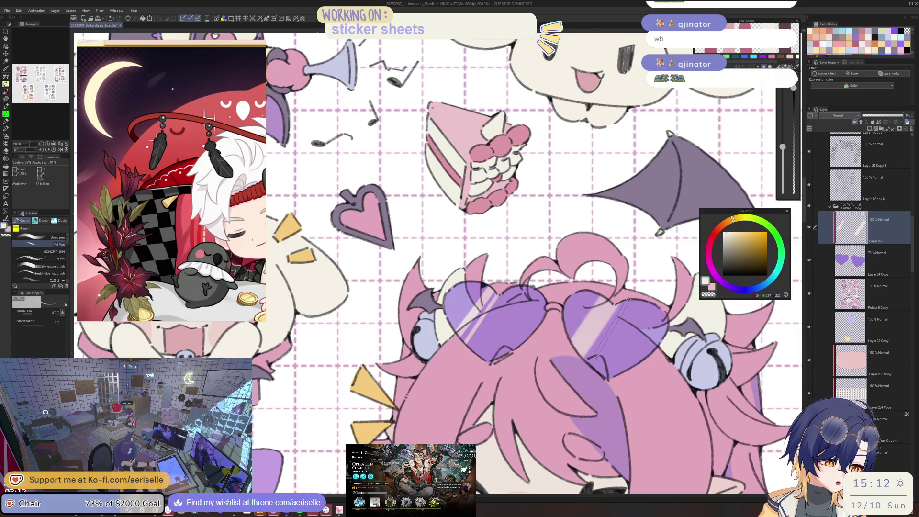
scroll(596, 356, down, 5)
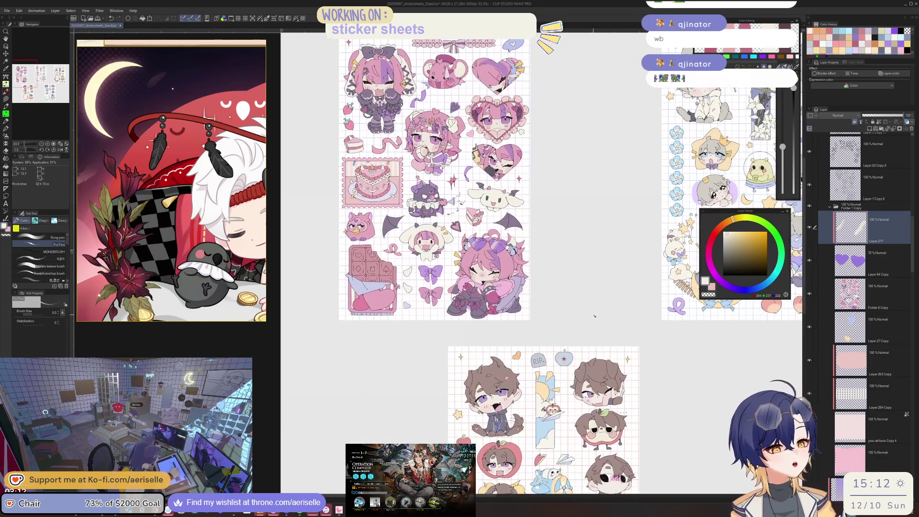
- Merge the glasses highlight layer and the purple hearts layer down
click(893, 129)
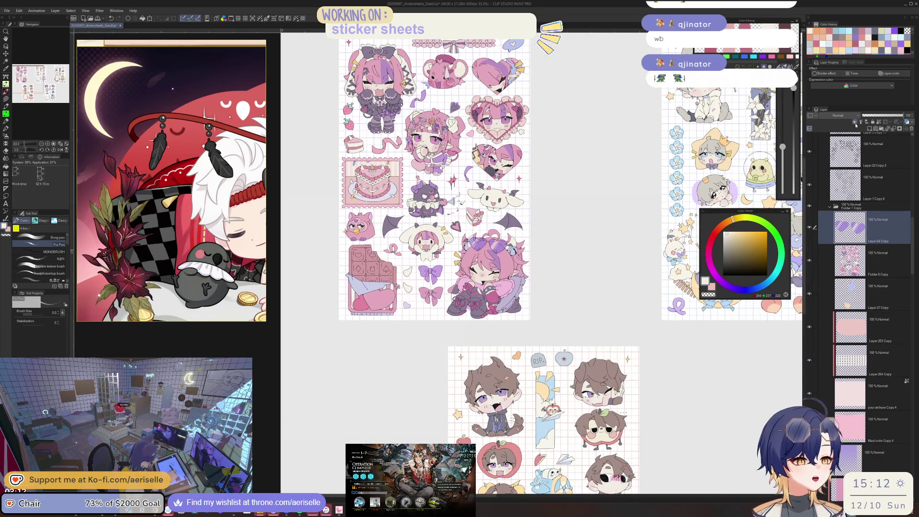
key(Delete)
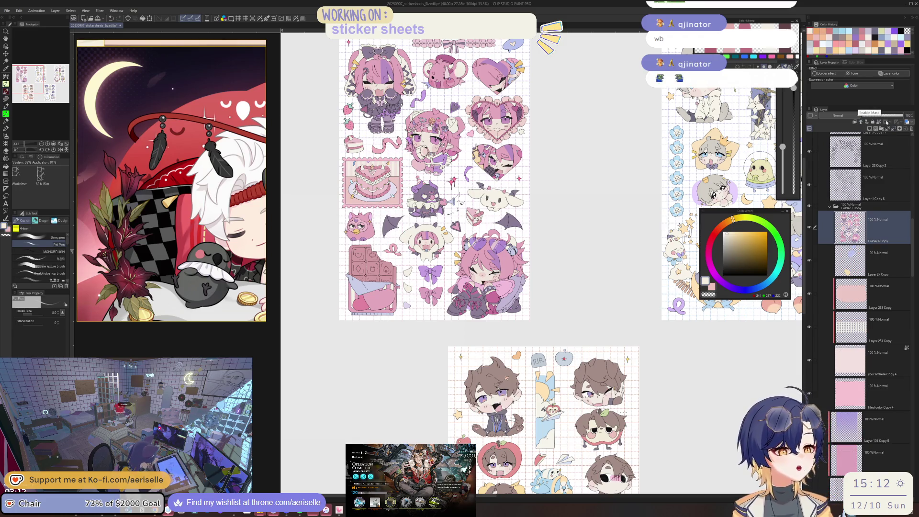
mouse_move(526, 191)
mouse_down()
mouse_move(474, 185)
mouse_move(324, 198)
mouse_up()
- Pan to show the other sticker sheets and move the Color Wheel palette out of the way
mouse_move(667, 331)
mouse_down()
mouse_move(592, 350)
mouse_move(525, 393)
mouse_move(541, 360)
mouse_up()
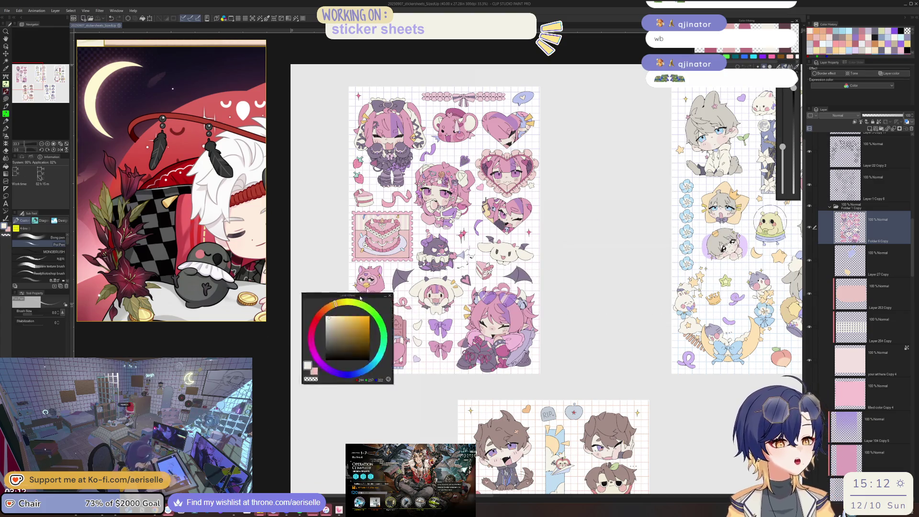
drag(745, 210, 593, 147)
drag(542, 360, 552, 459)
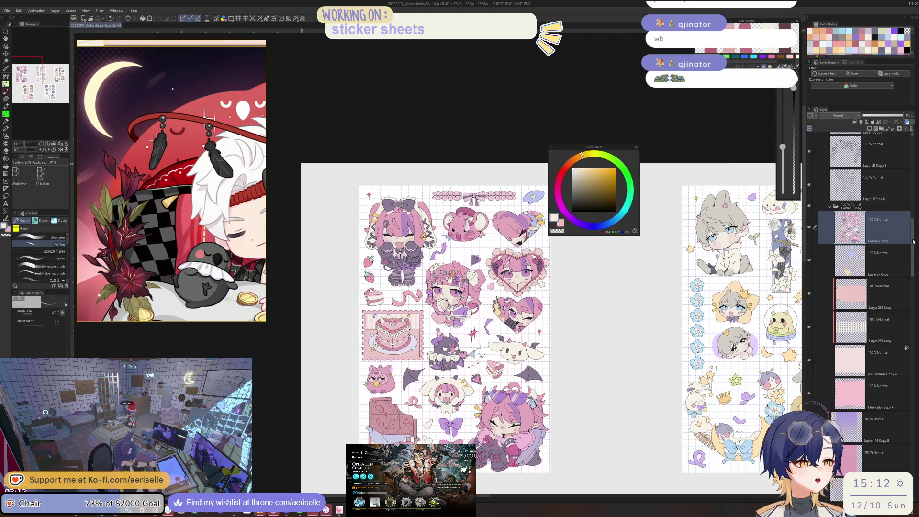
- Merge Layer 5 Copy 20 into the layer below it
scroll(915, 221, up, 5)
scroll(914, 220, up, 2)
scroll(909, 217, up, 2)
scroll(904, 214, up, 1)
scroll(900, 211, up, 2)
click(897, 209)
click(912, 130)
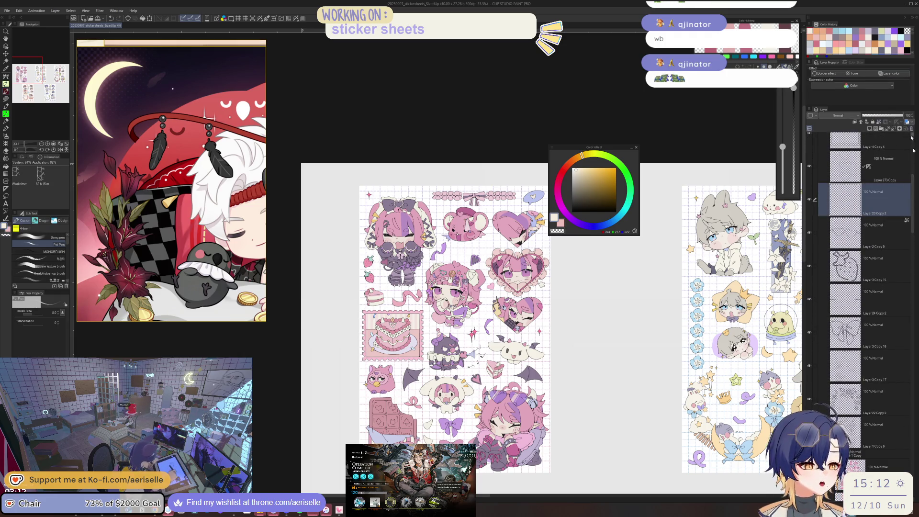
- Merge Layer 4 Copy 4 down, then select Layer 23 Copy 2 with the Move layer tool (K)
scroll(912, 189, up, 2)
scroll(913, 184, up, 2)
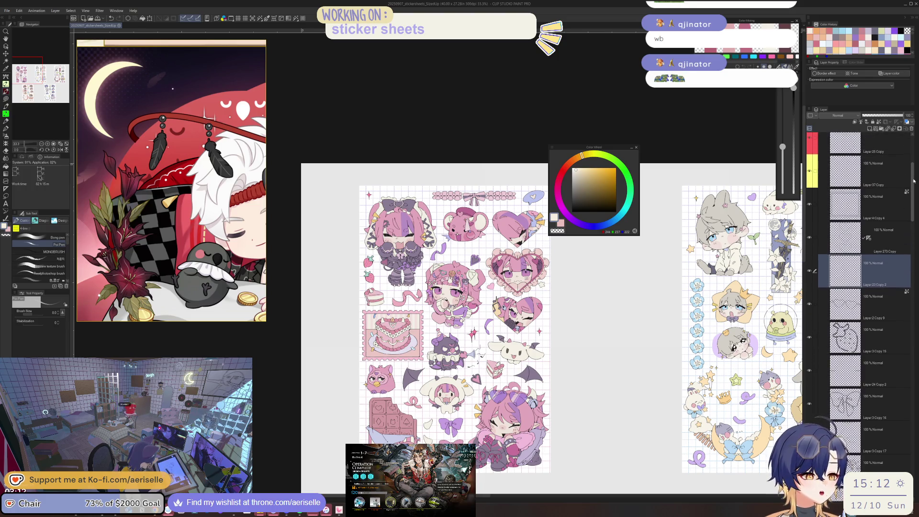
scroll(912, 187, down, 2)
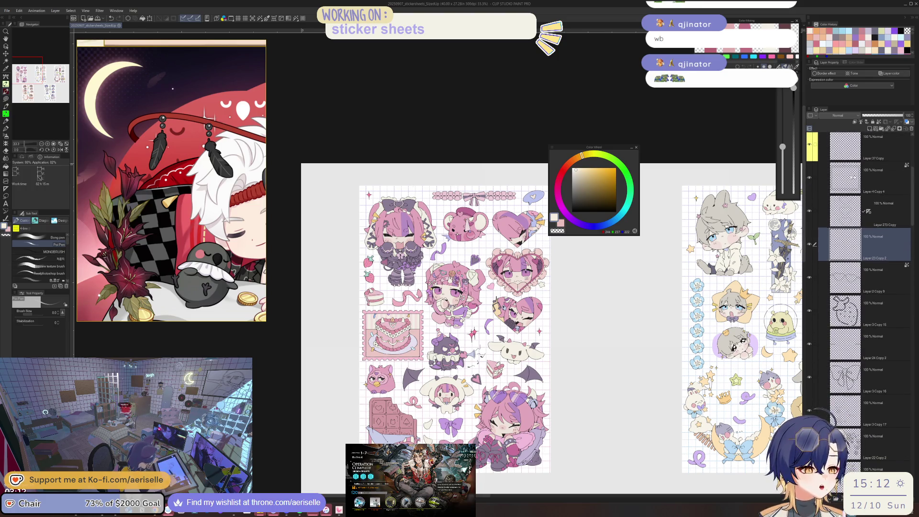
click(829, 179)
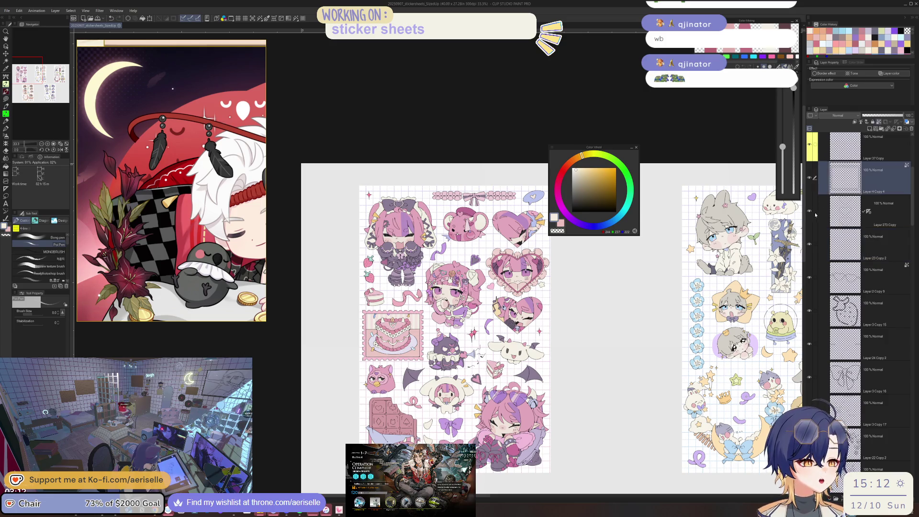
click(815, 210)
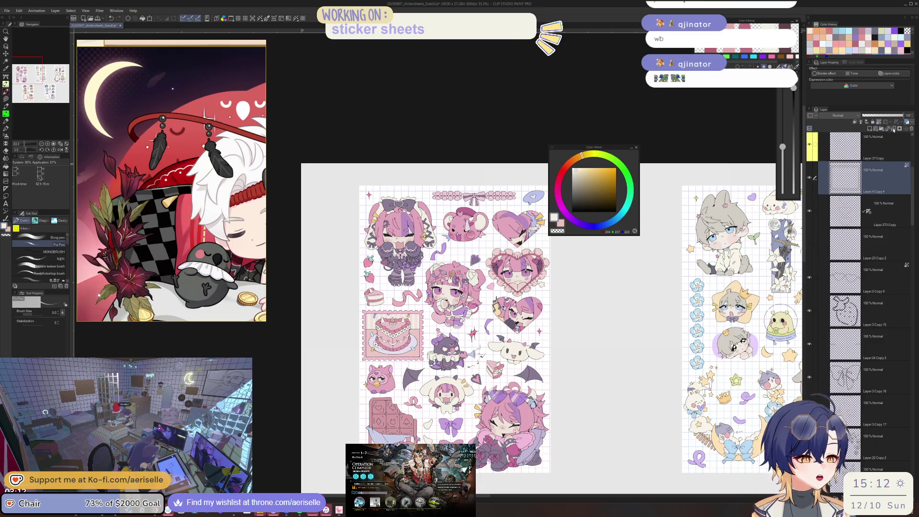
click(893, 129)
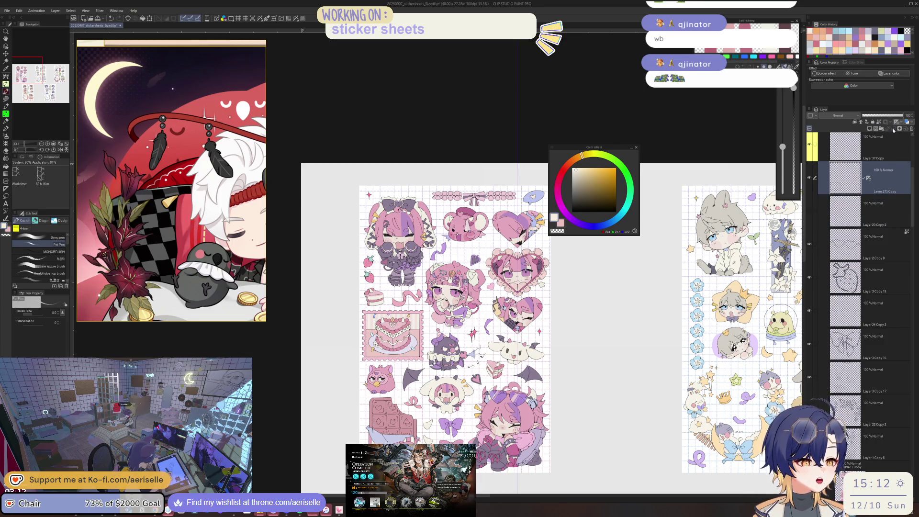
click(812, 211)
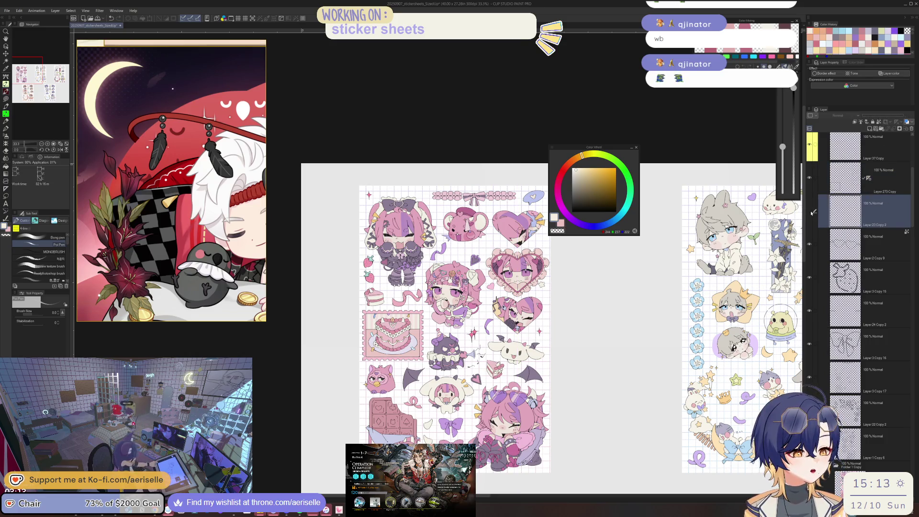
key(k)
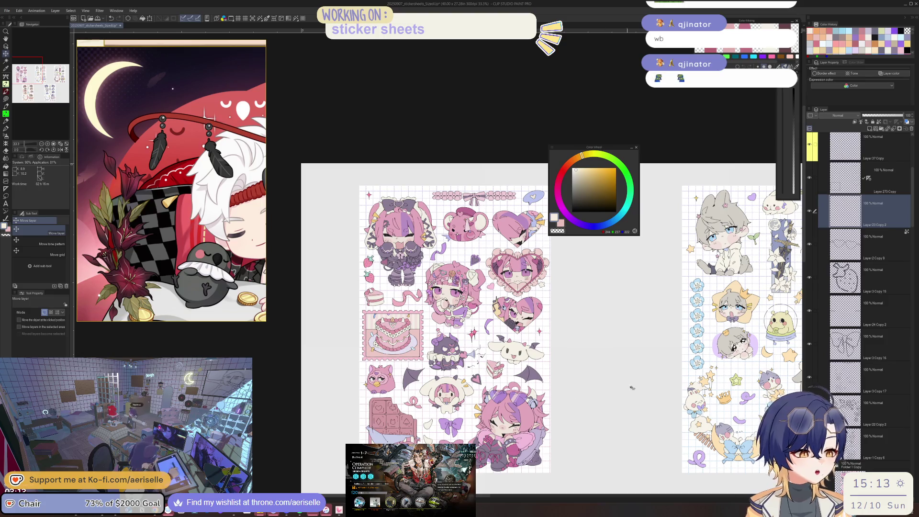
- Merge Layer 23 Copy 2 down, then combine Layer 3 Copy 15 through Layer 22 Copy 2 into one layer
click(912, 129)
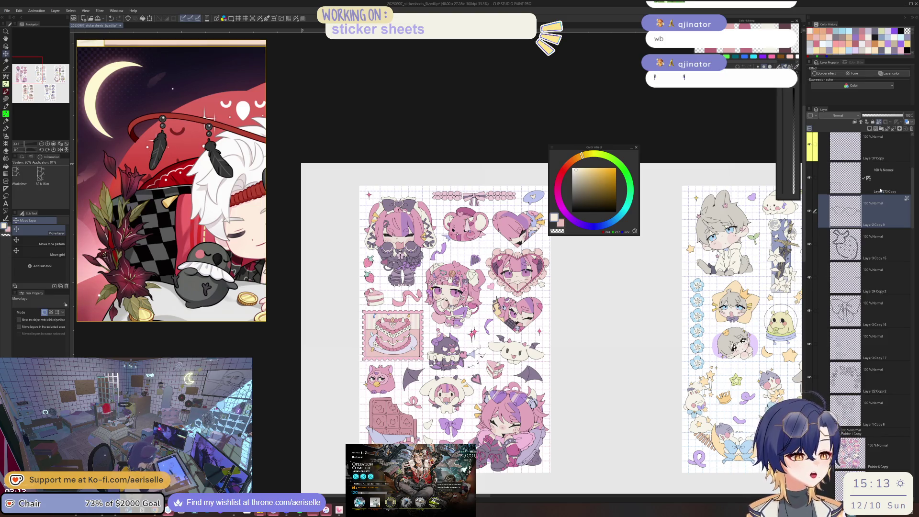
drag(815, 244, 815, 382)
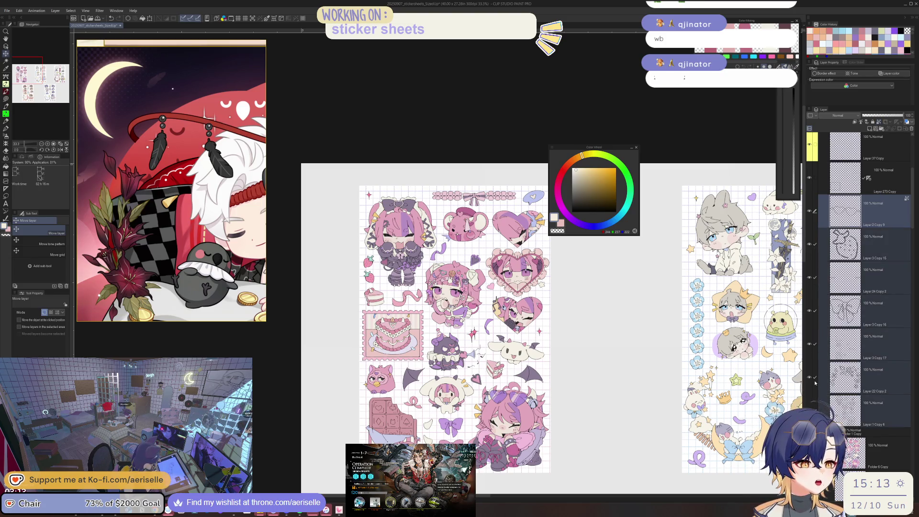
right_click(884, 219)
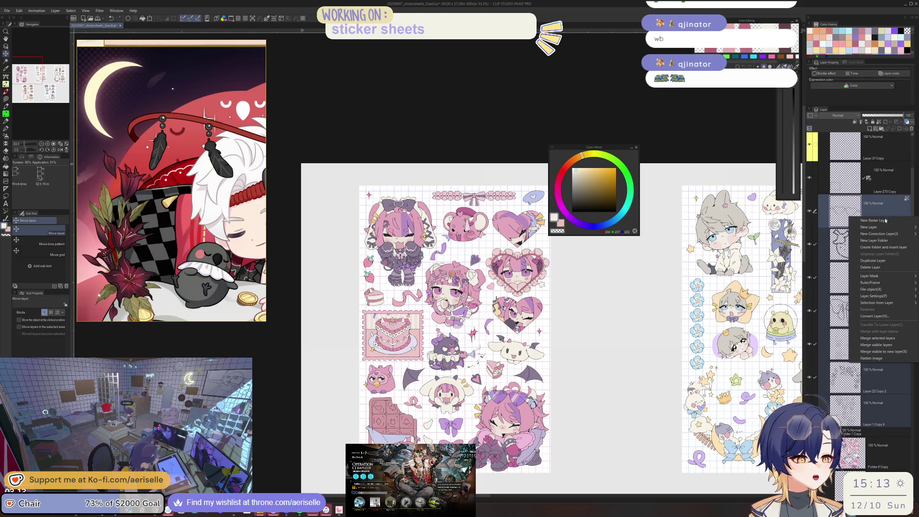
click(891, 338)
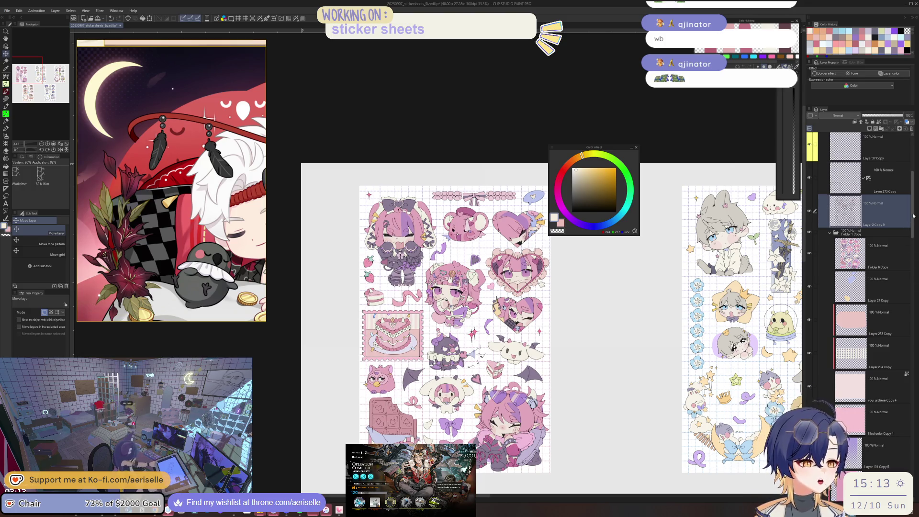
- Move Layer 37 Copy above Layer 25 Copy in the layer stack
scroll(899, 220, up, 4)
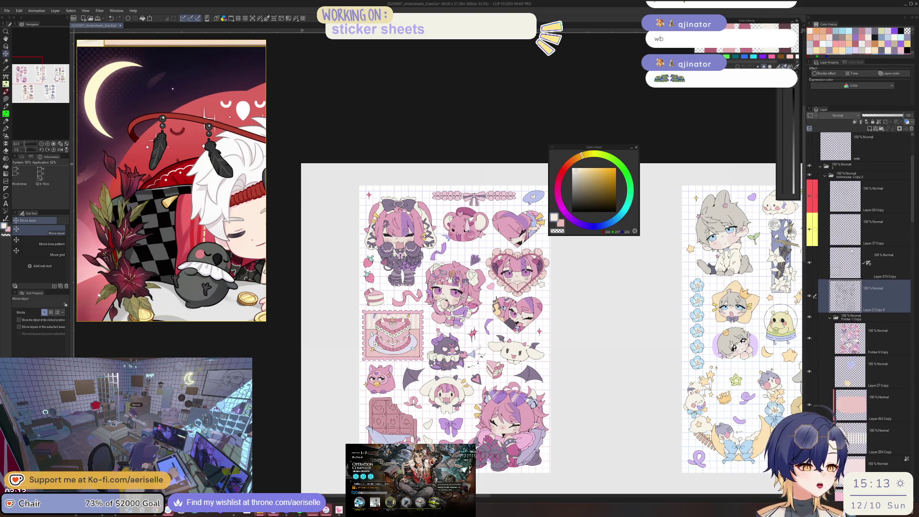
click(837, 235)
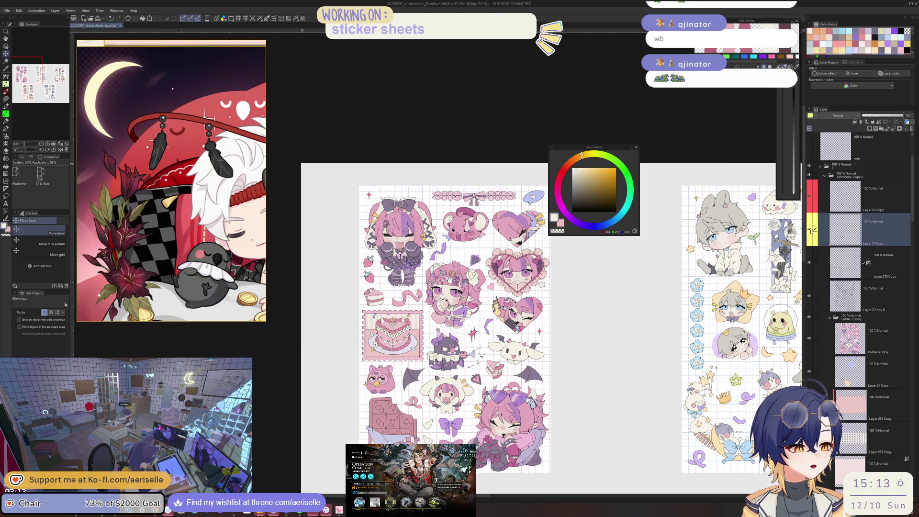
drag(897, 231, 900, 183)
drag(879, 237, 889, 276)
- Merge Layer 273 Copy and Layer 25 Copy down into Layer 2 Copy 9, then select Layer 253 Copy and Layer 254 Copy
click(887, 231)
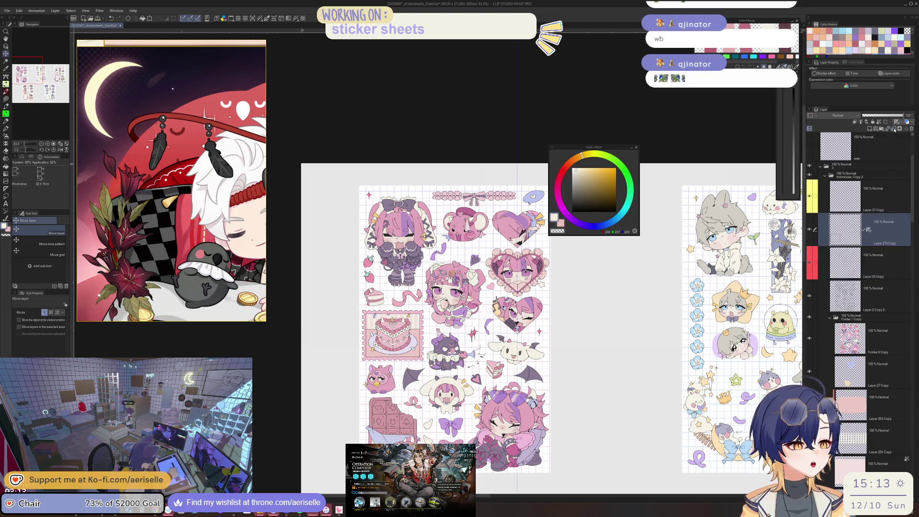
click(895, 129)
click(896, 133)
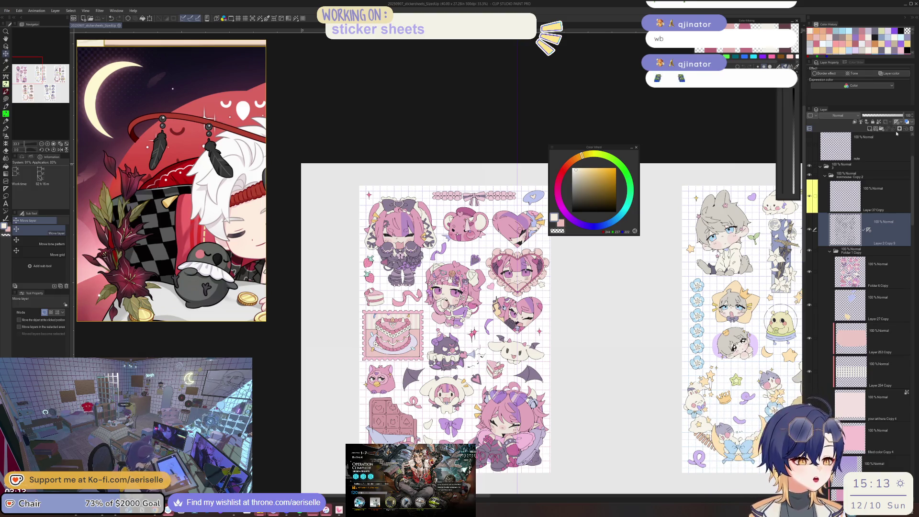
drag(911, 222, 911, 246)
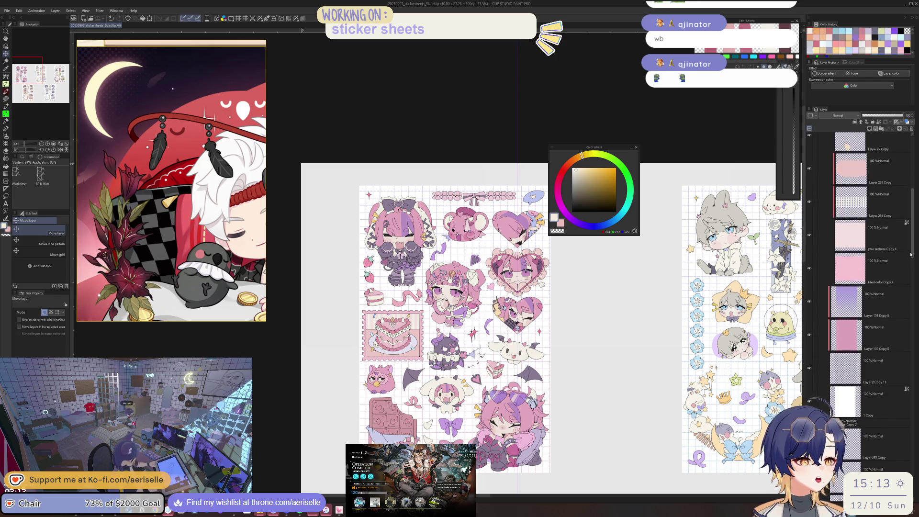
scroll(870, 223, up, 1)
click(839, 215)
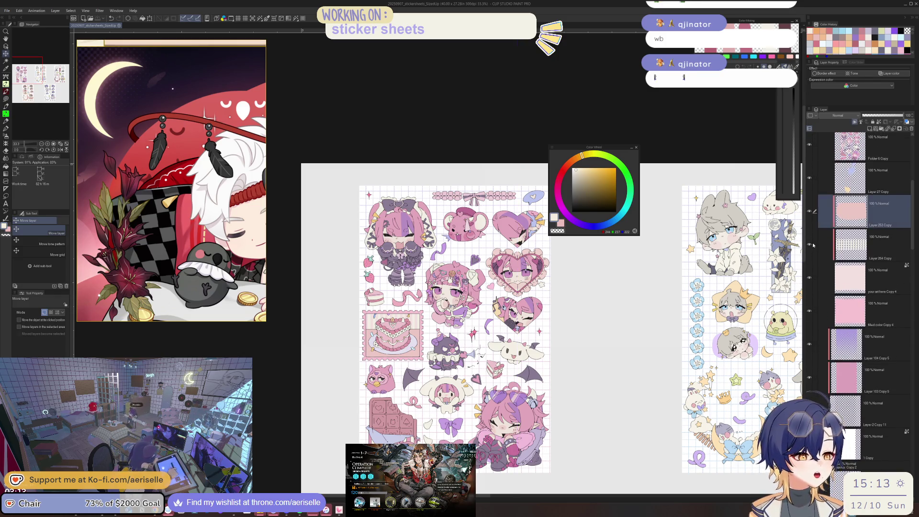
drag(814, 244, 816, 264)
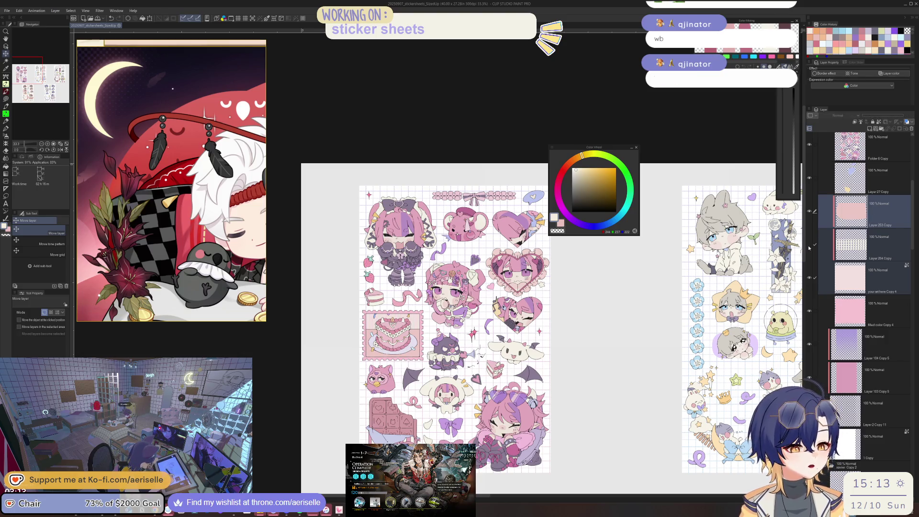
- Merge Layer 253 Copy, Layer 254 Copy and the layer below into one, then select Layer 104 Copy 5
right_click(887, 218)
mouse_move(877, 300)
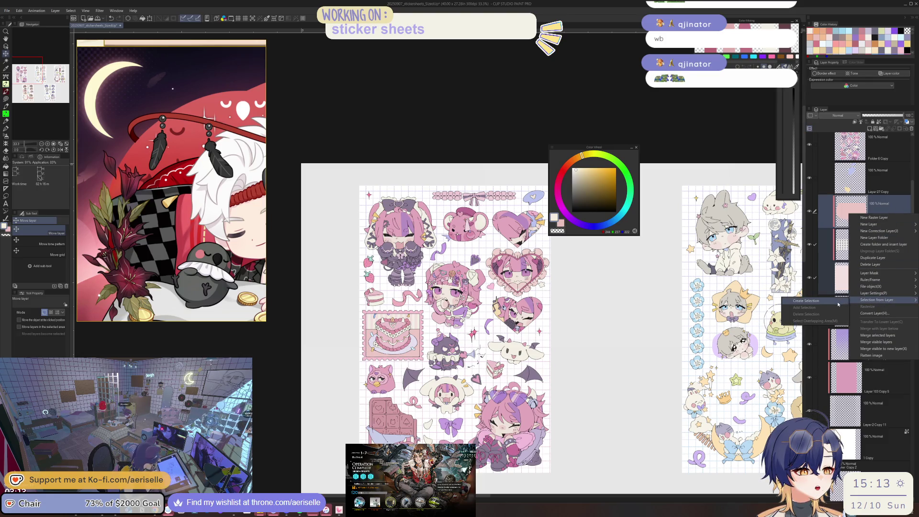
click(826, 234)
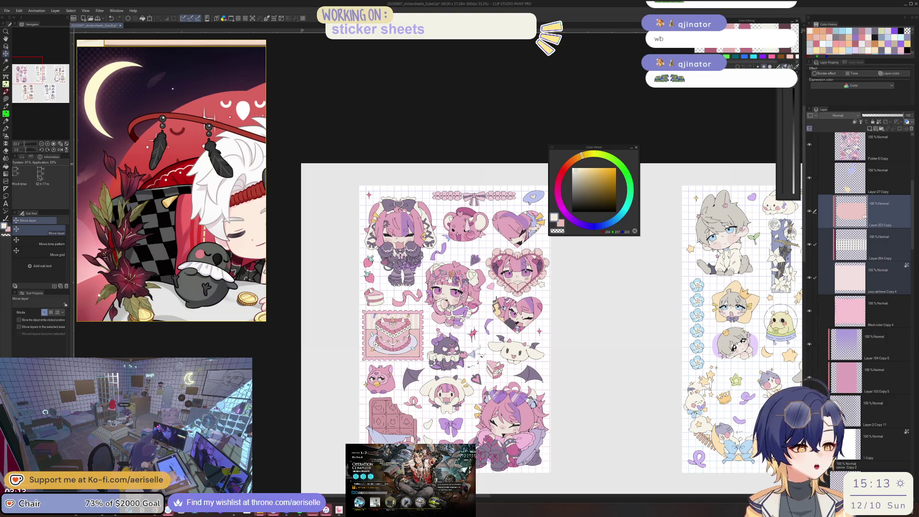
right_click(884, 289)
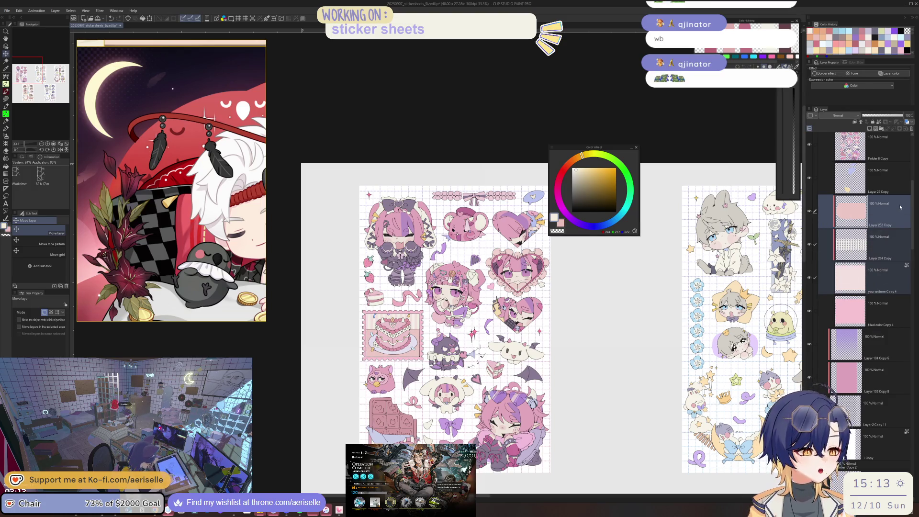
right_click(880, 206)
click(878, 328)
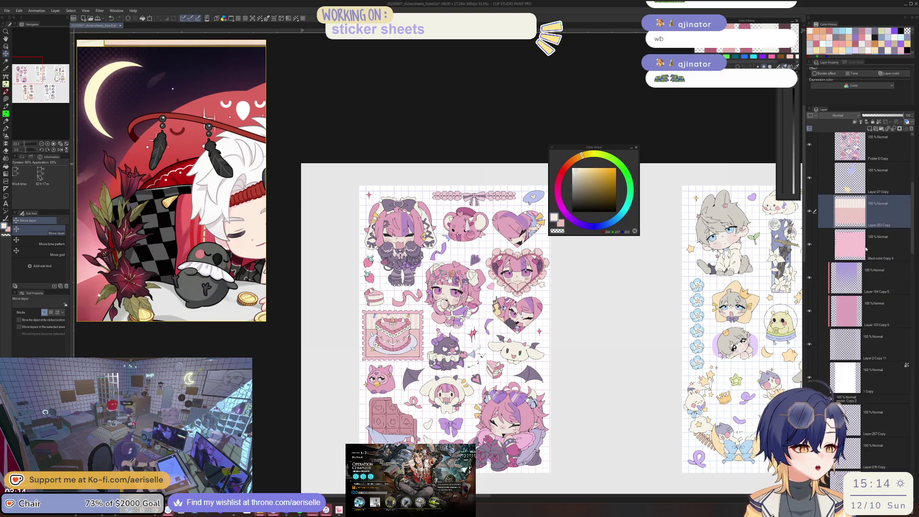
click(852, 270)
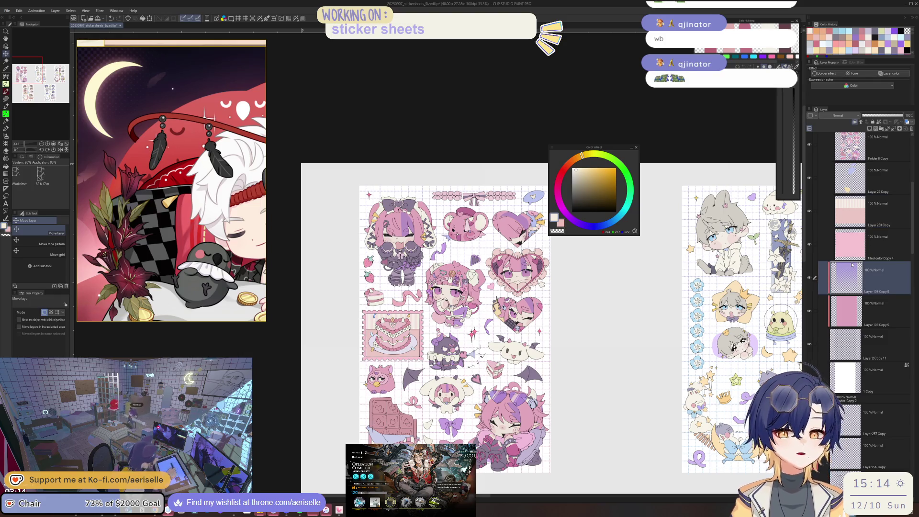
mouse_move(912, 253)
mouse_down()
mouse_move(909, 301)
mouse_move(895, 280)
mouse_up()
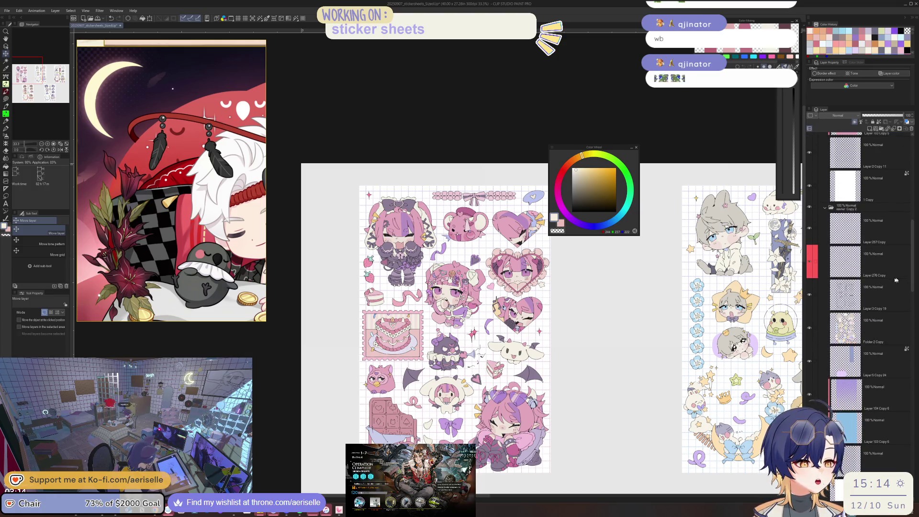
- Merge Layer 276 Copy with the layer below it
click(840, 275)
ctrl+click(844, 295)
right_click(850, 261)
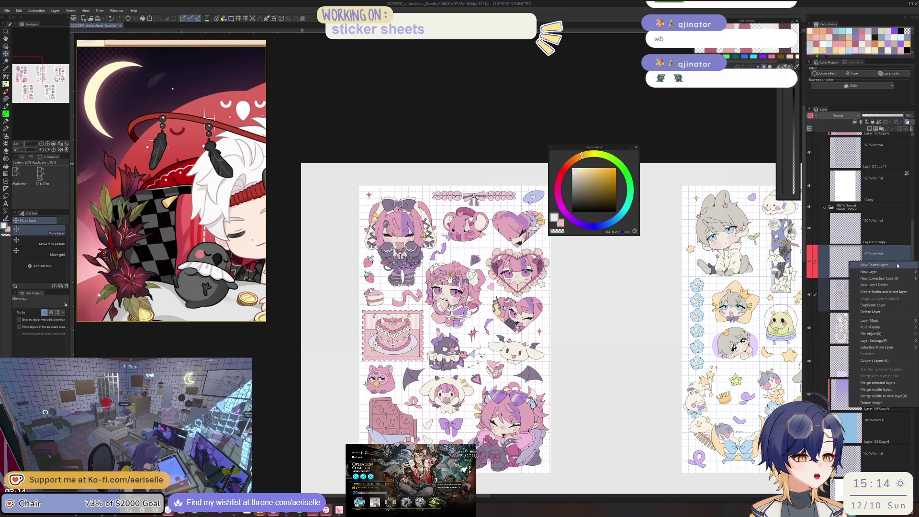
click(879, 382)
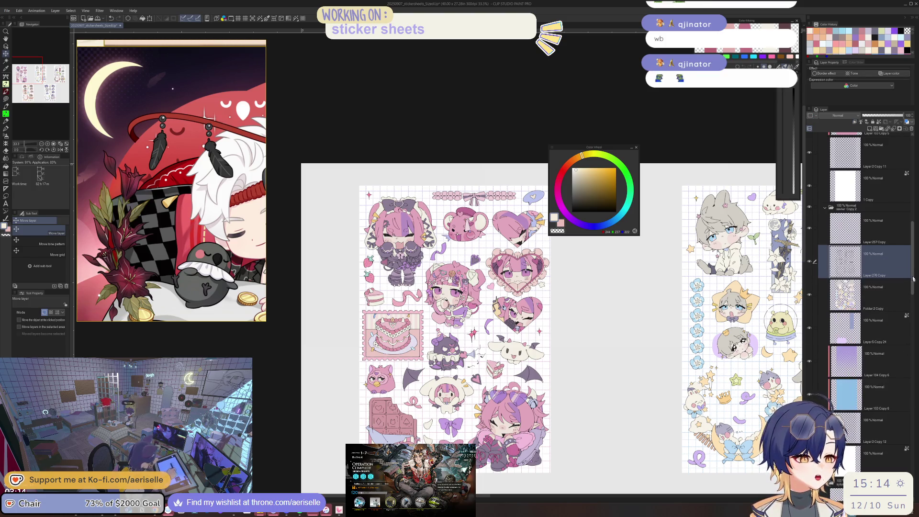
drag(913, 278, 908, 345)
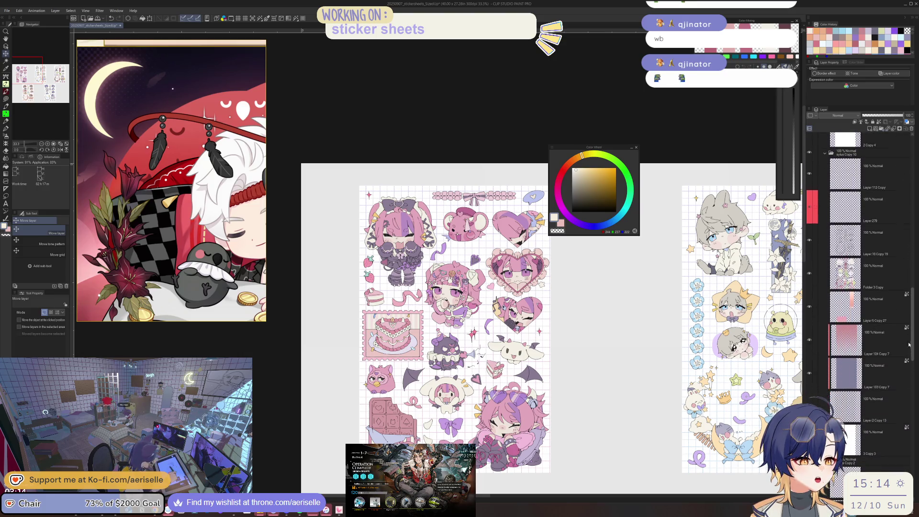
- Merge Layer 279 into Layer 10 Copy 19
click(880, 238)
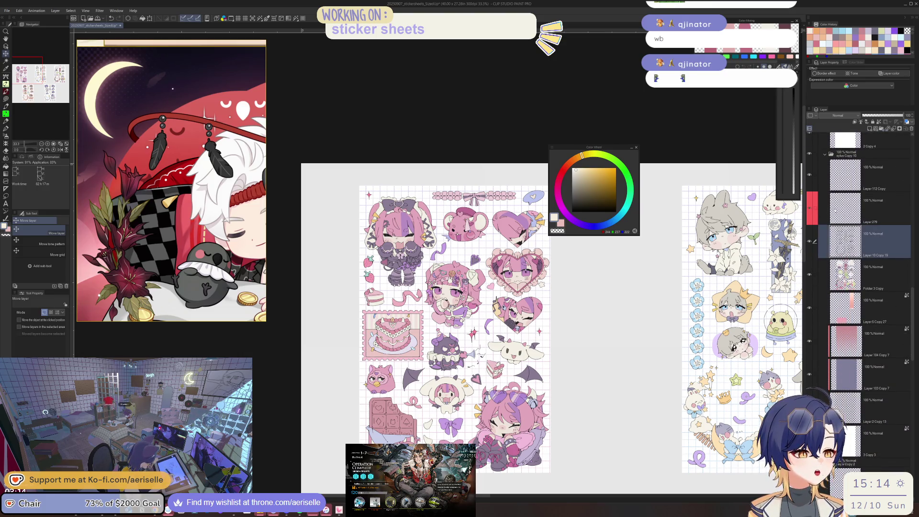
click(832, 212)
click(821, 241)
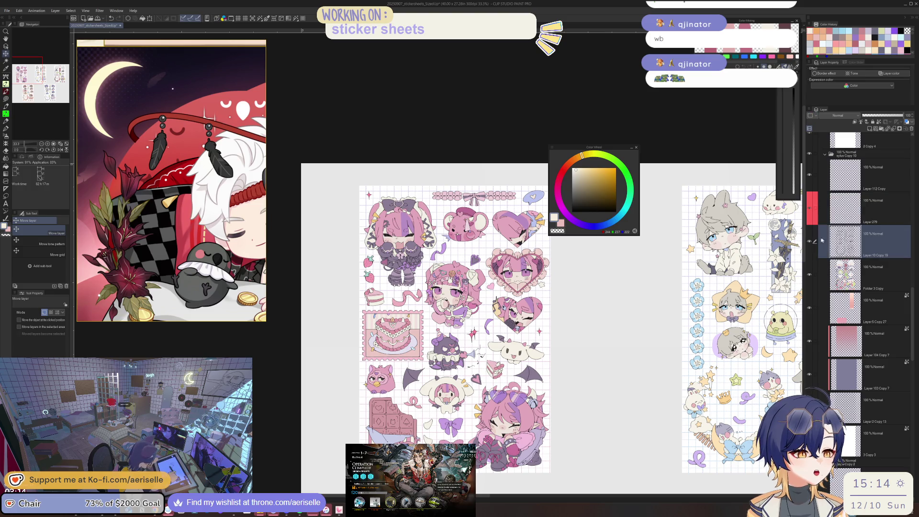
ctrl+click(818, 210)
right_click(849, 210)
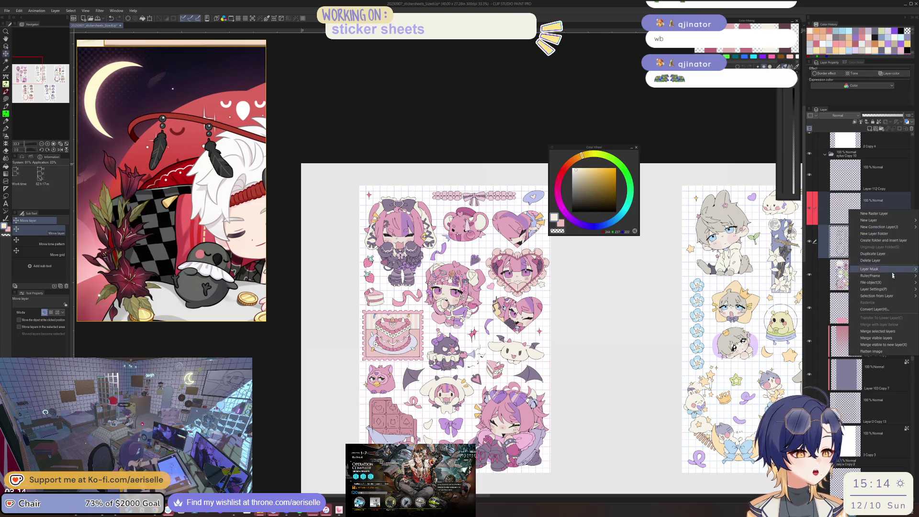
click(895, 331)
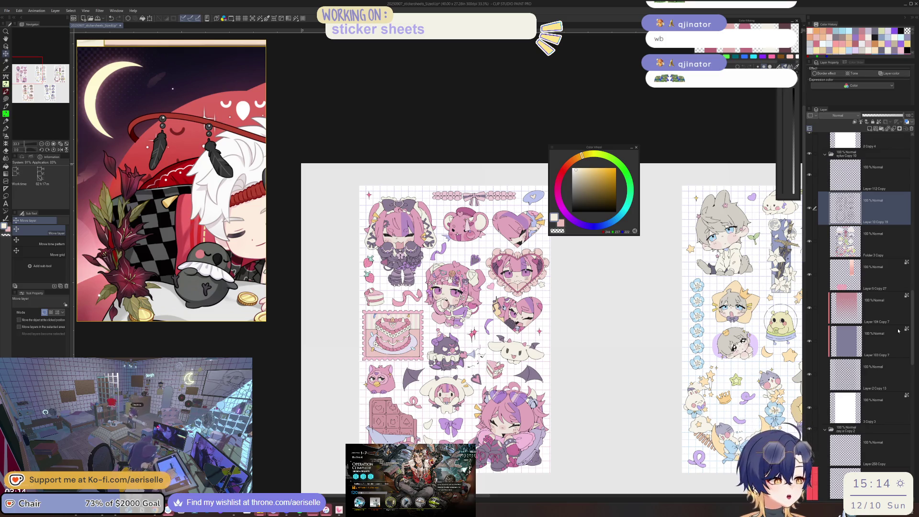
- Select Layer 282 together with Layer 10 Copy 22
scroll(910, 336, down, 5)
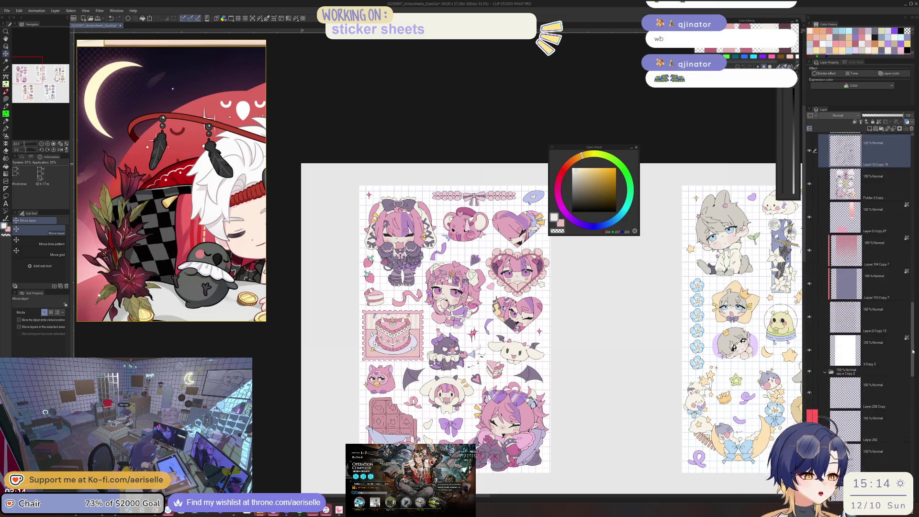
click(842, 339)
click(817, 376)
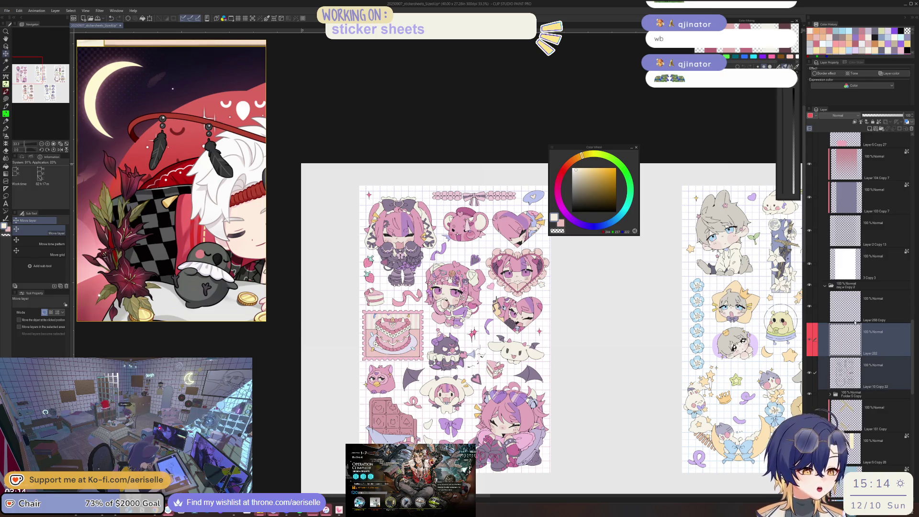
right_click(847, 347)
mouse_move(877, 384)
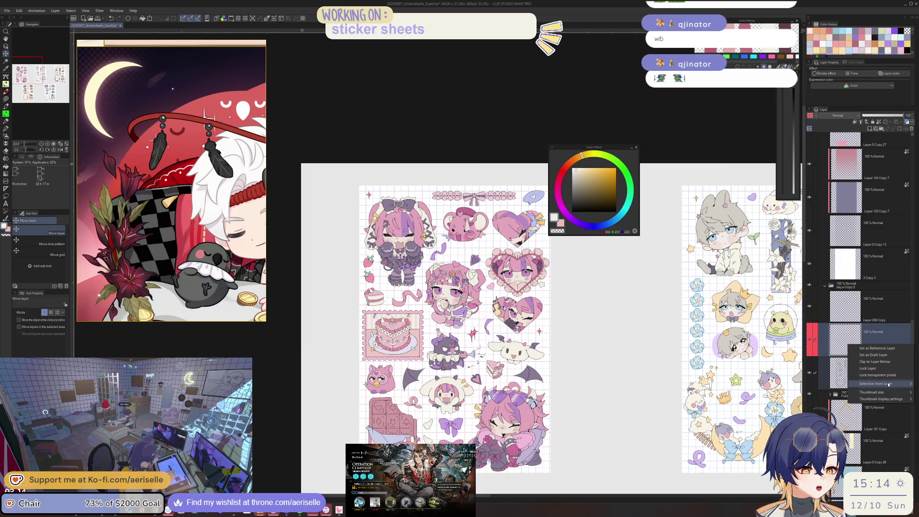
click(893, 331)
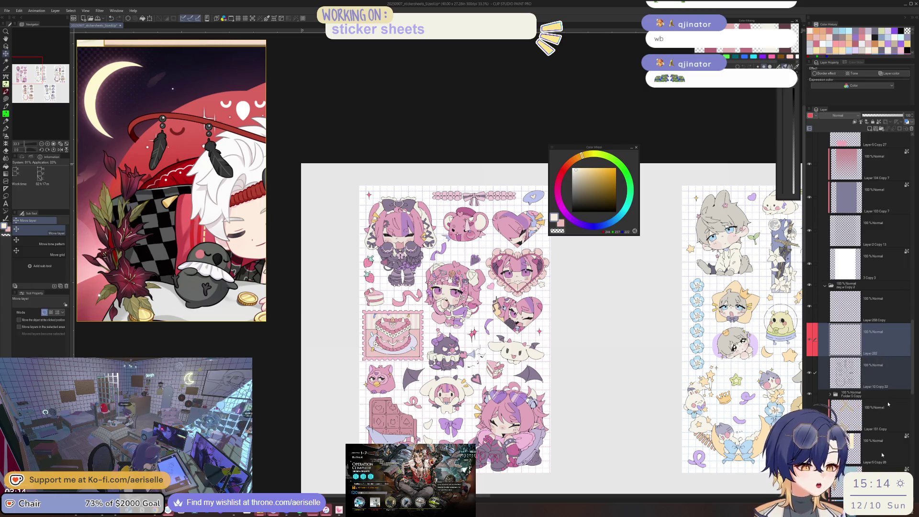
- Merge Layer 181 Copy down, the next layer into Layer 3 Copy 22, and Layer 275 Copy into Layer 247 Copy
scroll(909, 377, down, 5)
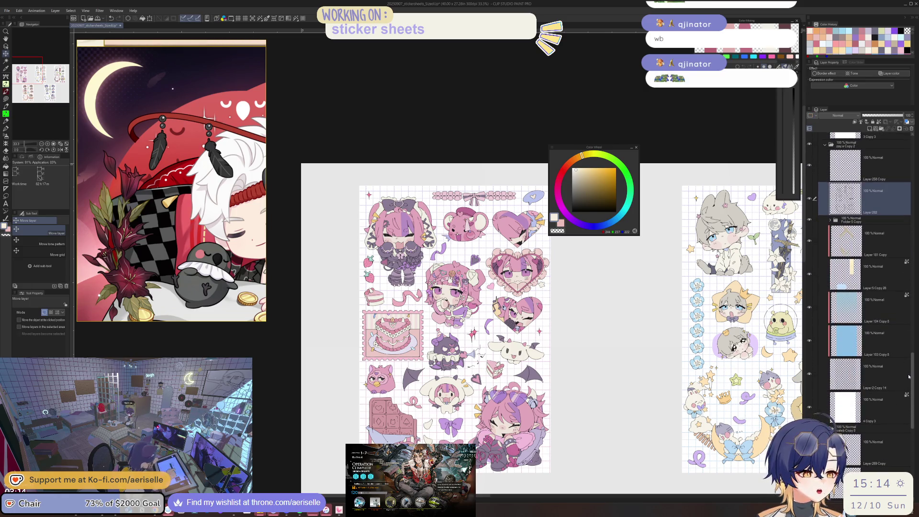
click(883, 247)
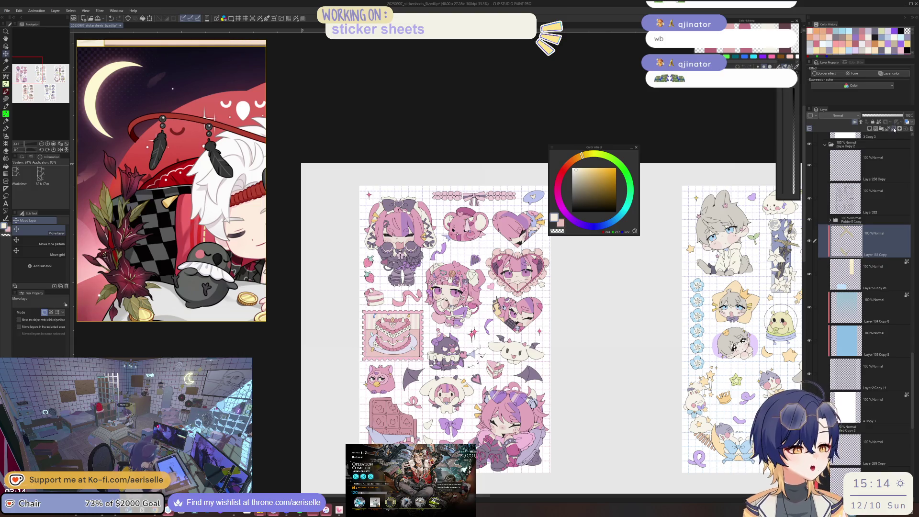
key(ctrl+e)
scroll(893, 404, down, 5)
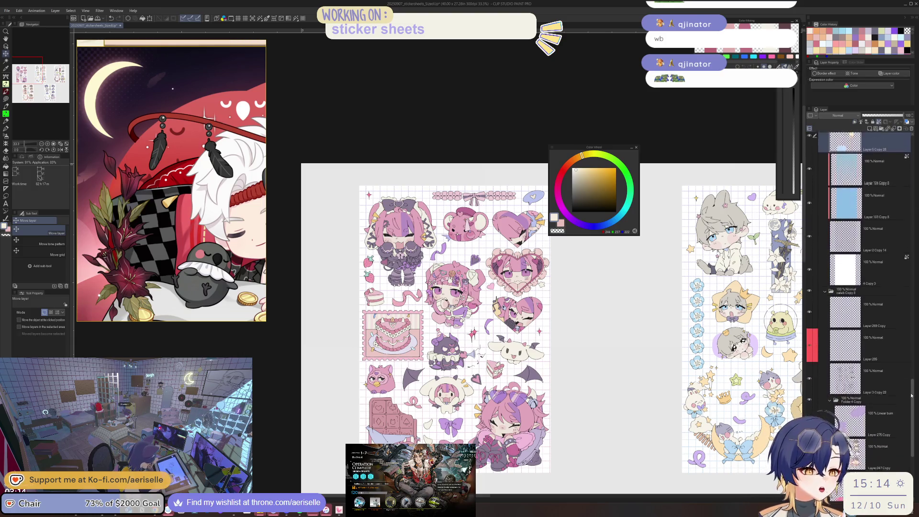
click(838, 305)
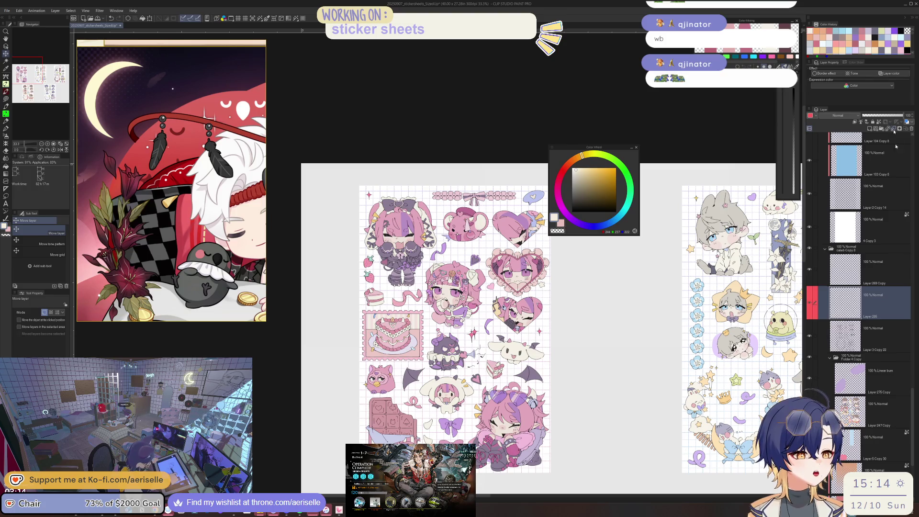
click(894, 130)
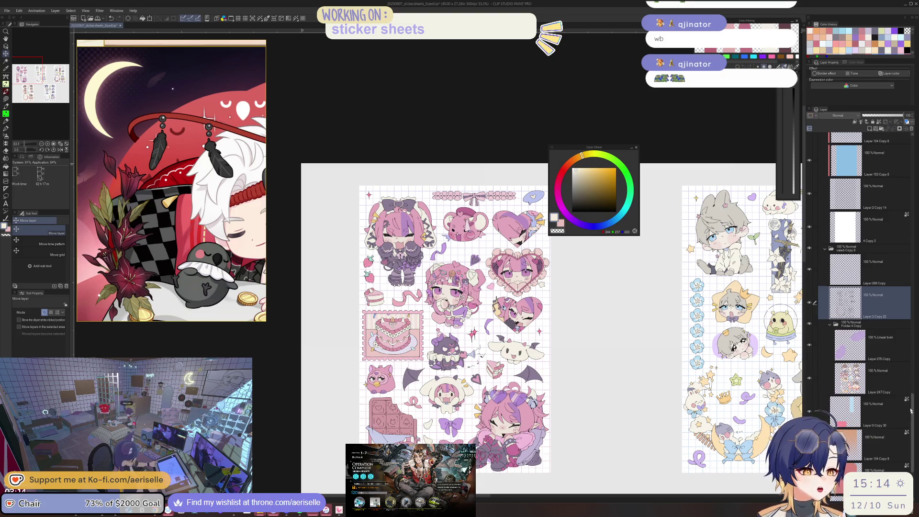
click(887, 336)
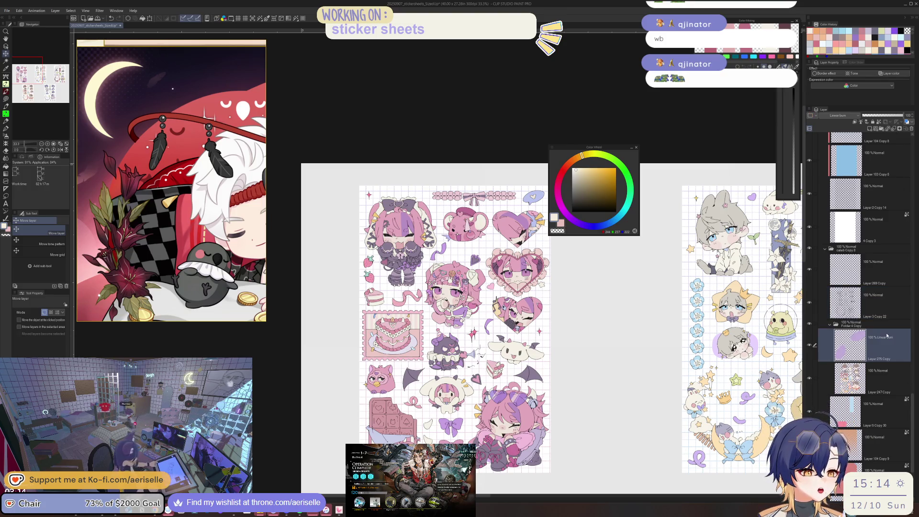
click(894, 130)
drag(911, 408, 914, 145)
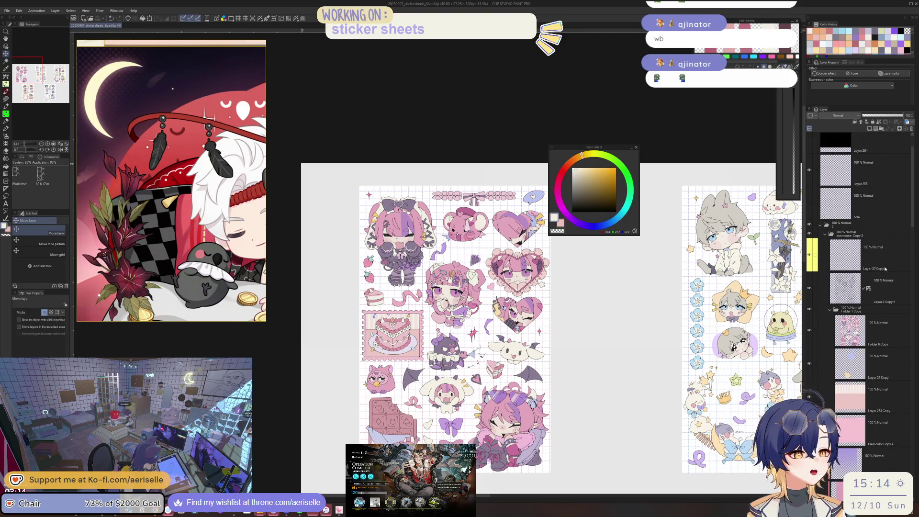
- Add a new empty layer above Layer 2 Copy 9 and give it a Purple layer colour
click(893, 280)
click(870, 129)
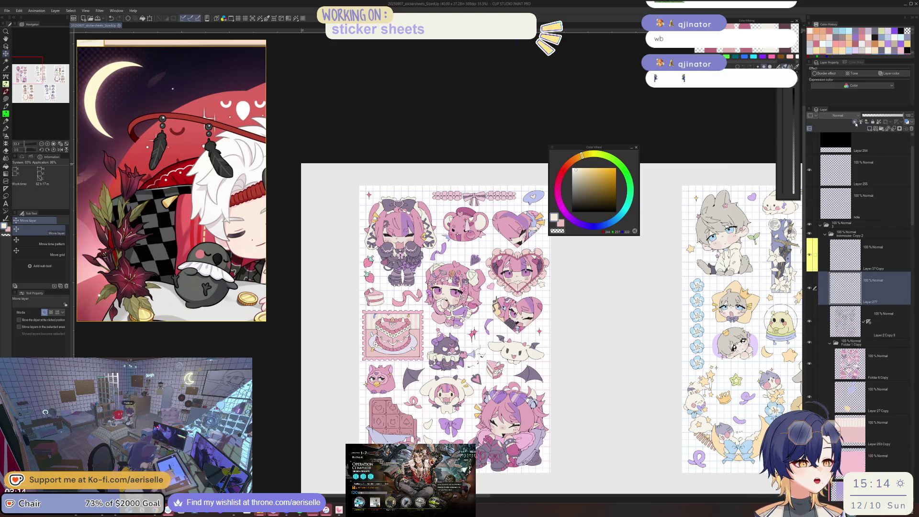
click(810, 115)
click(817, 163)
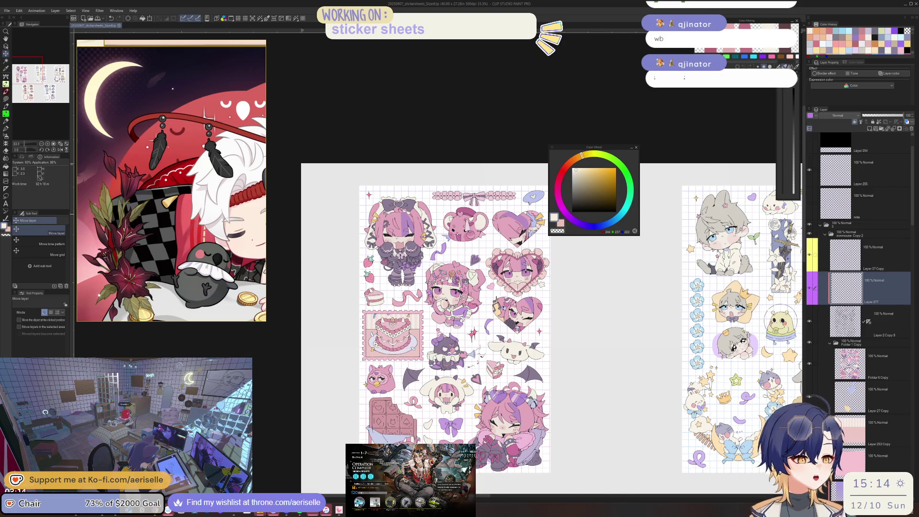
scroll(458, 304, up, 5)
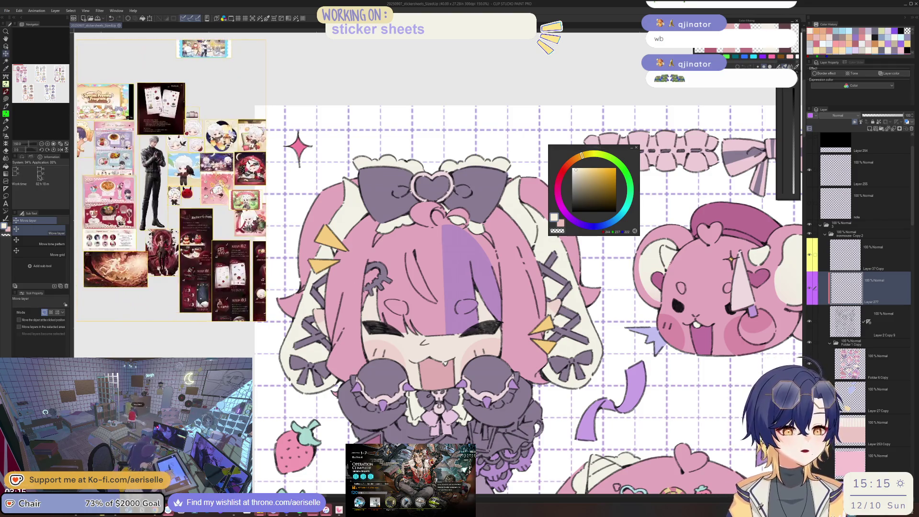
- Open the recent printed sticker sheet reference board in PureRef and save the scene
right_click(149, 190)
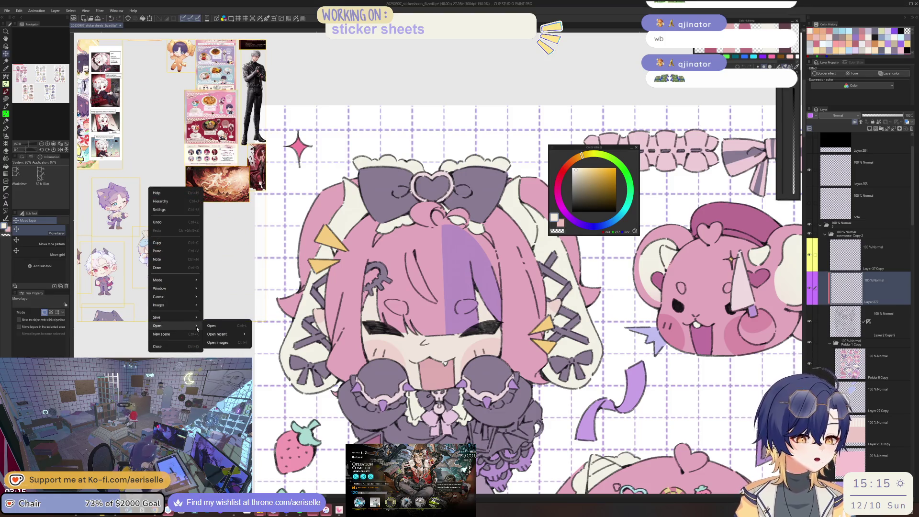
mouse_move(217, 334)
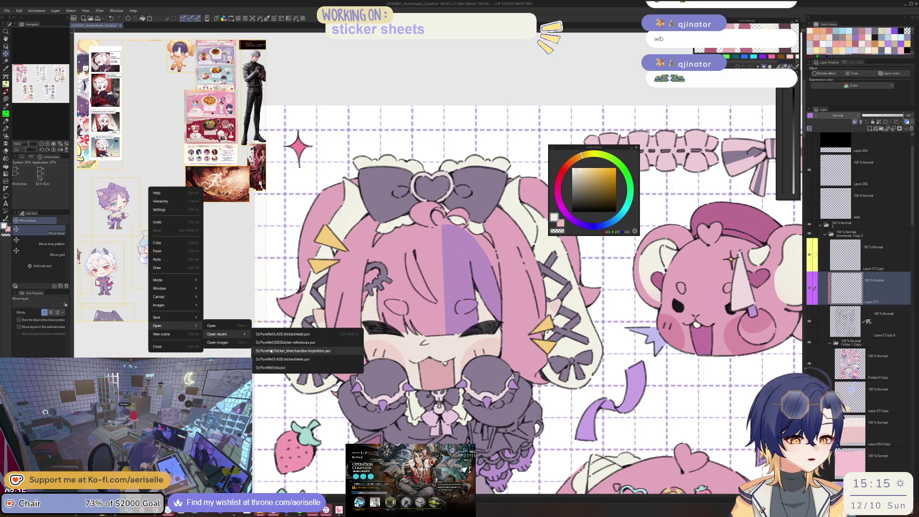
click(267, 343)
key(ctrl+s)
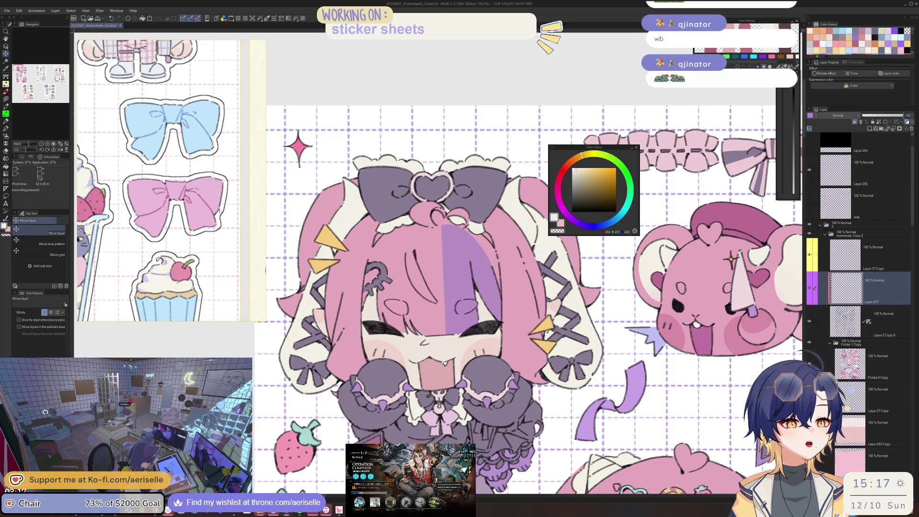
scroll(219, 210, down, 2)
scroll(210, 213, down, 2)
scroll(196, 221, down, 1)
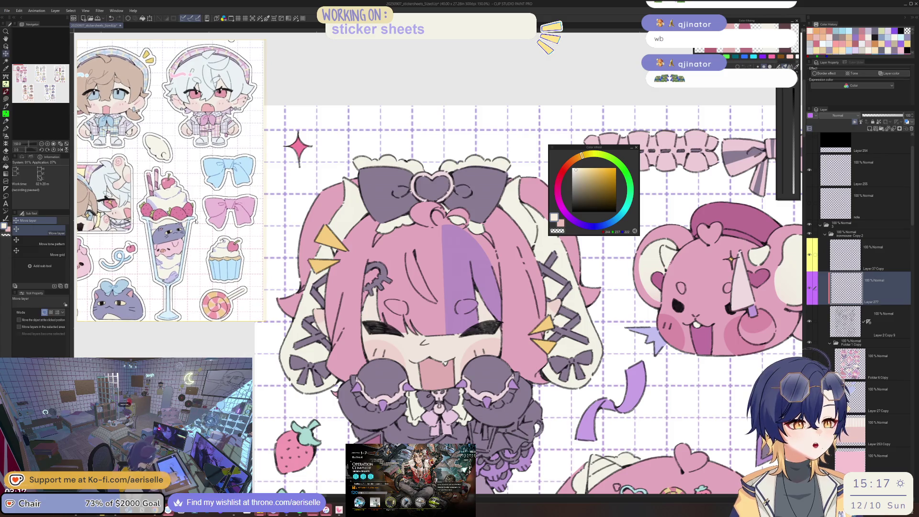
scroll(195, 221, down, 2)
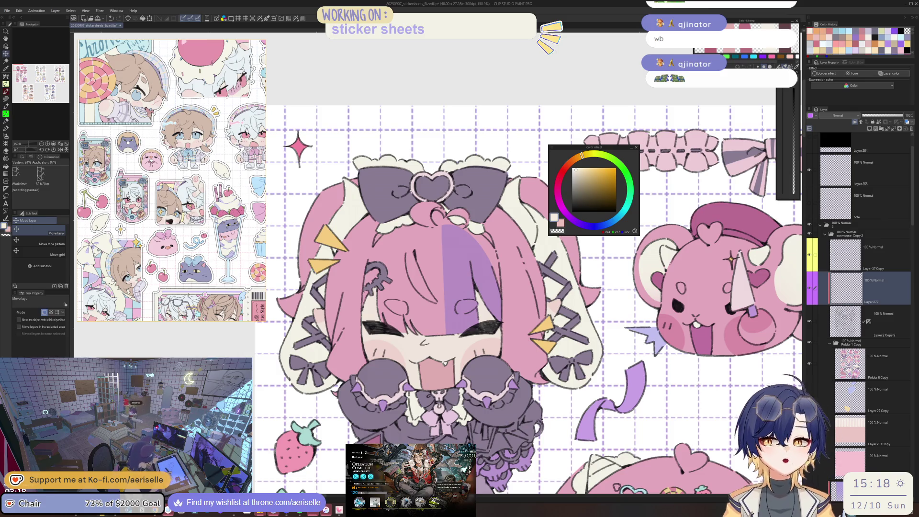
- Eyedropper the pink colour from the chibi girl's hair
mouse_move(605, 147)
mouse_down()
mouse_move(621, 204)
mouse_move(587, 291)
mouse_move(576, 289)
mouse_up()
scroll(427, 321, up, 2)
scroll(426, 321, up, 1)
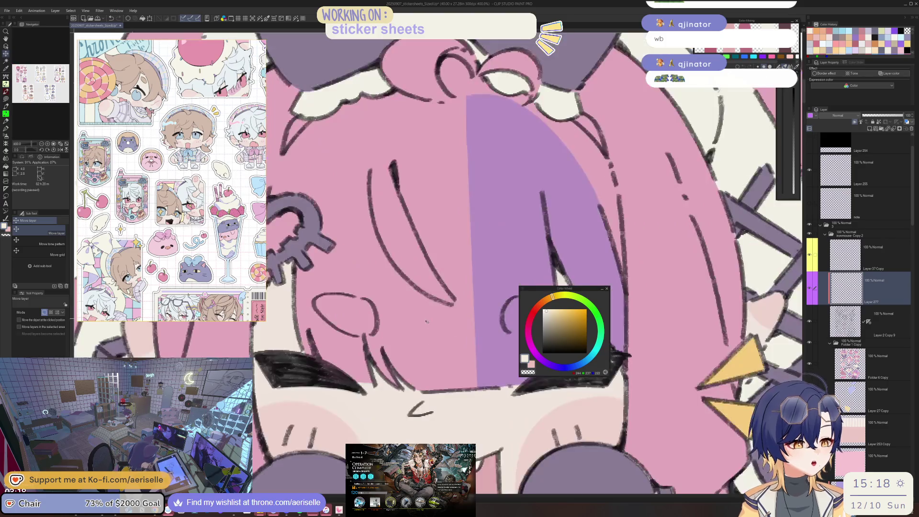
key(i)
click(427, 326)
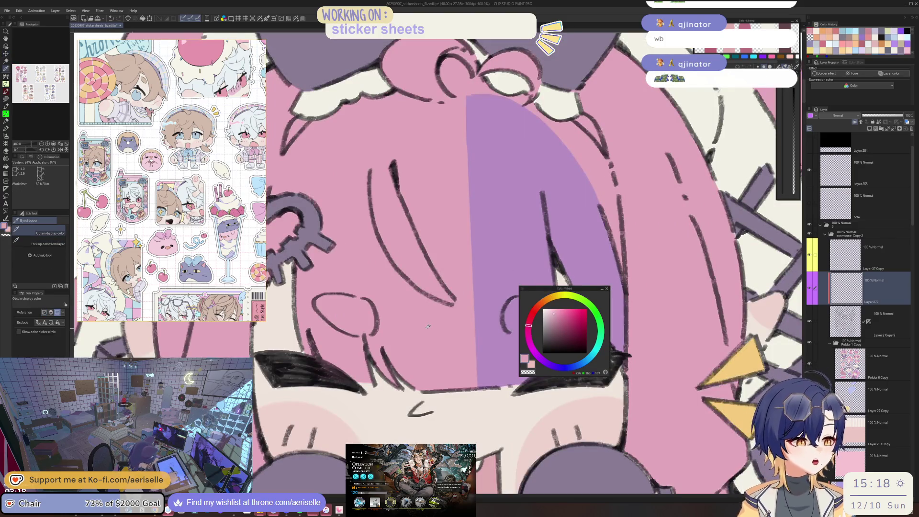
click(528, 331)
click(559, 323)
- Lasso-fill over the stray hair lines, including the area left of the eye, with the sampled pink
key(u)
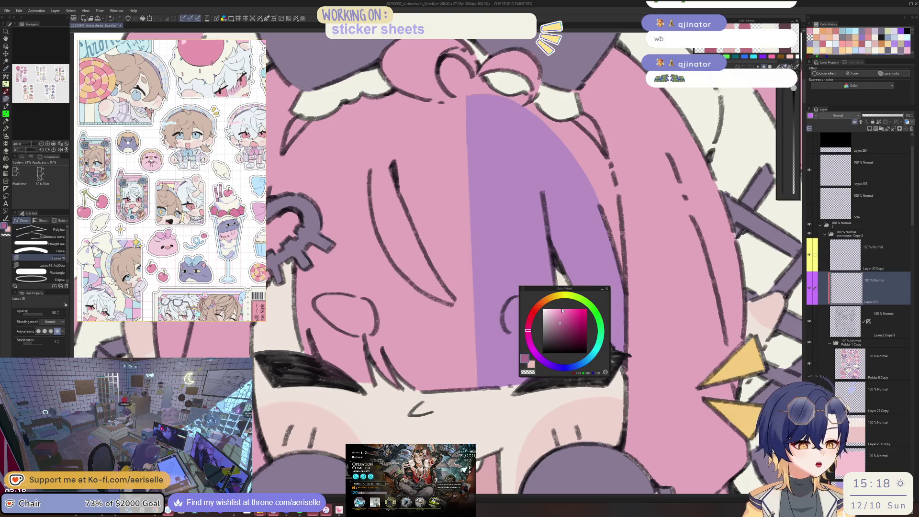
drag(411, 144, 417, 162)
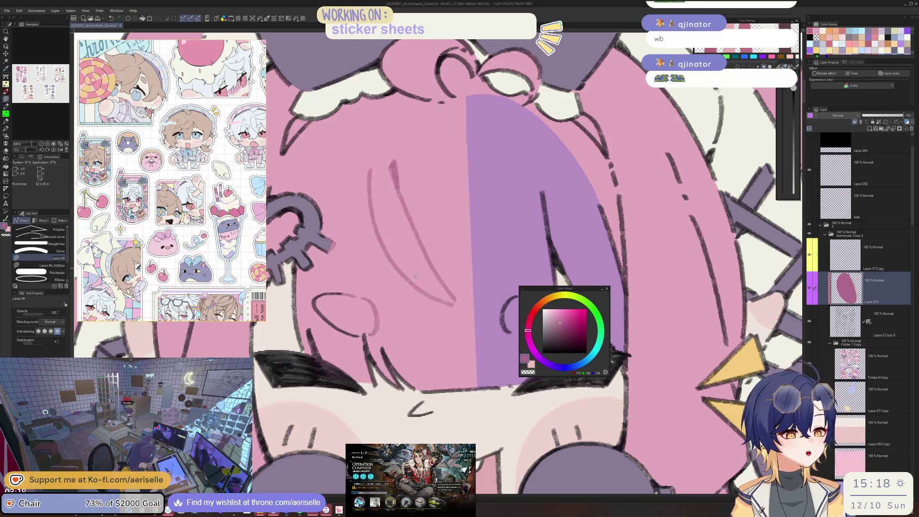
drag(416, 353, 427, 382)
mouse_move(354, 333)
mouse_down()
mouse_move(381, 401)
mouse_move(395, 391)
mouse_up()
scroll(515, 312, down, 3)
scroll(514, 312, up, 1)
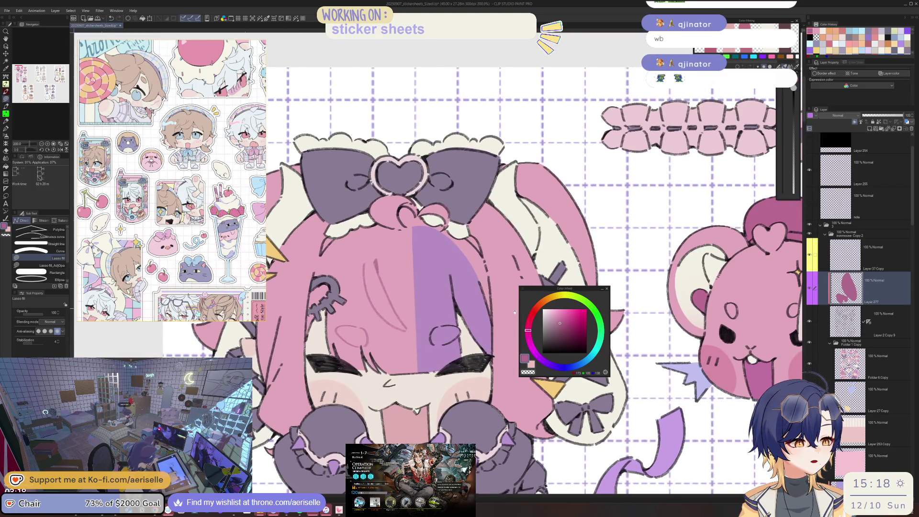
scroll(514, 312, up, 2)
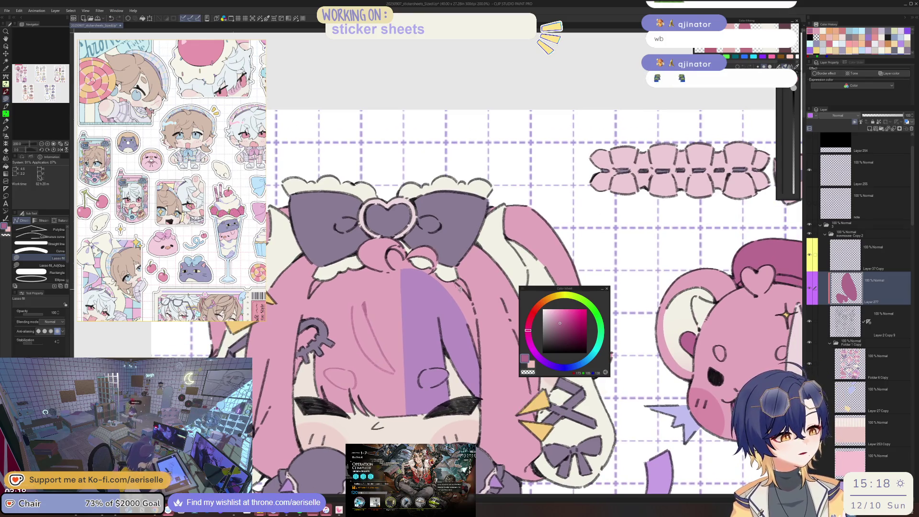
- Slightly adjust the fill's saturation with Hue/Saturation/Luminosity
key(ctrl+u)
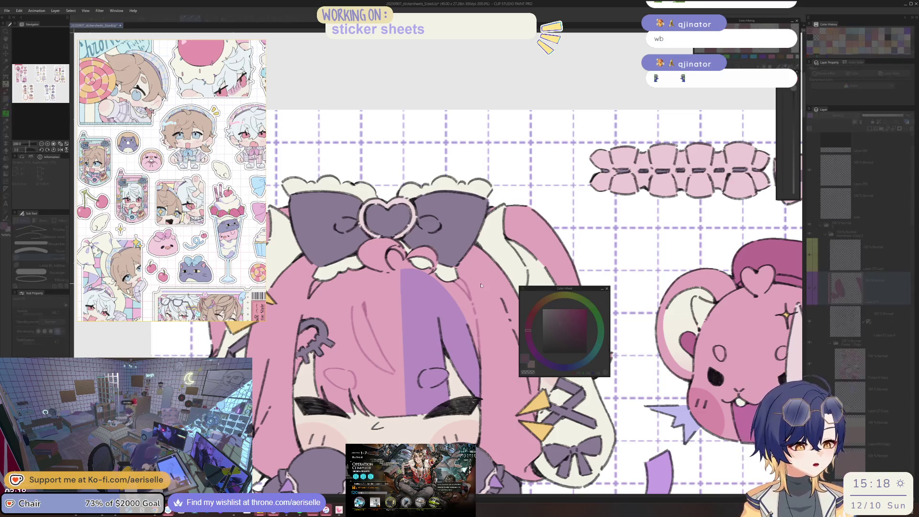
drag(617, 291, 615, 309)
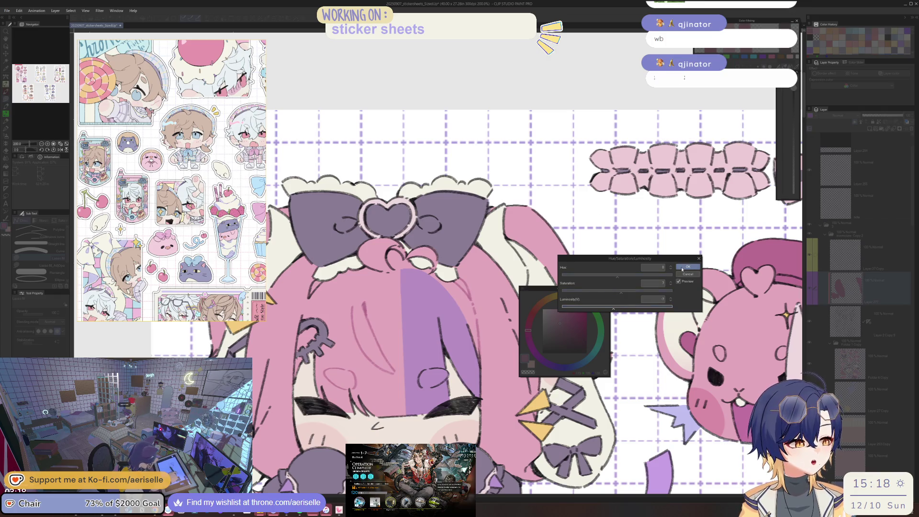
click(687, 267)
- Resample the darker hair pink and lasso-fill the remaining lines, including the upper hair folds
key(i)
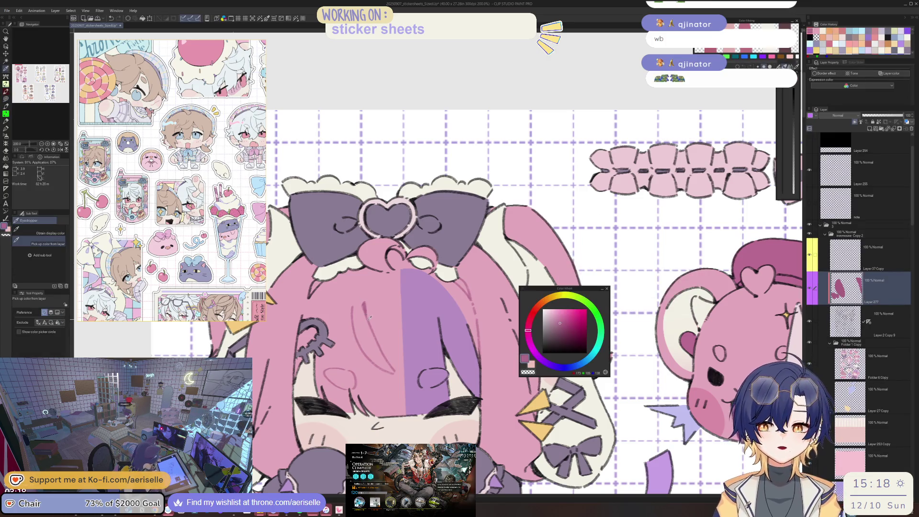
click(378, 335)
scroll(378, 335, up, 2)
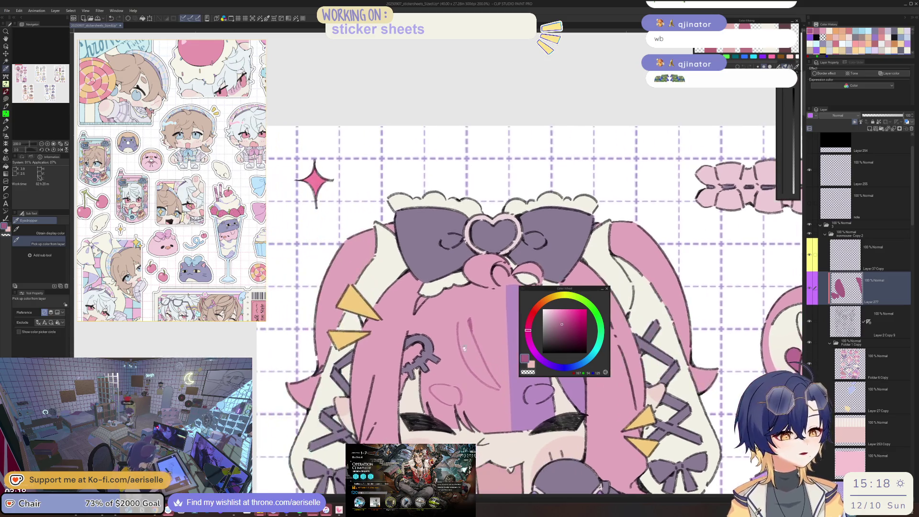
key(u)
scroll(377, 335, up, 5)
mouse_move(397, 340)
mouse_down()
mouse_move(364, 347)
mouse_move(378, 337)
mouse_up()
drag(495, 188, 563, 232)
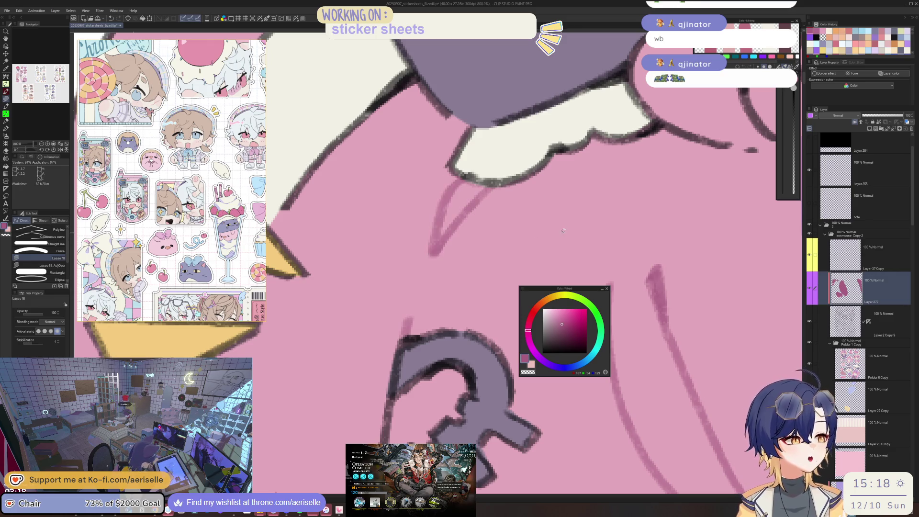
scroll(459, 300, down, 8)
scroll(360, 368, up, 1)
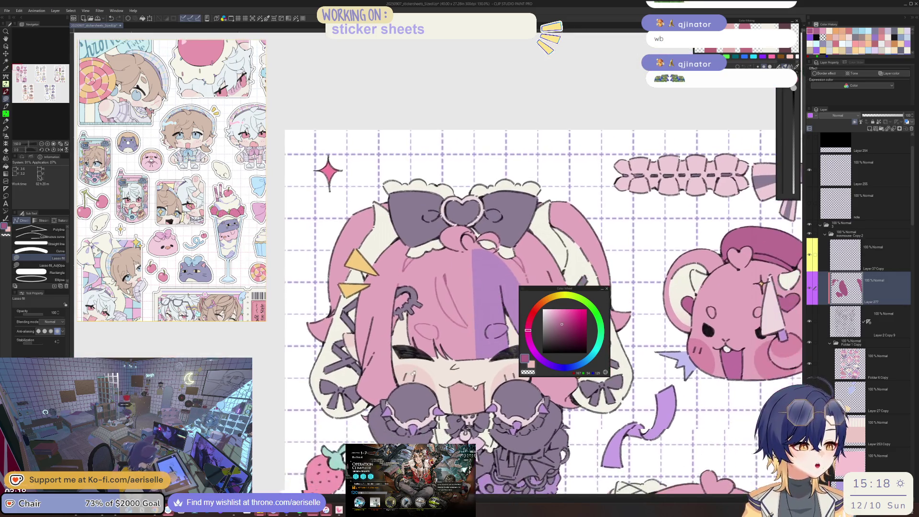
scroll(360, 368, up, 1)
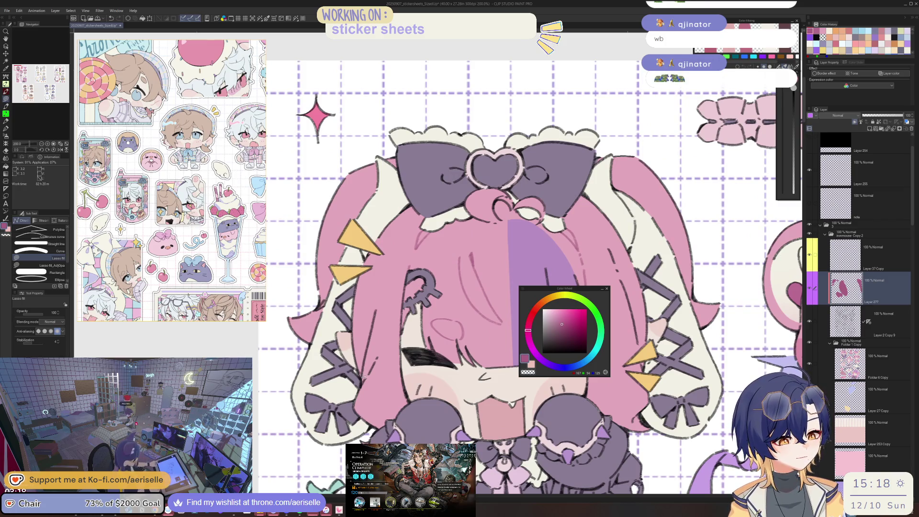
- Pan and zoom to bring the pink bear into view beside the girl
drag(488, 284, 444, 328)
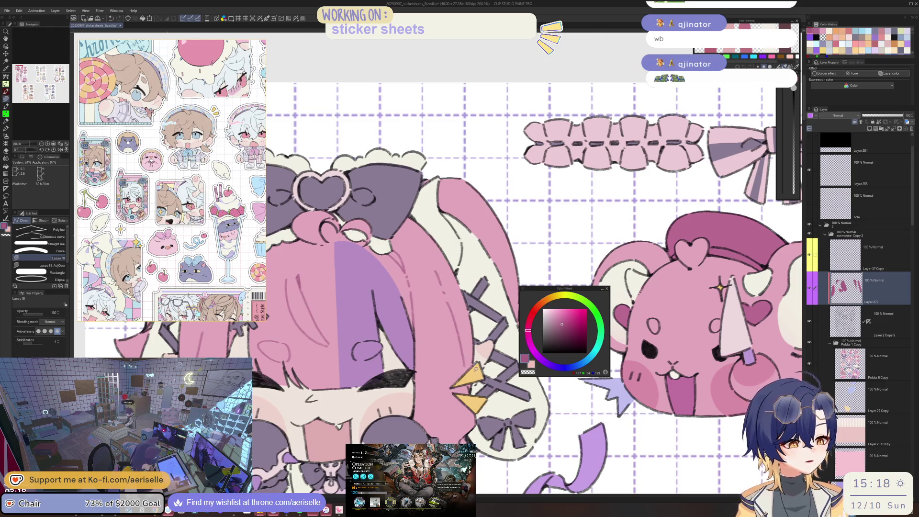
scroll(484, 348, down, 2)
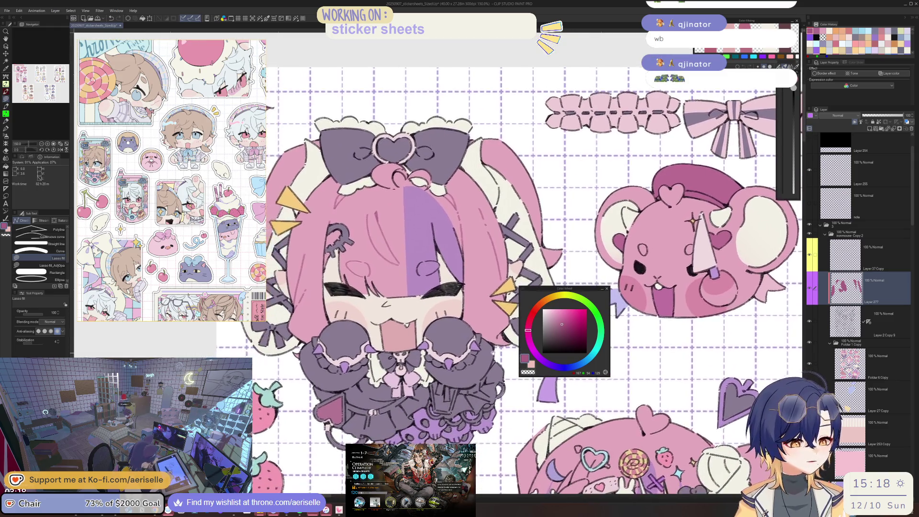
scroll(368, 338, up, 3)
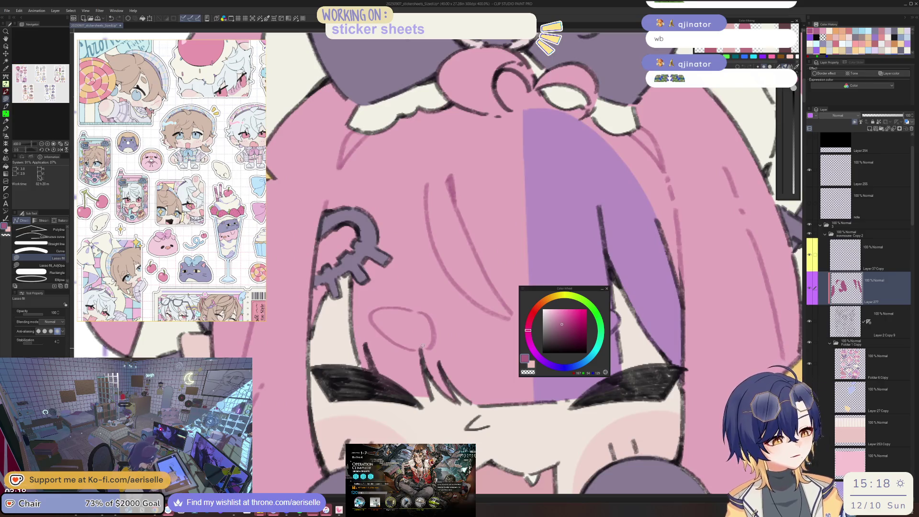
scroll(421, 336, down, 3)
scroll(422, 336, down, 2)
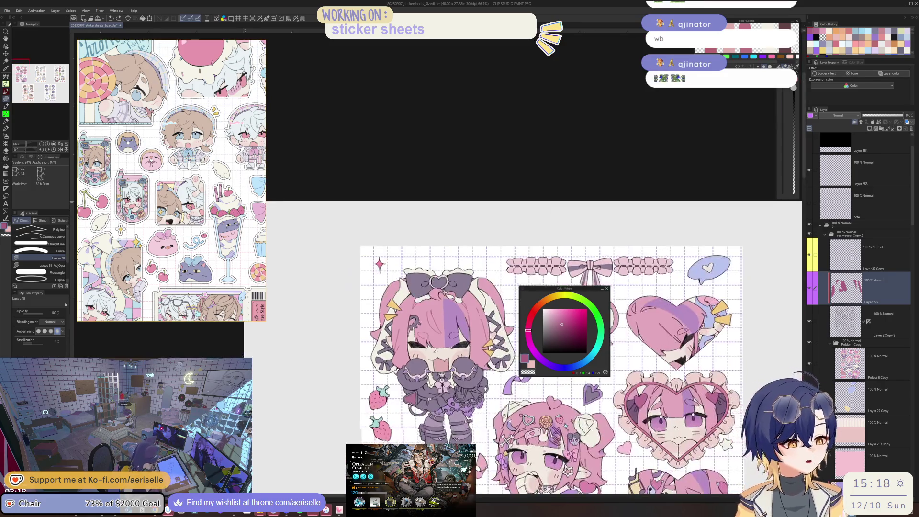
scroll(422, 336, down, 1)
scroll(457, 340, up, 1)
scroll(457, 341, up, 2)
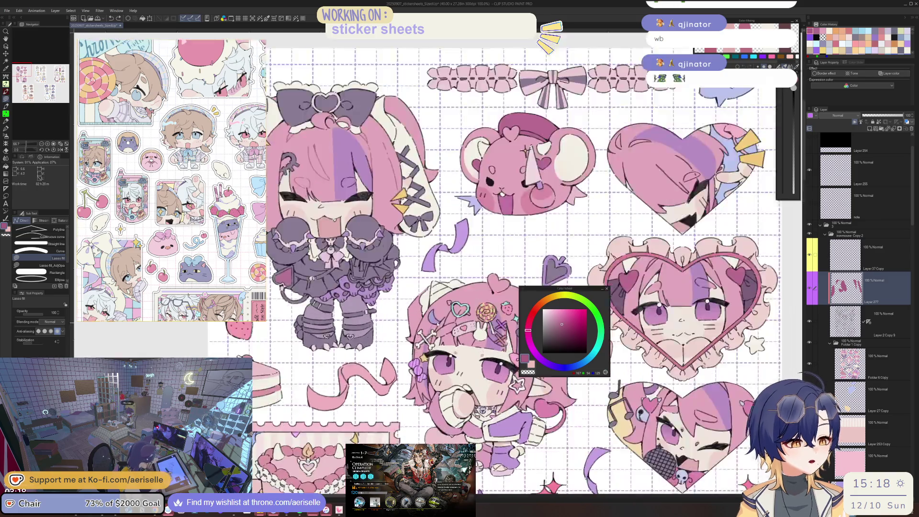
scroll(457, 341, up, 3)
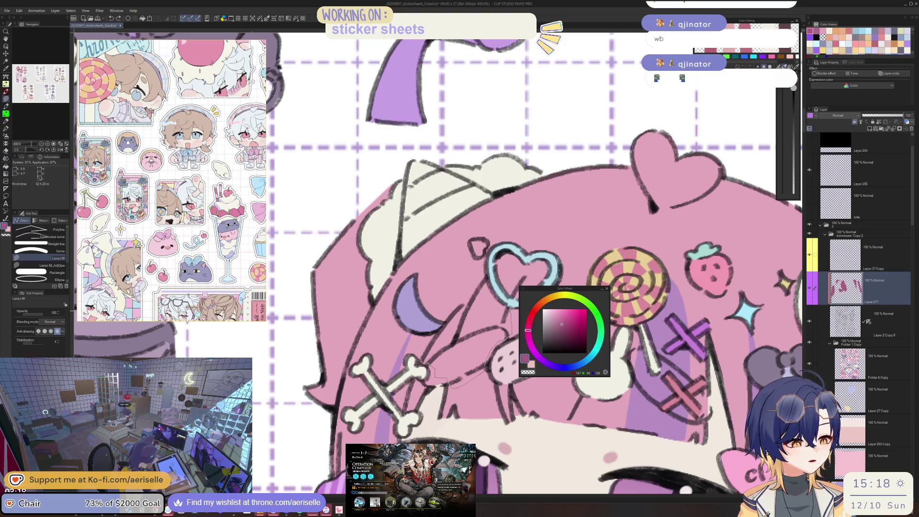
drag(490, 295, 487, 278)
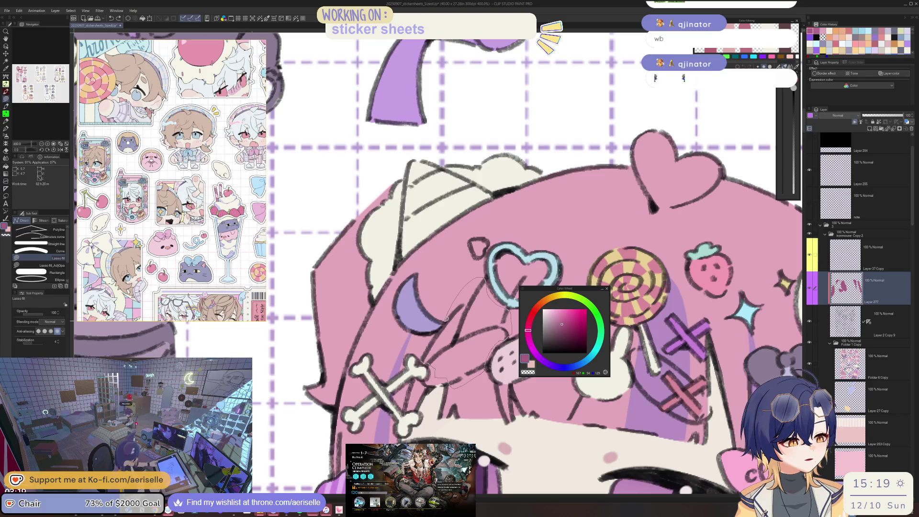
key(ctrl+0)
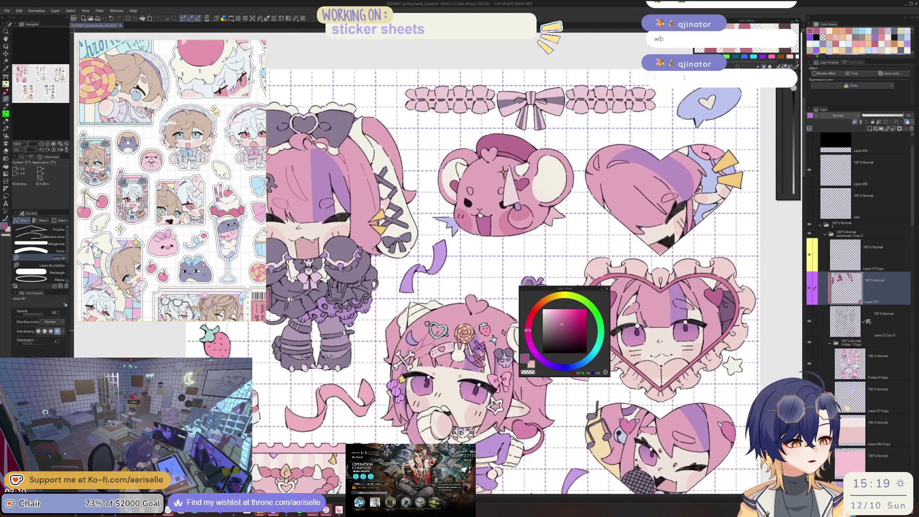
scroll(440, 337, up, 5)
scroll(445, 342, down, 5)
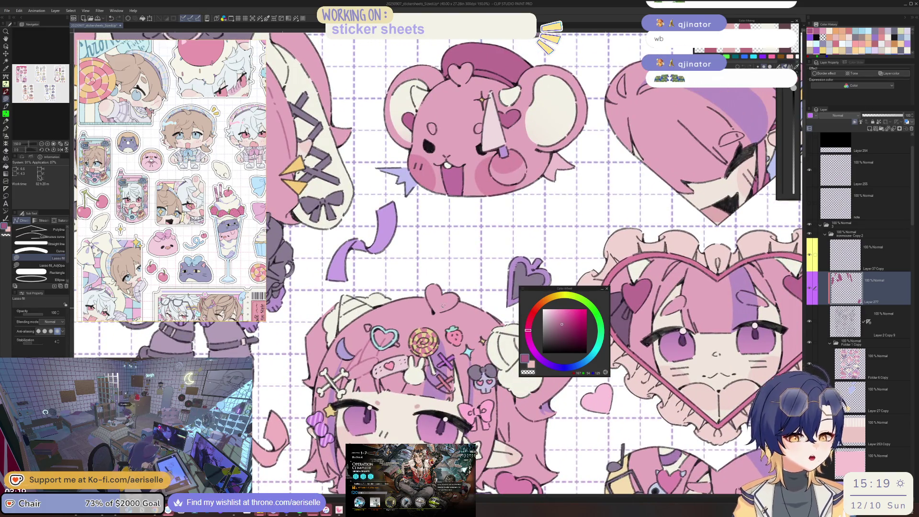
scroll(443, 306, up, 5)
key(ctrl+0)
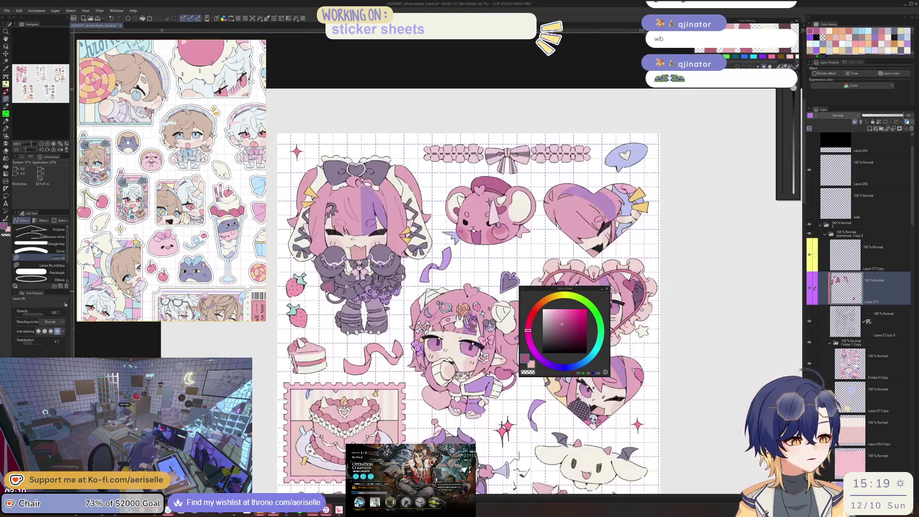
scroll(459, 338, up, 1)
scroll(459, 338, up, 1)
scroll(460, 338, up, 1)
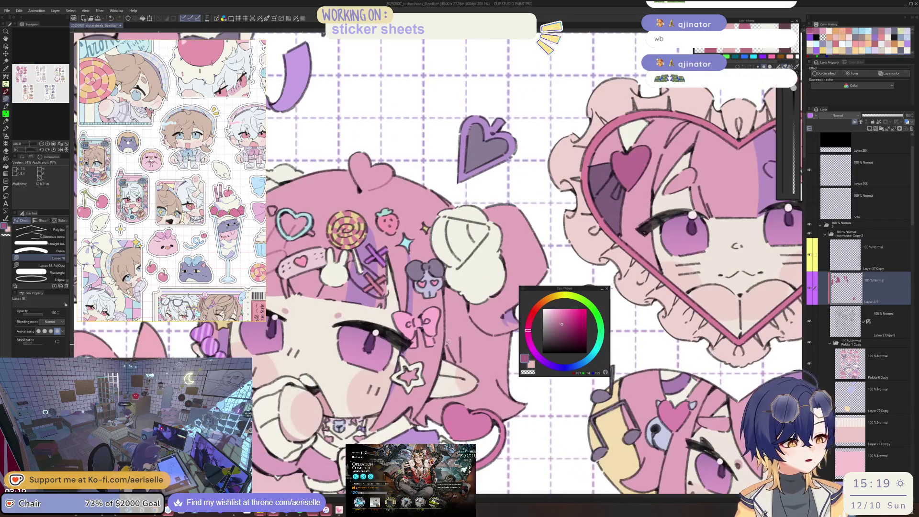
drag(489, 349, 471, 342)
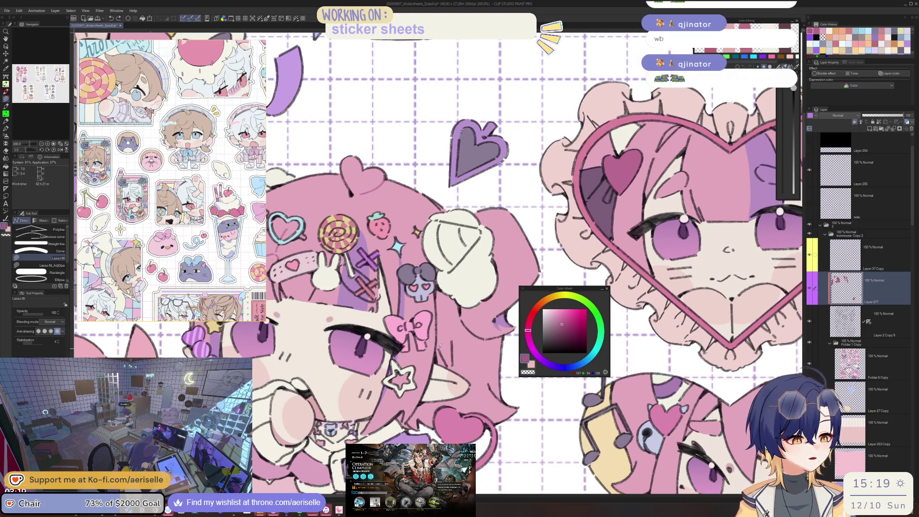
scroll(464, 341, down, 2)
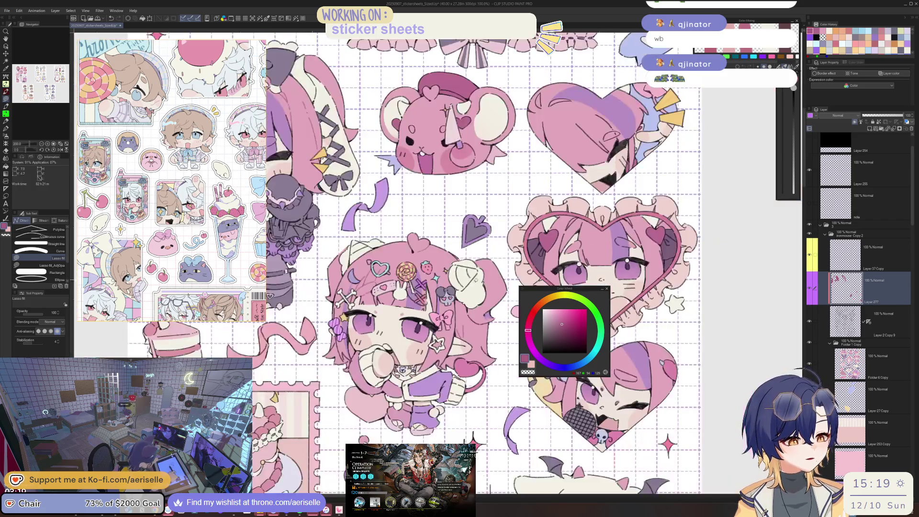
scroll(388, 335, up, 2)
key(e)
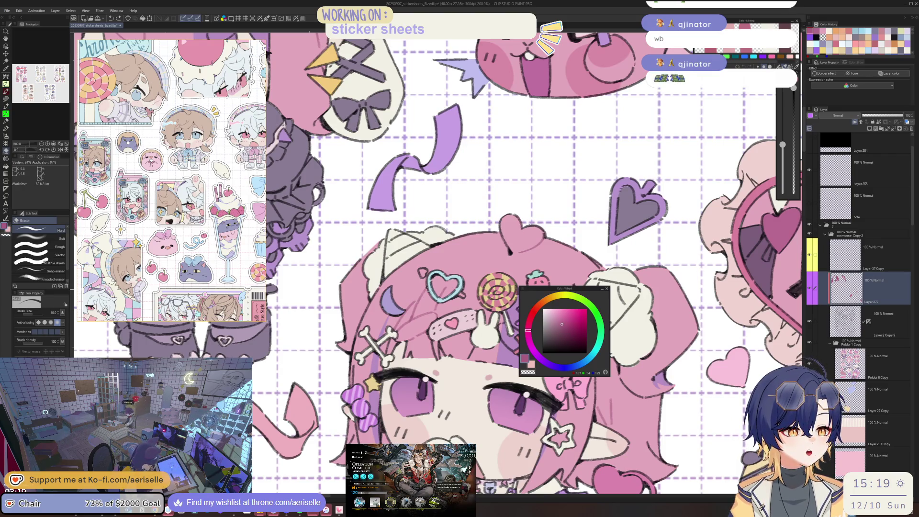
scroll(387, 333, up, 5)
key(u)
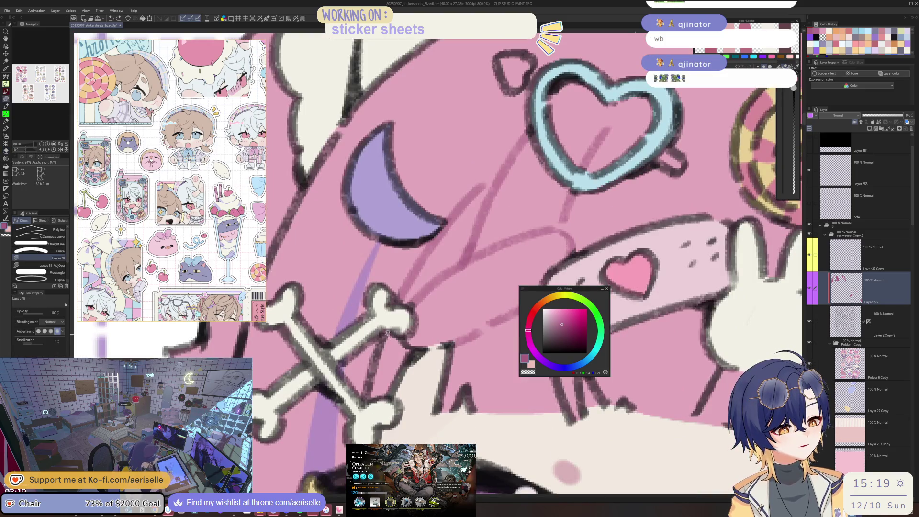
scroll(403, 346, down, 5)
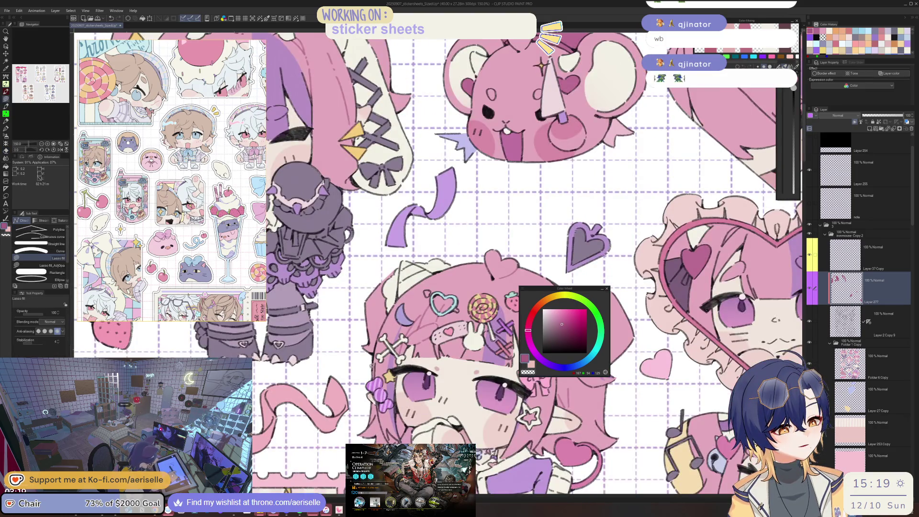
scroll(371, 365, up, 1)
scroll(378, 344, up, 2)
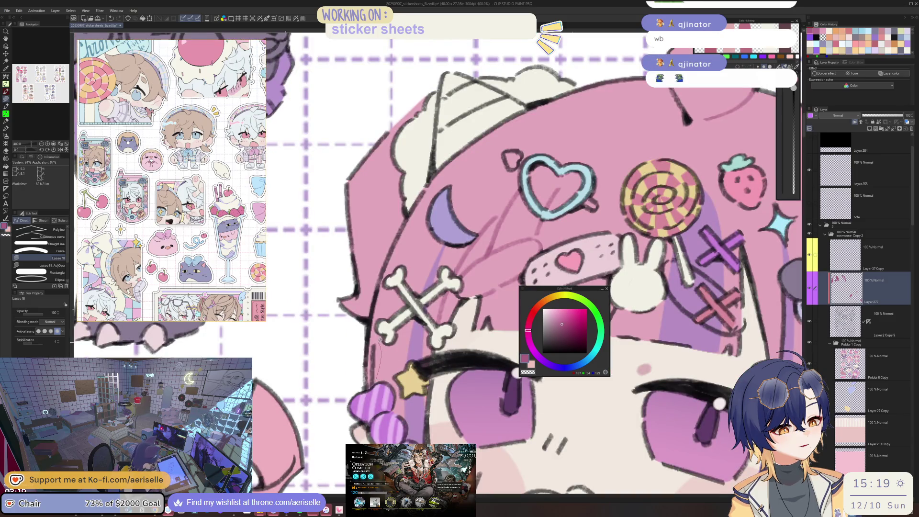
scroll(376, 354, down, 3)
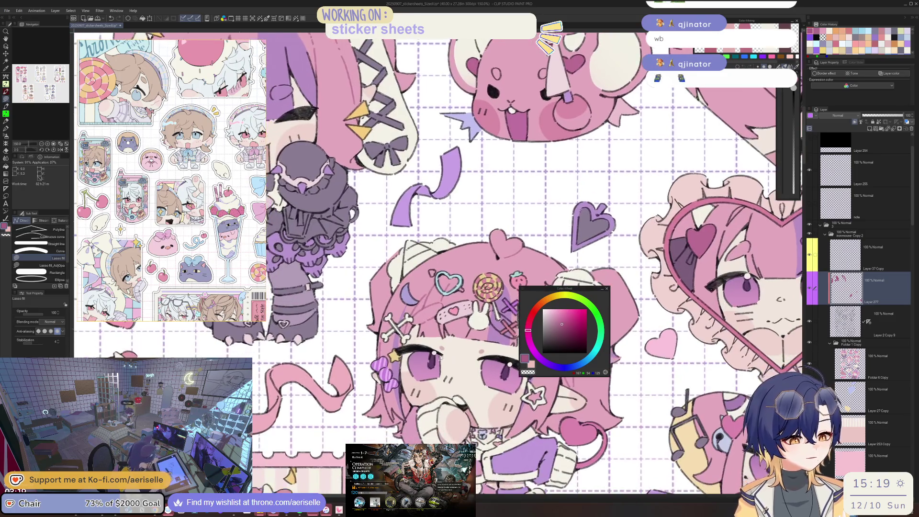
scroll(383, 388, up, 1)
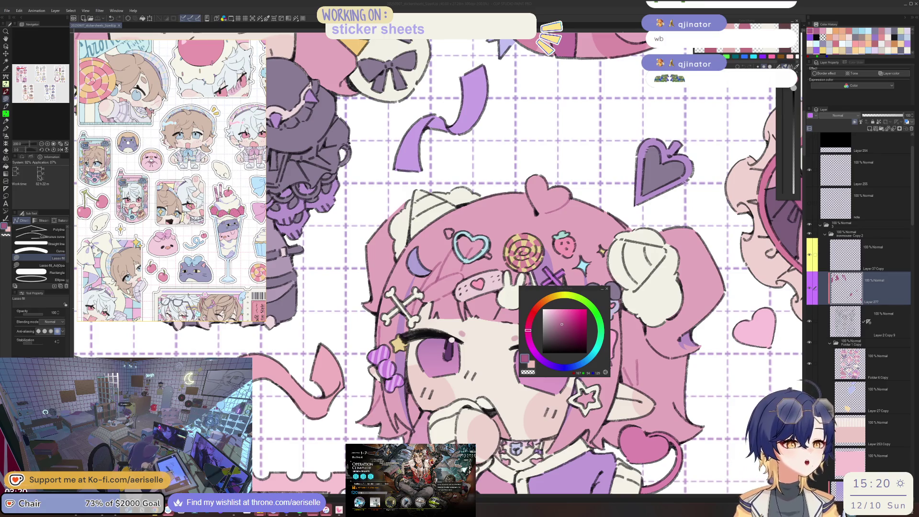
drag(565, 289, 695, 271)
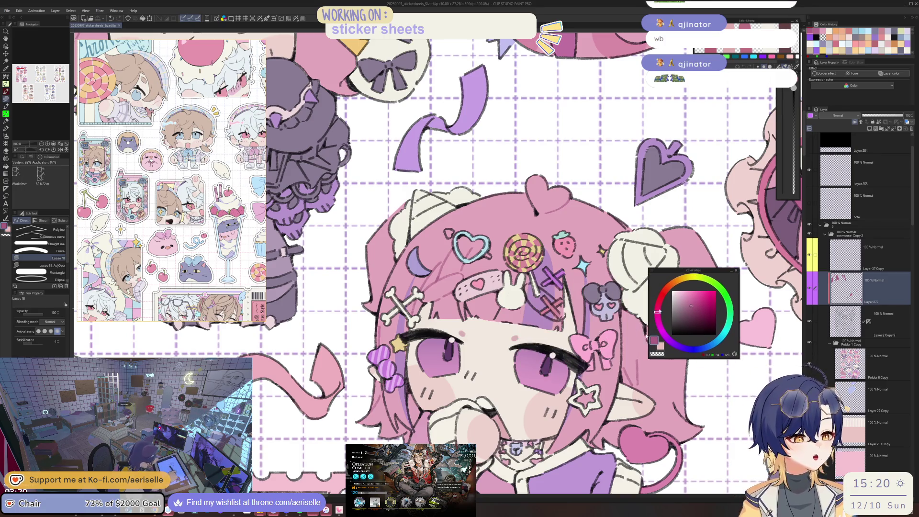
drag(584, 435, 478, 345)
scroll(478, 345, up, 4)
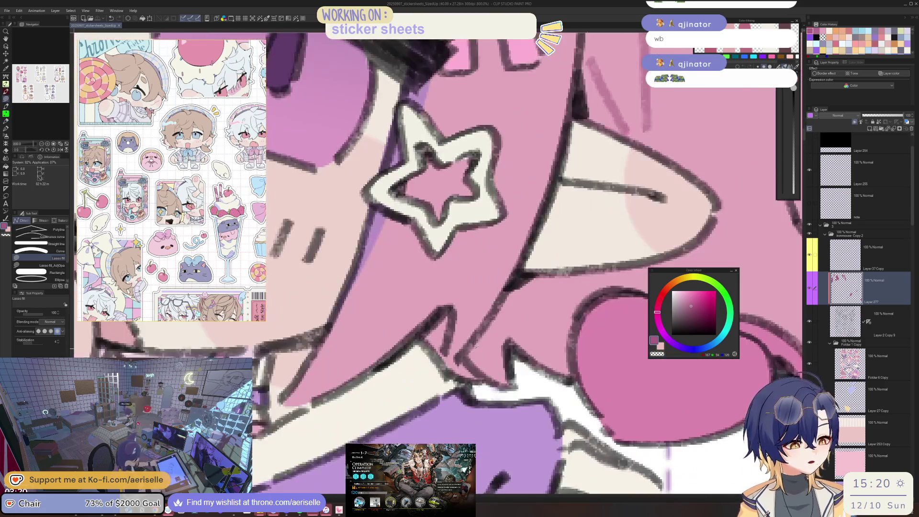
scroll(457, 362, down, 6)
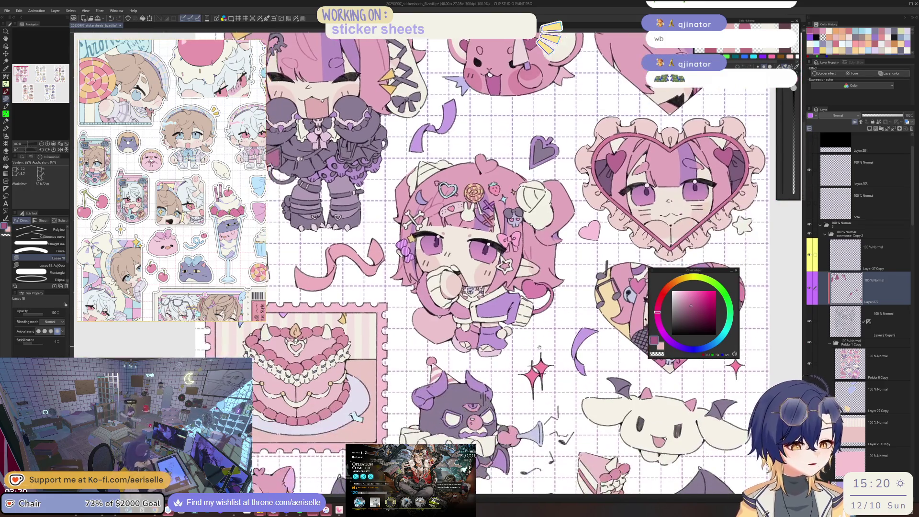
mouse_move(537, 381)
mouse_down()
mouse_move(546, 300)
mouse_move(387, 385)
mouse_up()
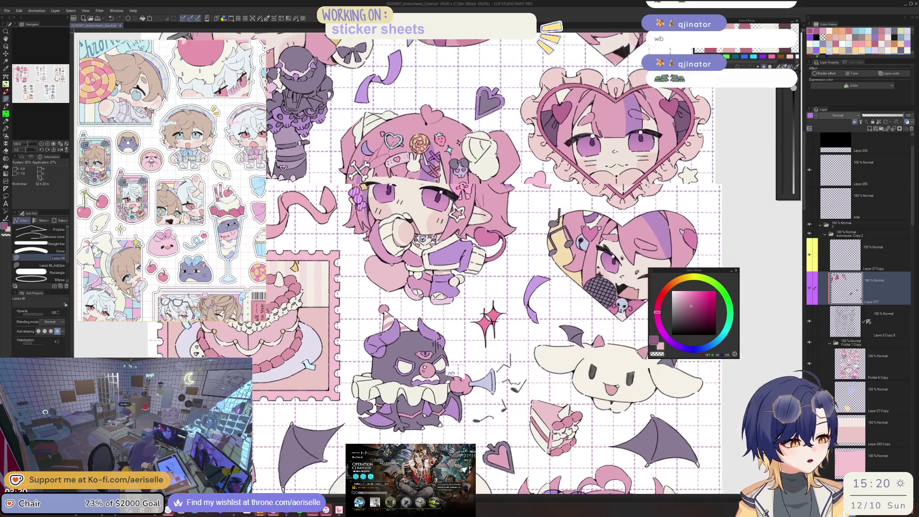
- Lasso-fill the hair patch on the frilled heart portrait with lighter pink
scroll(440, 367, up, 1)
scroll(469, 308, up, 1)
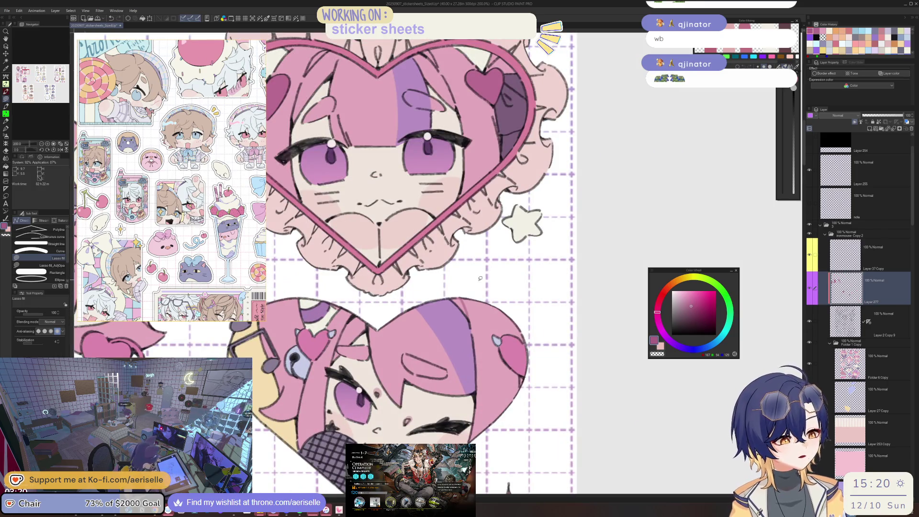
scroll(480, 278, up, 2)
key(e)
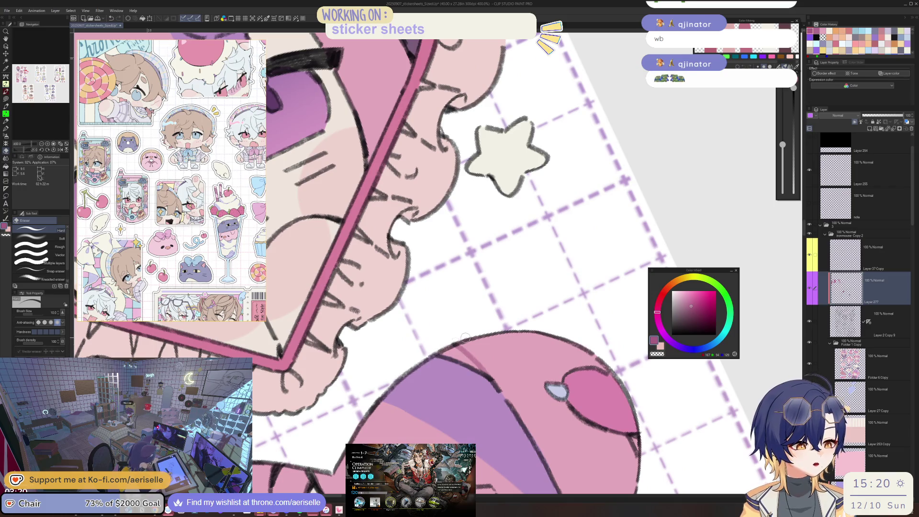
scroll(466, 337, down, 2)
scroll(465, 338, down, 2)
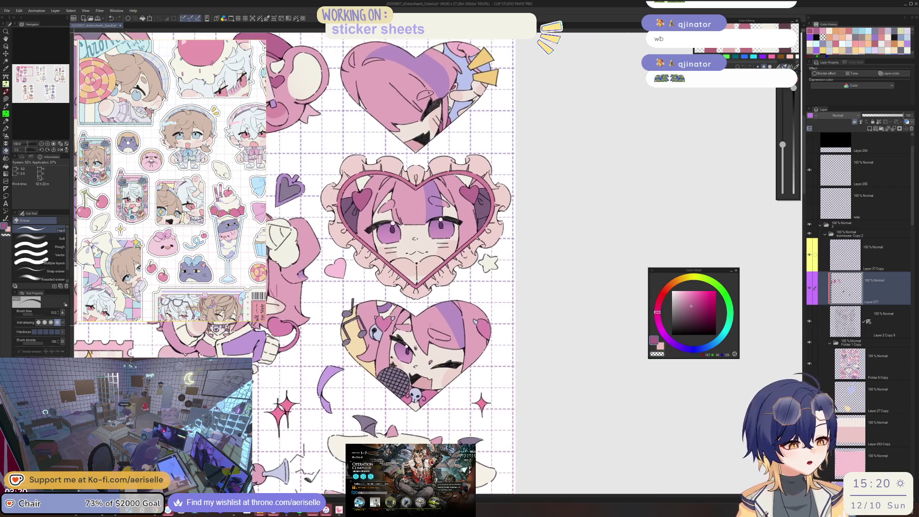
scroll(430, 324, up, 2)
key(u)
scroll(476, 345, down, 2)
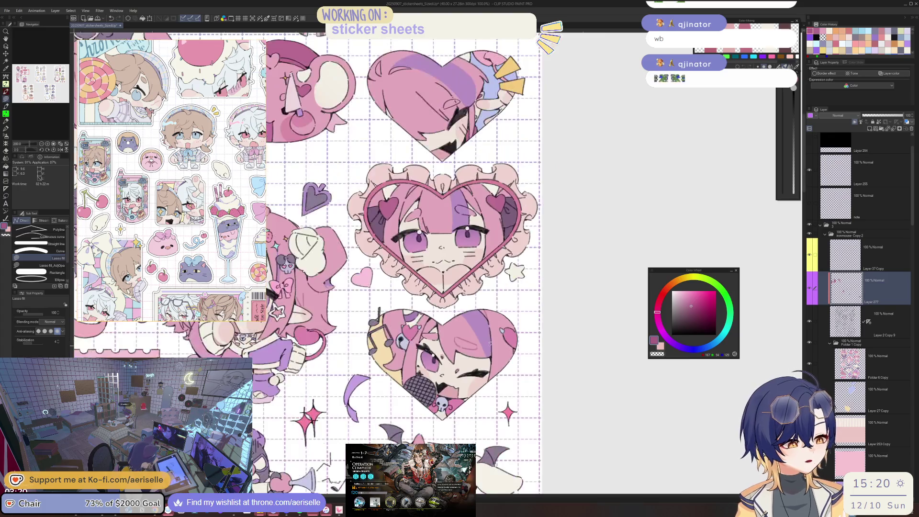
scroll(408, 340, up, 2)
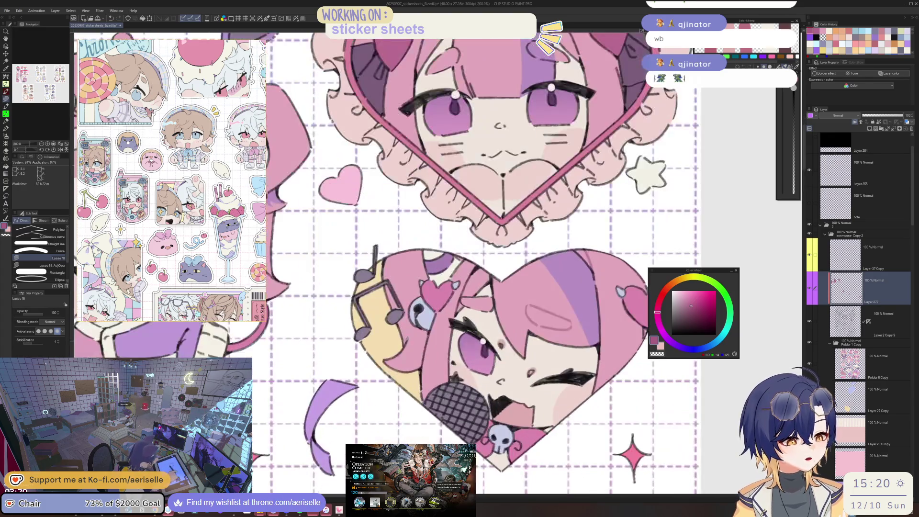
scroll(407, 330, down, 3)
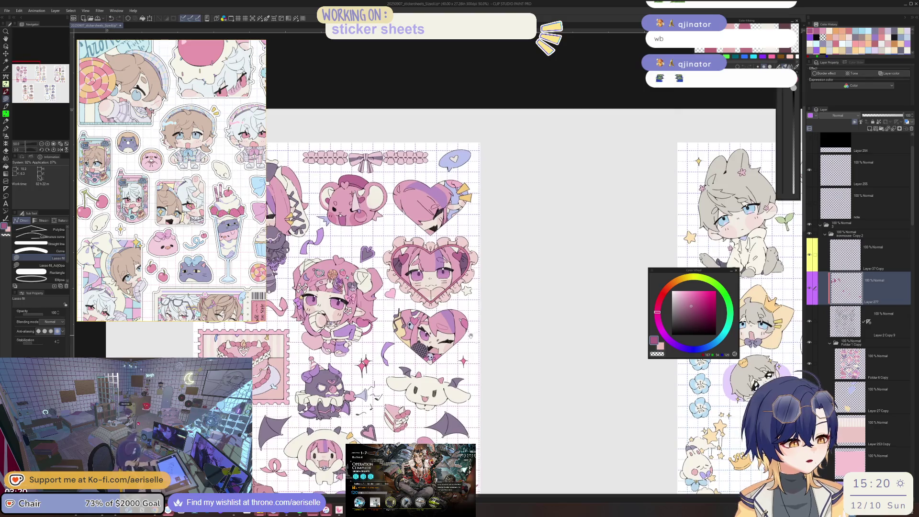
scroll(428, 338, up, 3)
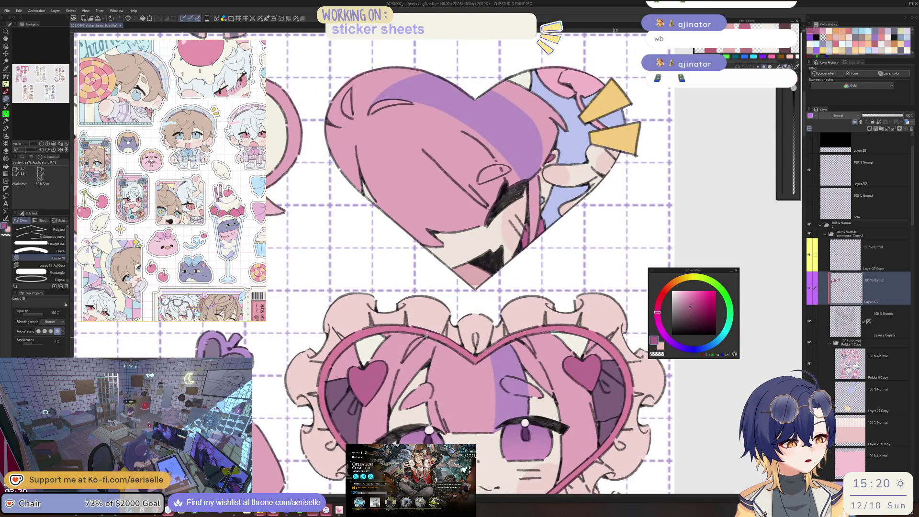
drag(388, 413, 436, 344)
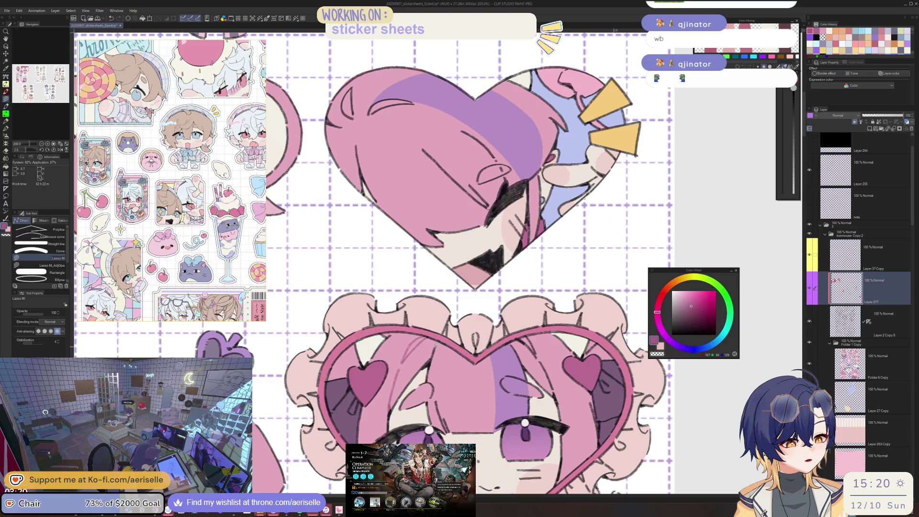
- Pan along the heart frill and return to the Lasso fill tool
scroll(441, 389, up, 2)
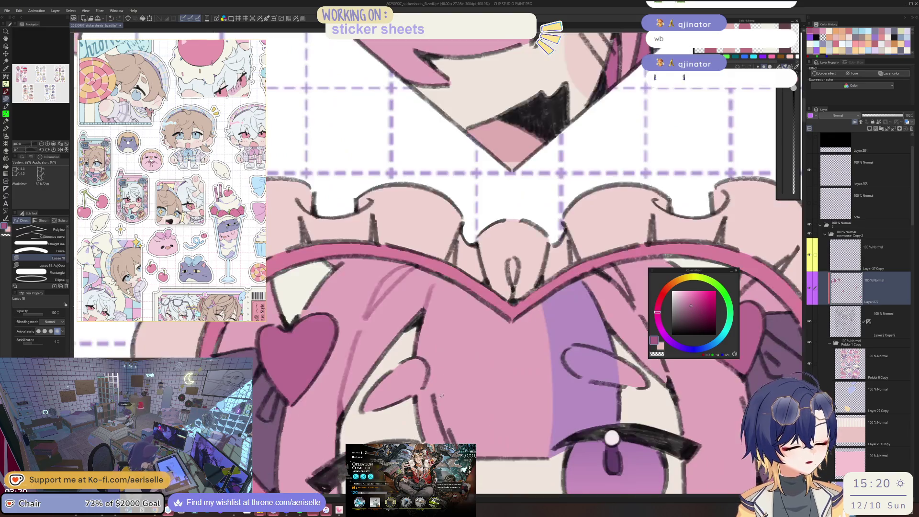
key(e)
drag(441, 453, 422, 411)
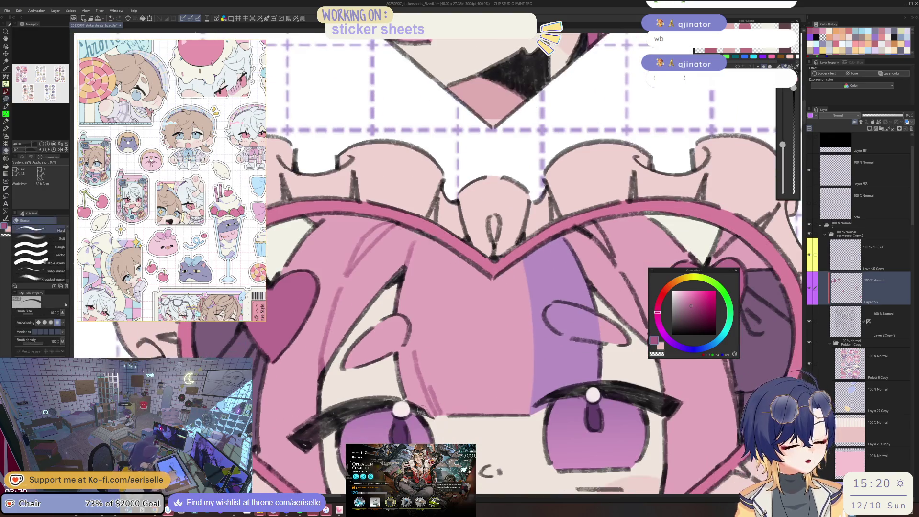
drag(548, 372, 431, 411)
key(u)
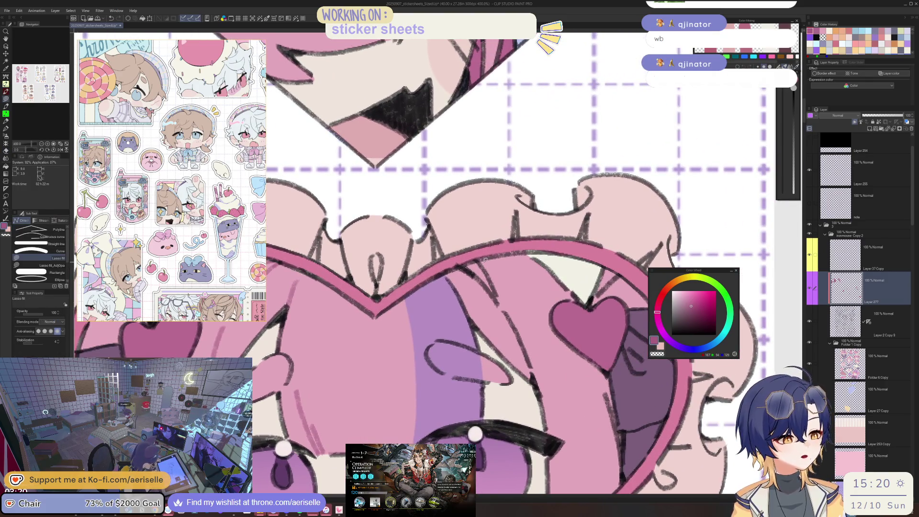
scroll(486, 306, down, 4)
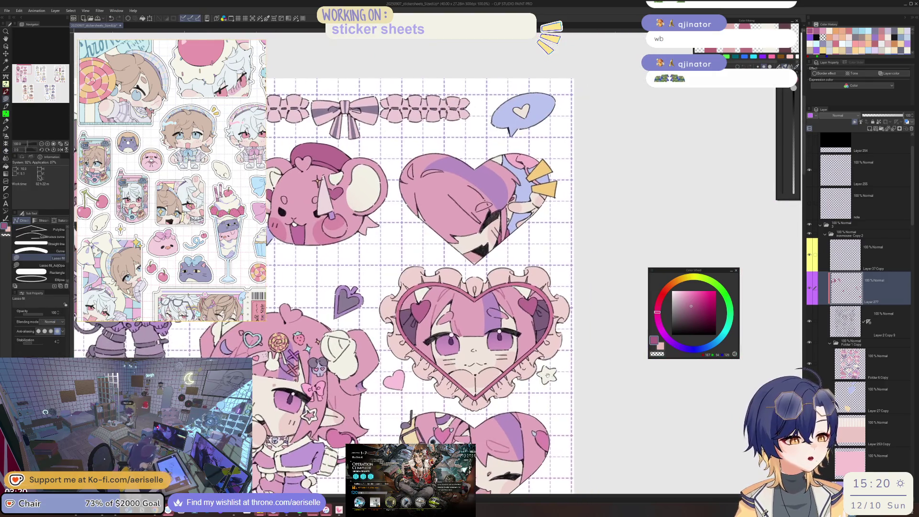
drag(474, 191, 474, 287)
scroll(473, 287, up, 2)
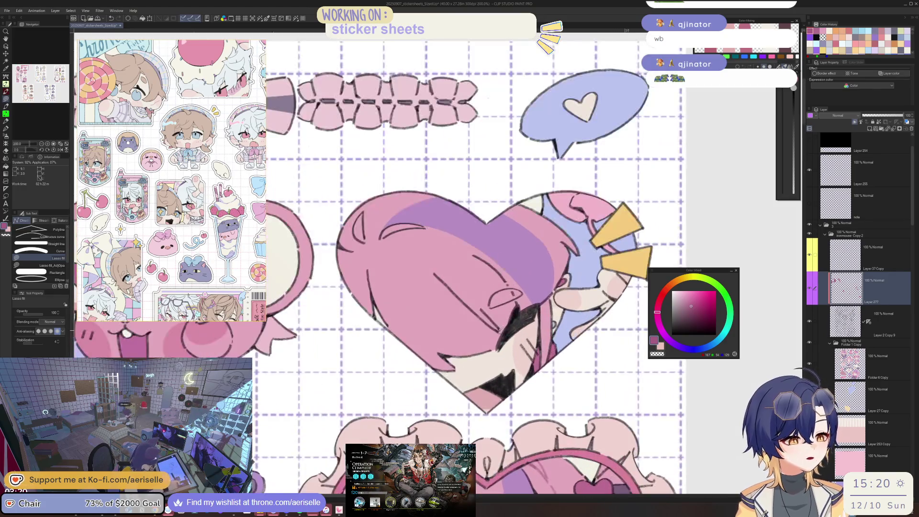
scroll(493, 310, down, 2)
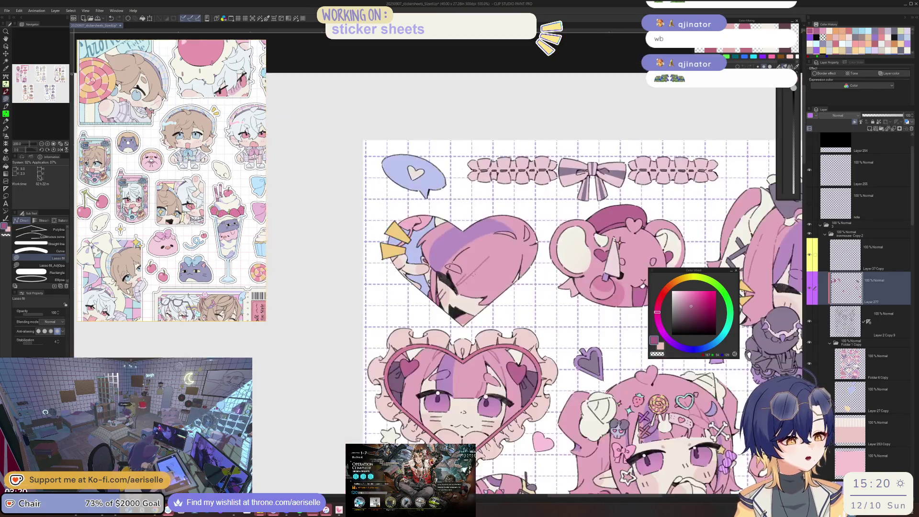
drag(493, 310, 478, 363)
scroll(472, 297, up, 2)
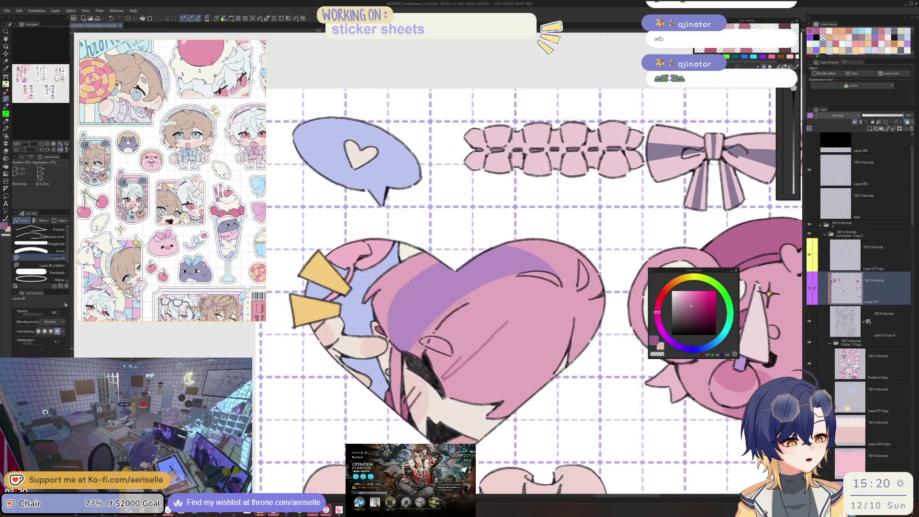
mouse_move(593, 262)
mouse_down()
mouse_move(525, 308)
mouse_move(381, 343)
mouse_up()
key(e)
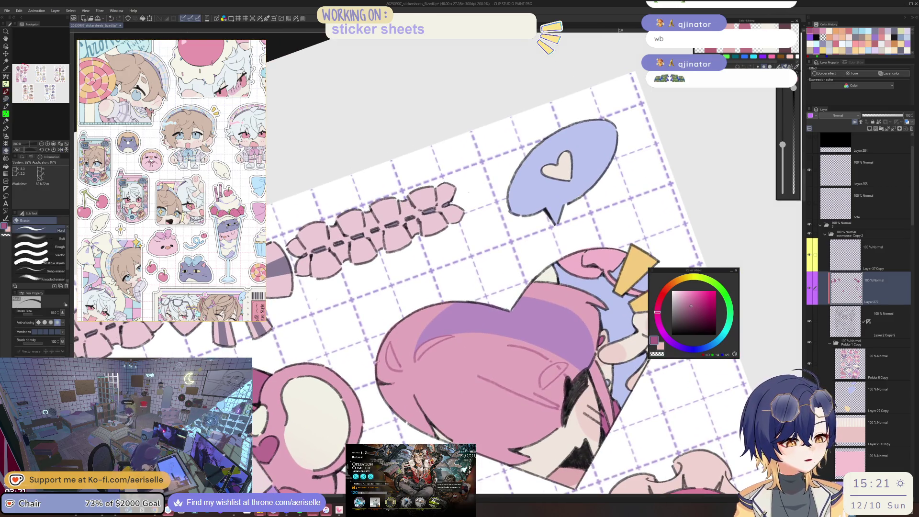
ctrl+click(429, 290)
scroll(428, 290, up, 5)
scroll(561, 266, down, 5)
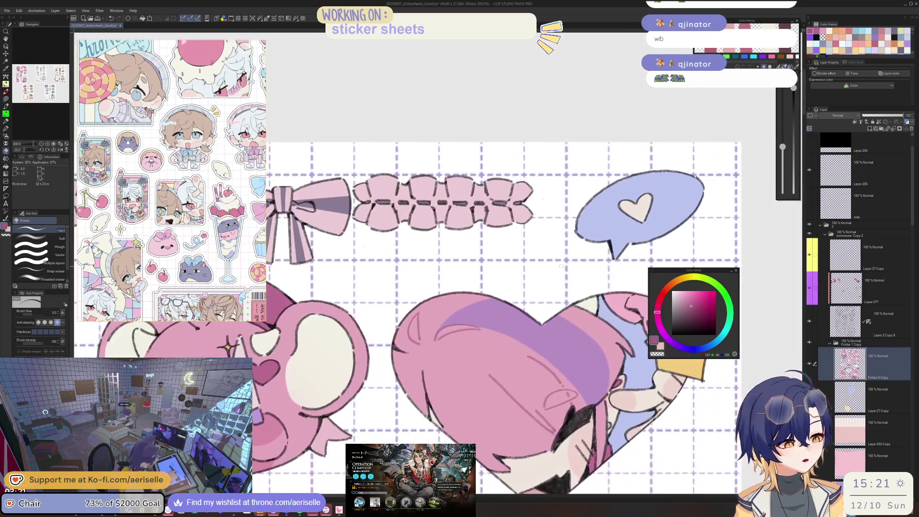
click(804, 287)
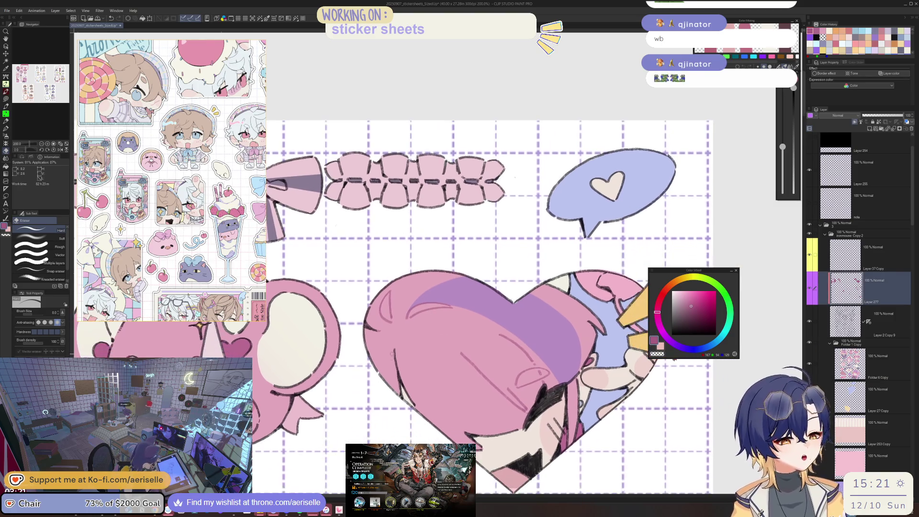
key(u)
scroll(495, 312, down, 2)
scroll(495, 312, up, 1)
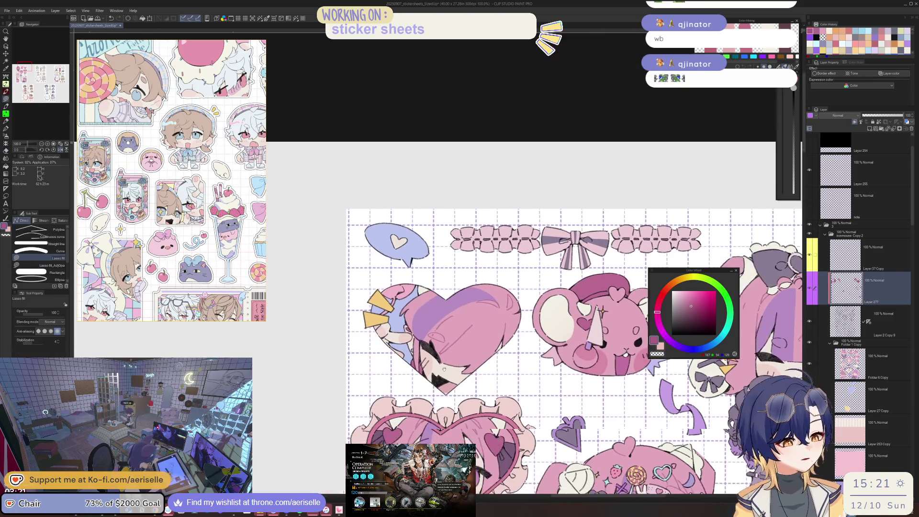
scroll(478, 313, up, 1)
scroll(455, 313, up, 2)
scroll(419, 313, up, 2)
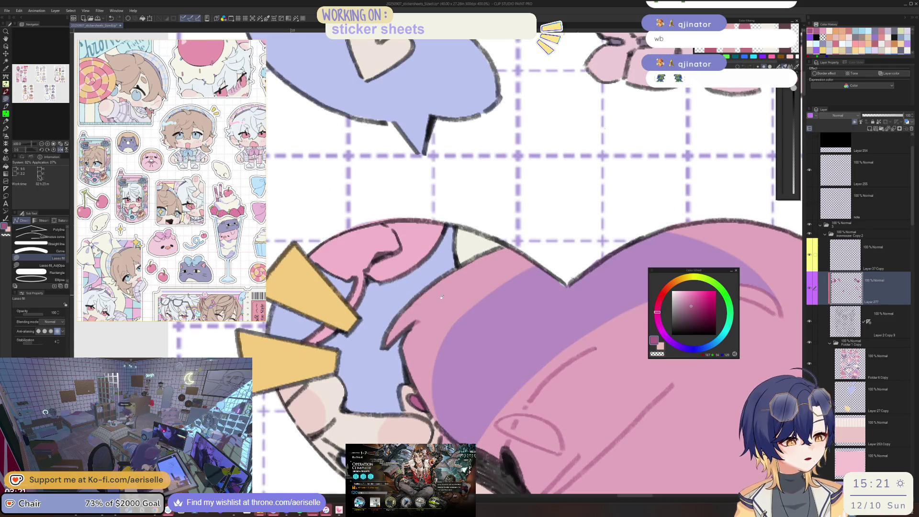
drag(441, 297, 459, 308)
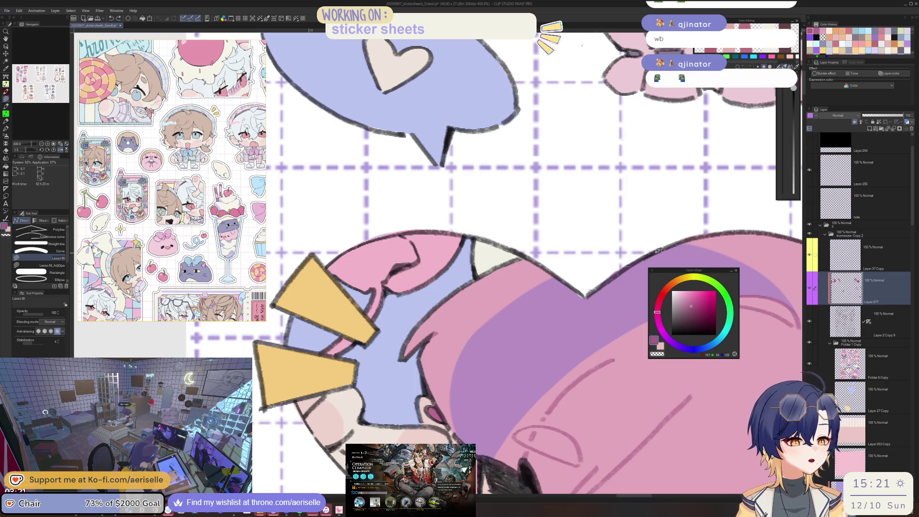
click(876, 364)
scroll(847, 340, down, 2)
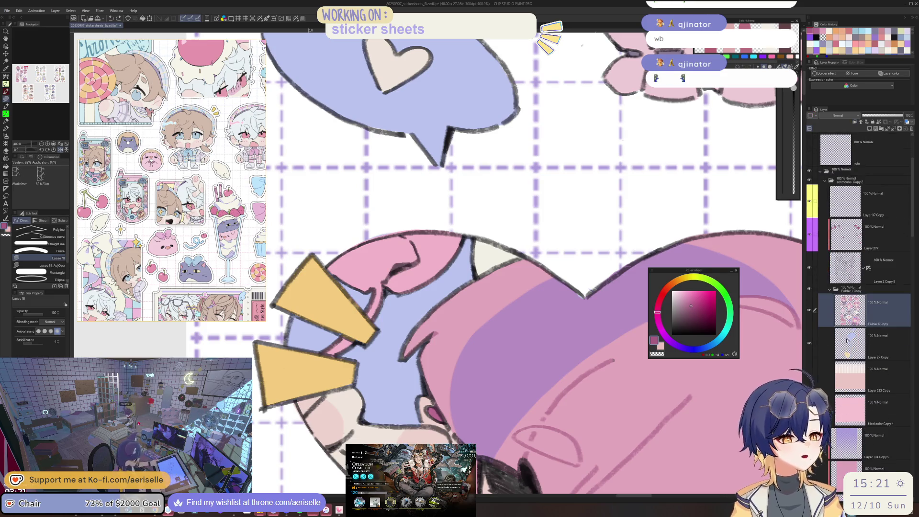
- Tilt and mirror the view to check the drawing, selecting Layer 277 near the bow sticker
key(-)
key(e)
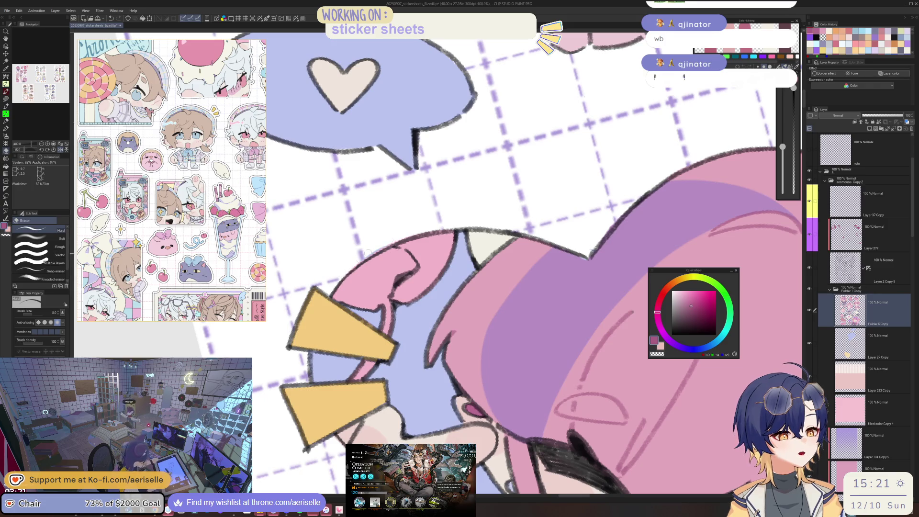
click(880, 358)
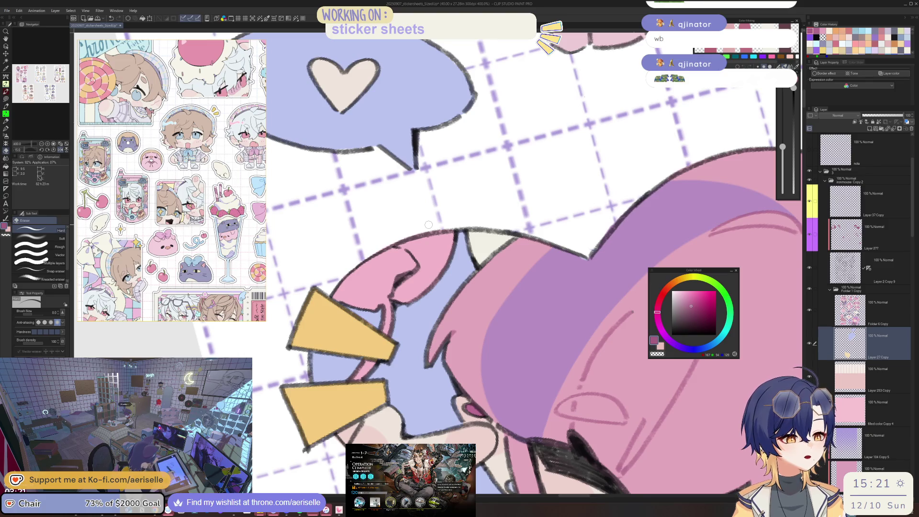
scroll(428, 224, down, 3)
key(asciicircum)
key(h)
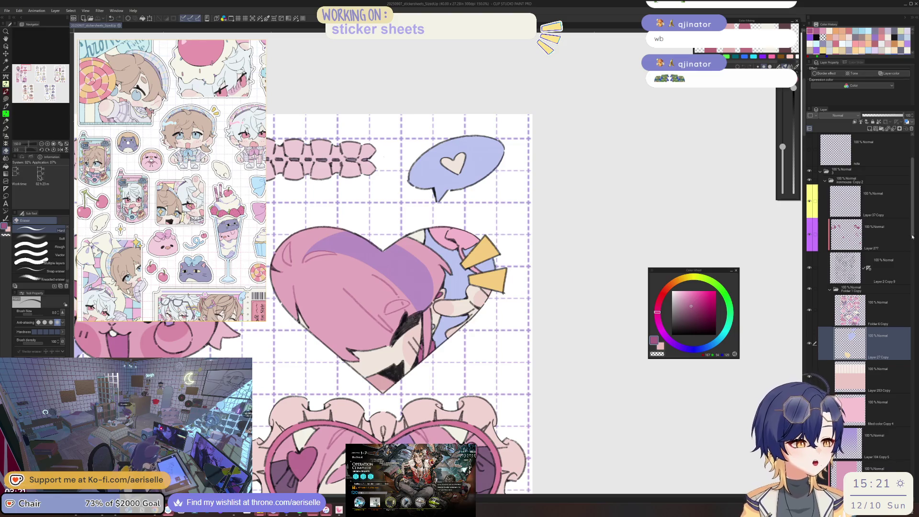
ctrl+shift+click(463, 298)
mouse_move(463, 298)
mouse_down()
mouse_move(578, 318)
mouse_move(527, 329)
mouse_up()
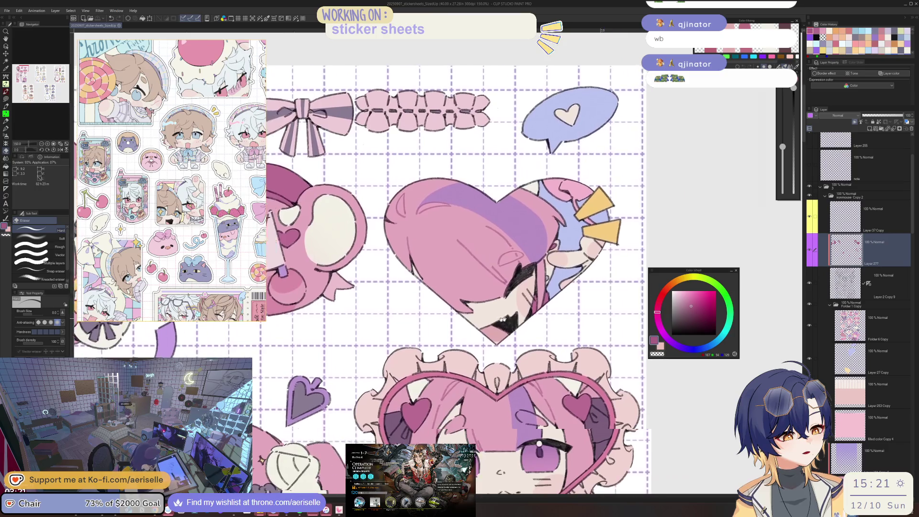
- Pick a purple colour on the Folder 6 Copy group, then step down to Layer 27 Copy
ctrl+shift+click(445, 256)
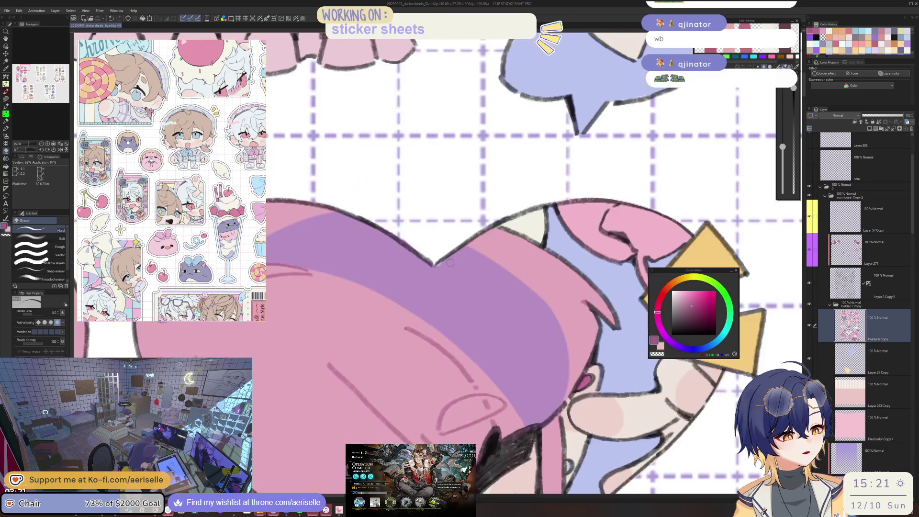
scroll(445, 257, up, 3)
alt+click(445, 257)
key(u)
scroll(487, 218, down, 5)
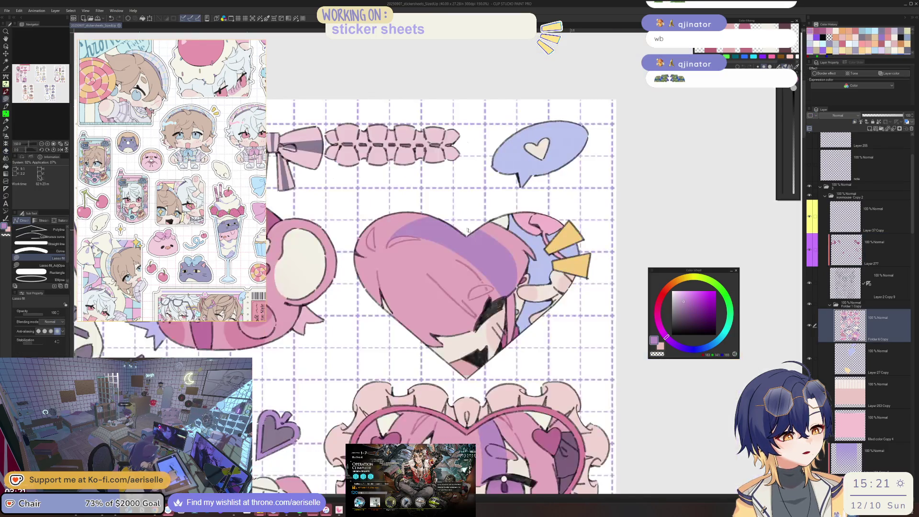
scroll(453, 252, up, 6)
key(e)
key(alt+bracketleft)
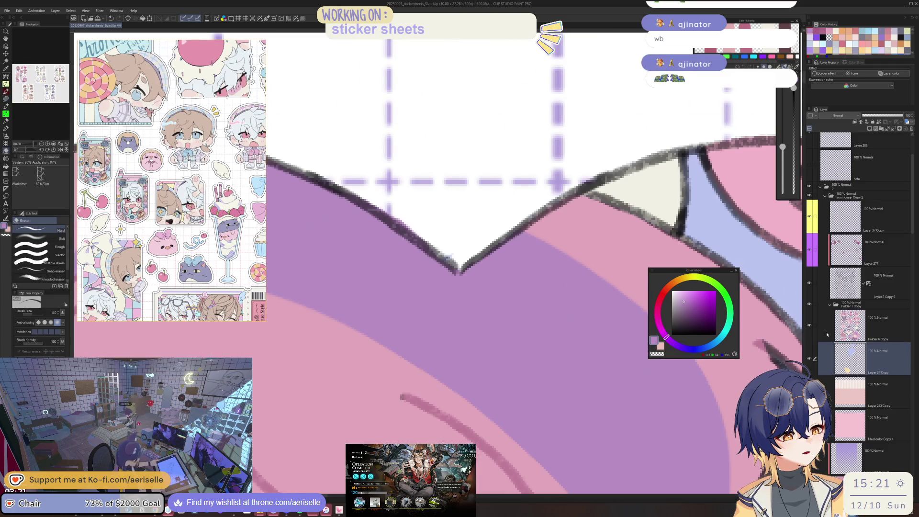
scroll(458, 237, down, 2)
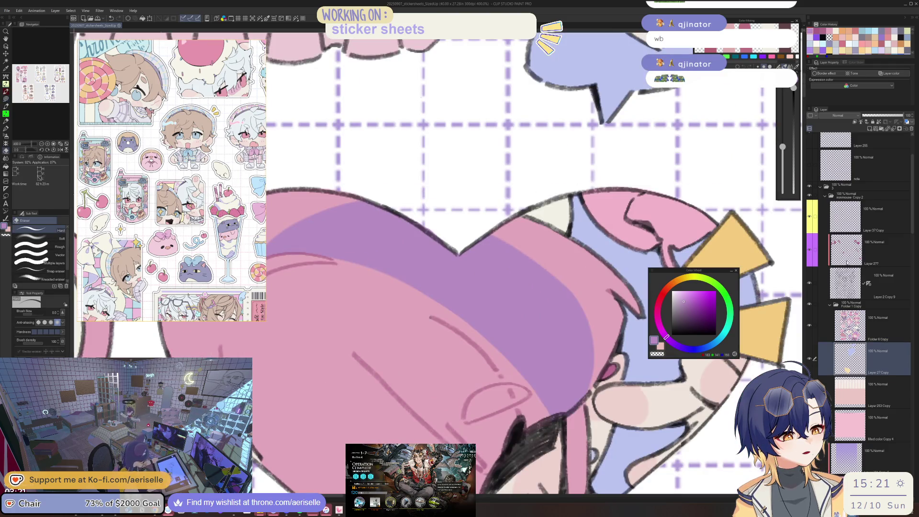
- Select Layer 277 and bring the lower heart-framed portrait into view
click(846, 262)
scroll(445, 239, down, 4)
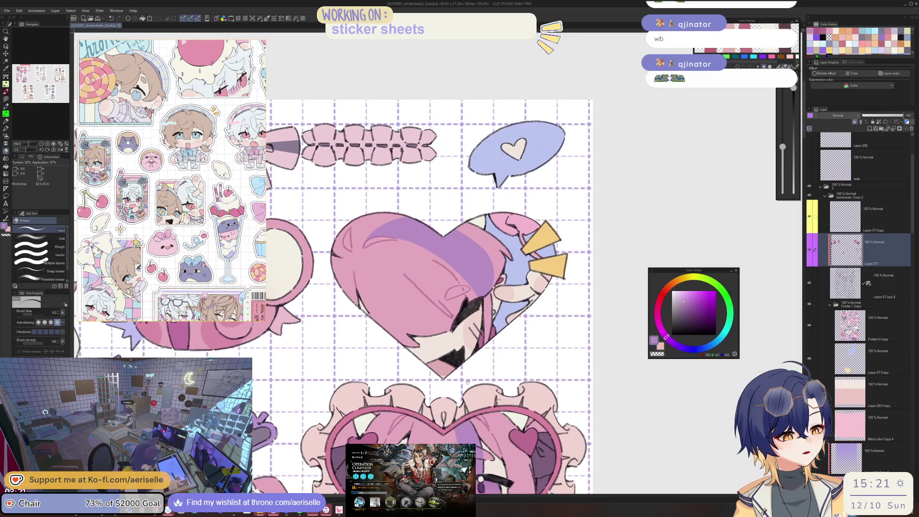
scroll(467, 381, down, 1)
scroll(457, 335, up, 2)
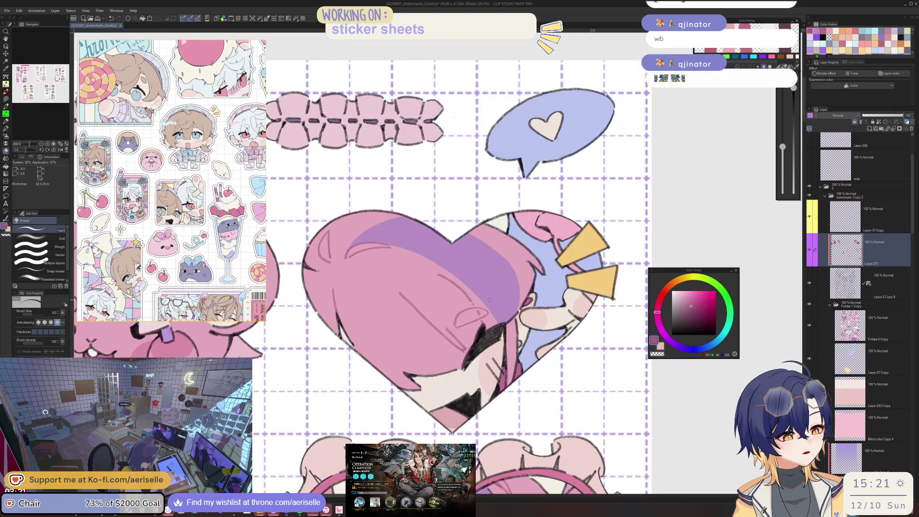
mouse_move(497, 446)
mouse_down()
mouse_move(501, 309)
mouse_move(326, 308)
mouse_up()
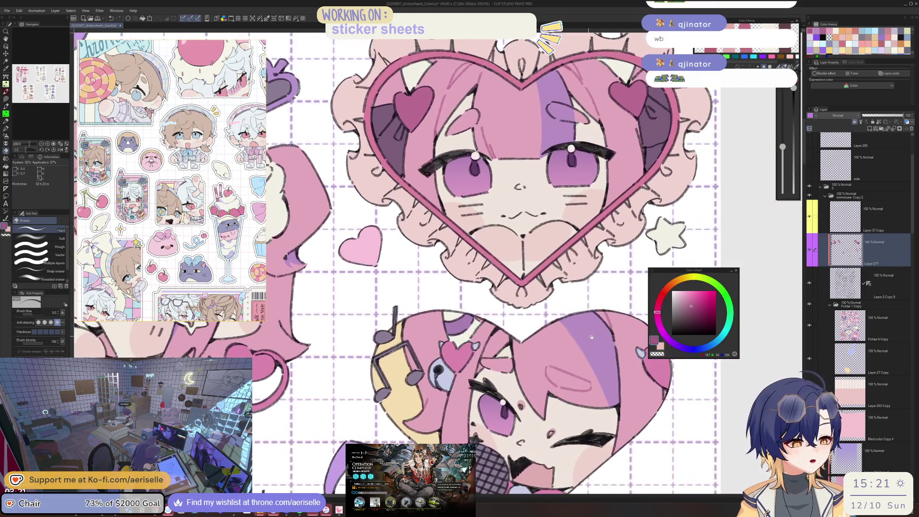
drag(591, 337, 528, 330)
scroll(463, 283, up, 5)
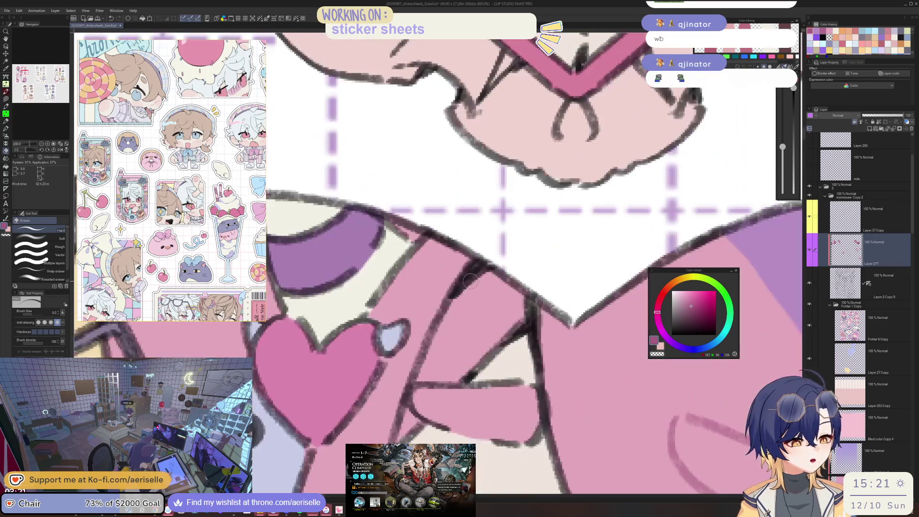
- Lasso-fill a small area of the lower heart portrait, then zoom back out to the heart-face stickers
key(u)
drag(391, 390, 381, 442)
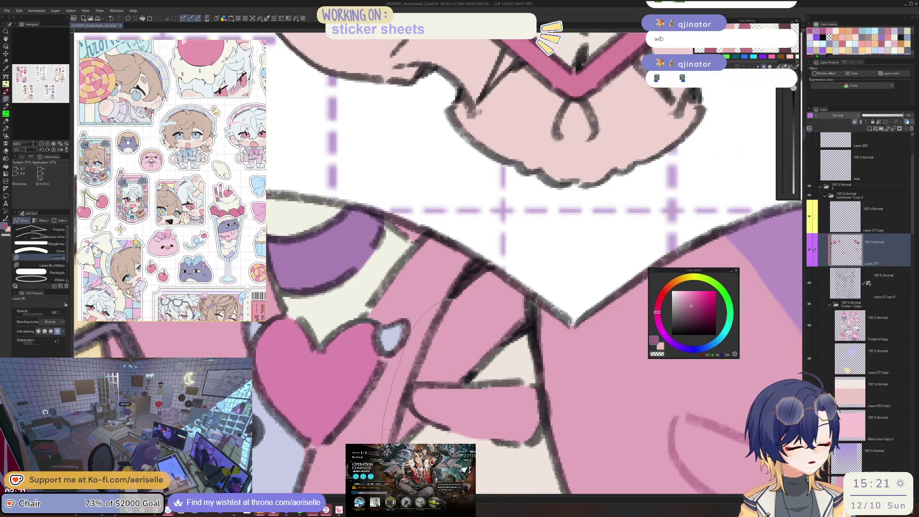
scroll(460, 249, down, 4)
scroll(479, 239, down, 2)
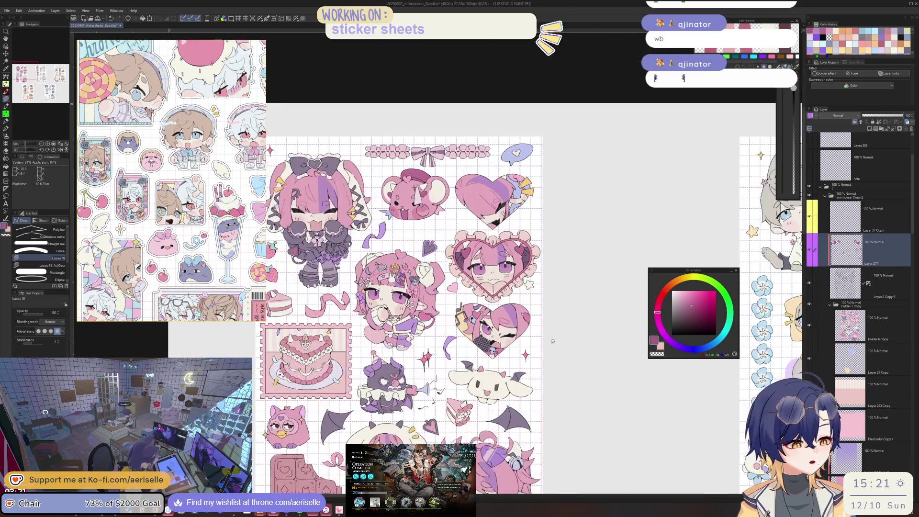
scroll(497, 222, up, 3)
scroll(466, 317, up, 4)
scroll(449, 300, down, 2)
scroll(448, 300, down, 3)
mouse_move(544, 432)
mouse_down()
mouse_move(544, 304)
mouse_move(442, 425)
mouse_up()
scroll(442, 425, up, 1)
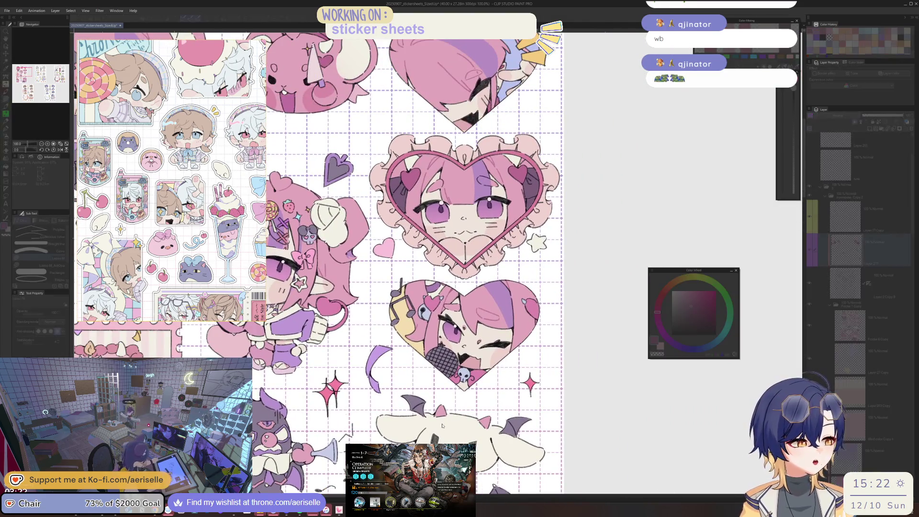
- Apply Hue/Saturation/Luminosity with Saturation 9 and Luminosity -10
key(ctrl+u)
drag(592, 315, 580, 369)
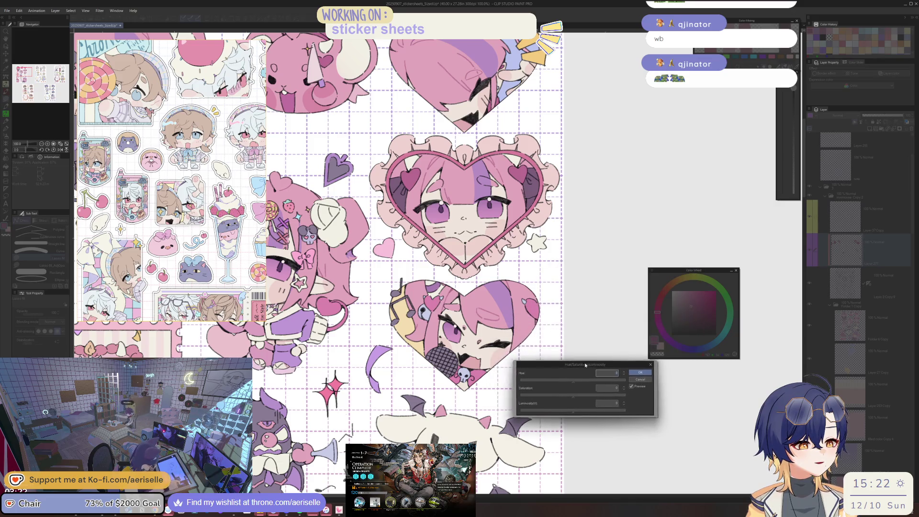
click(579, 399)
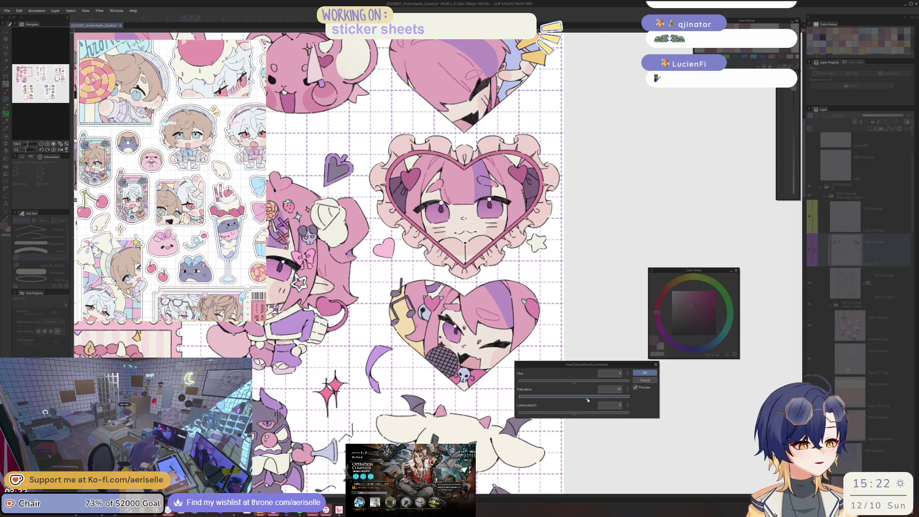
click(569, 415)
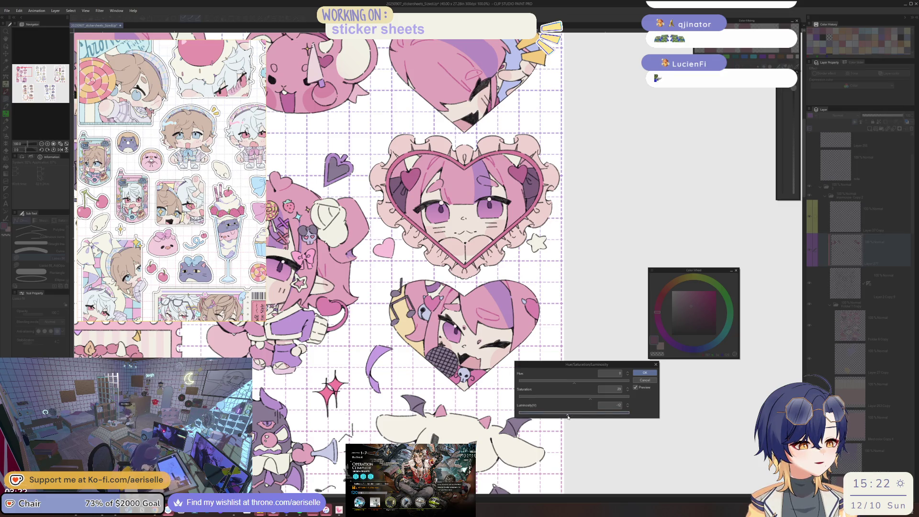
click(642, 373)
- Pan to the top-left stickers and switch over to the Arknights window
scroll(464, 225, up, 3)
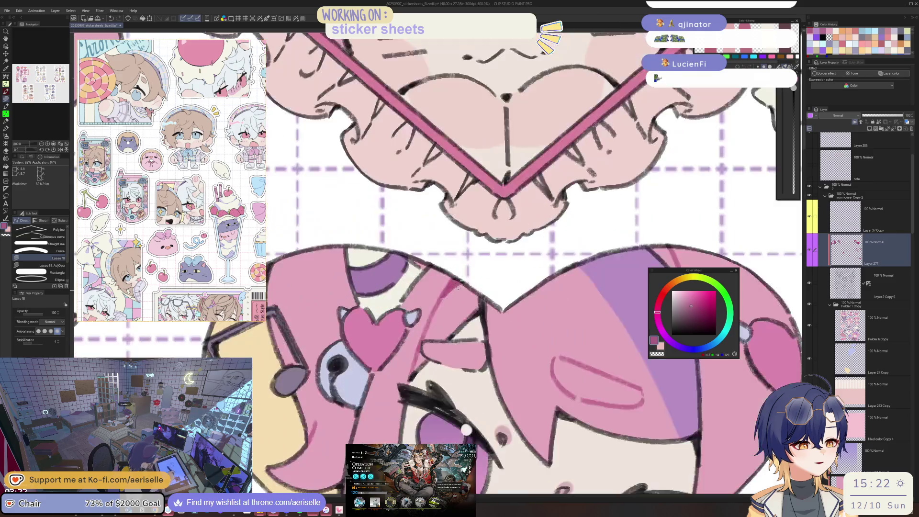
scroll(464, 225, down, 5)
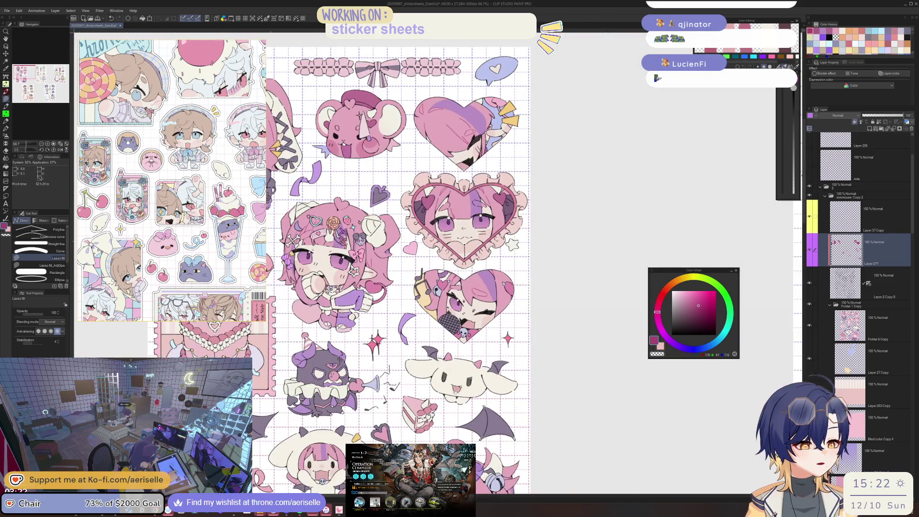
drag(521, 346, 598, 319)
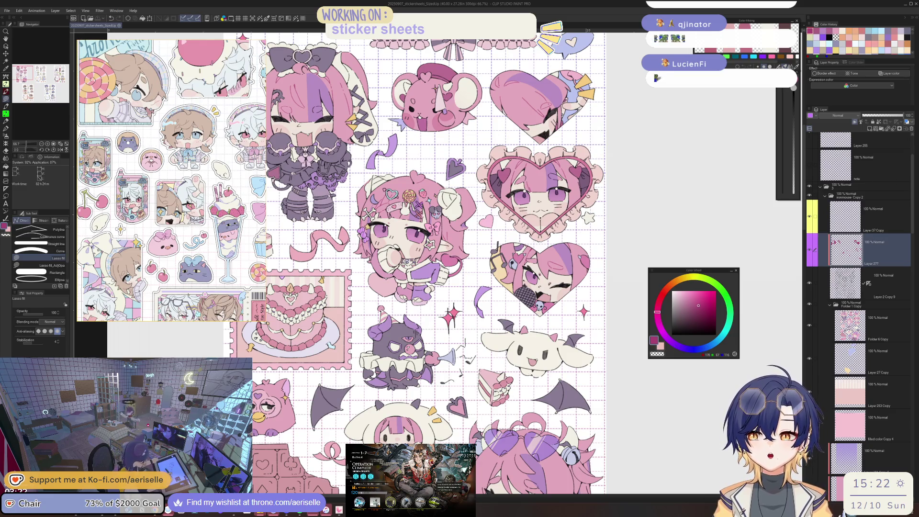
key(alt+Tab)
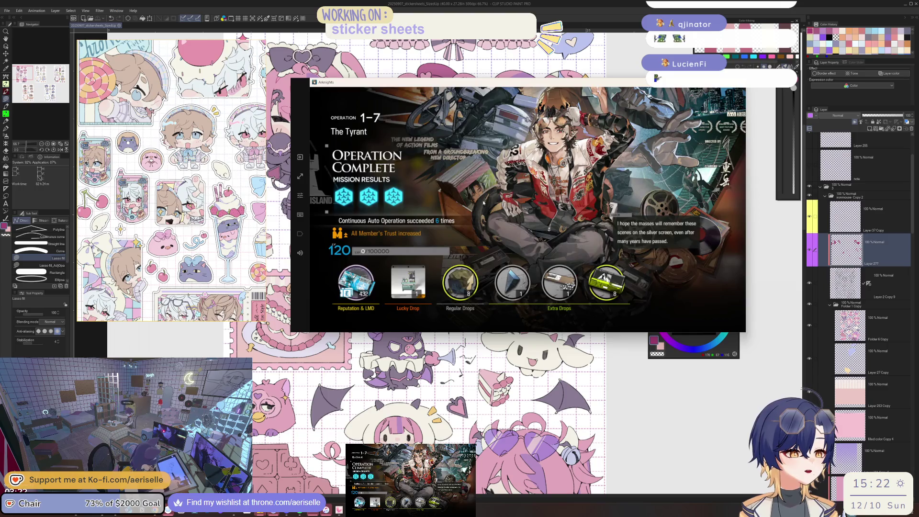
- Dismiss the results, launch an auto-deploy run of 1-7 The Tyrant, and return to Clip Studio
click(318, 203)
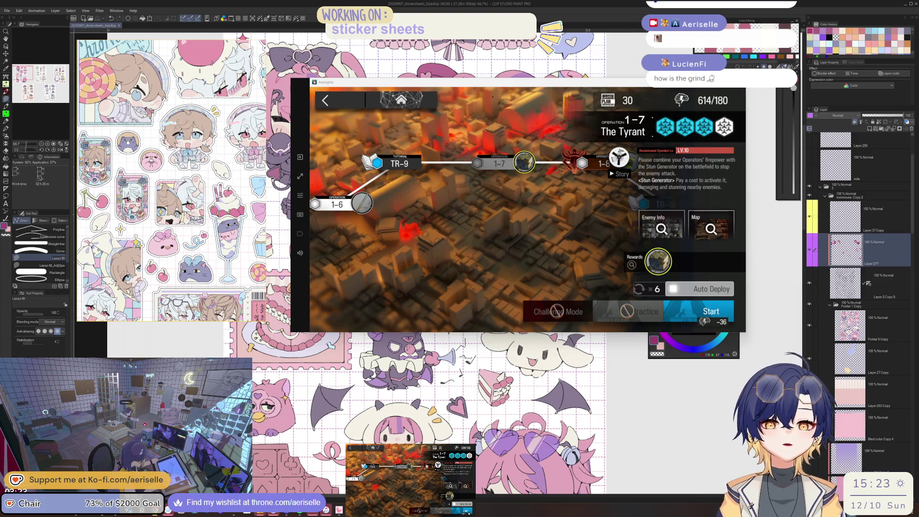
click(710, 311)
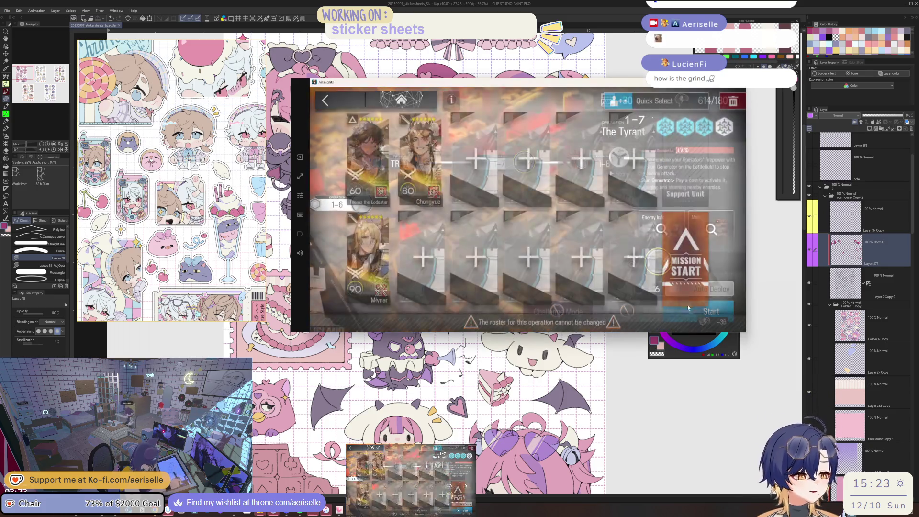
click(705, 261)
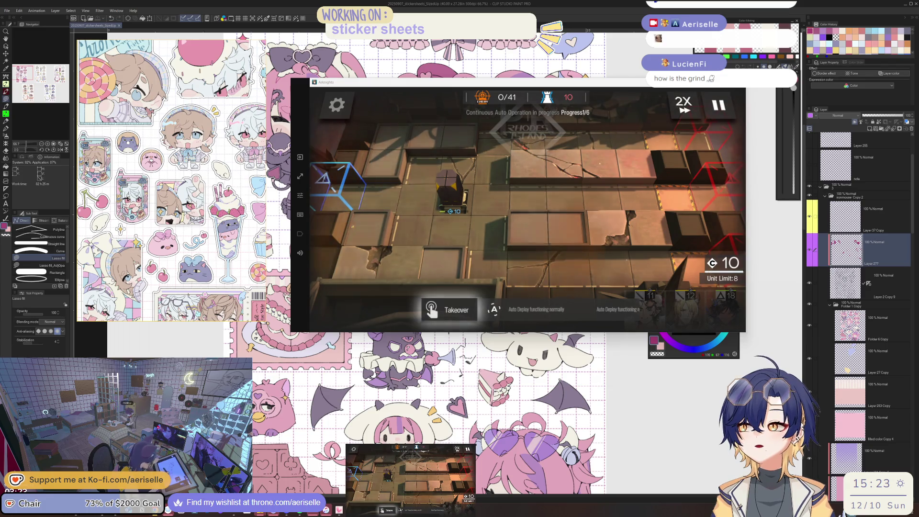
key(alt+Tab)
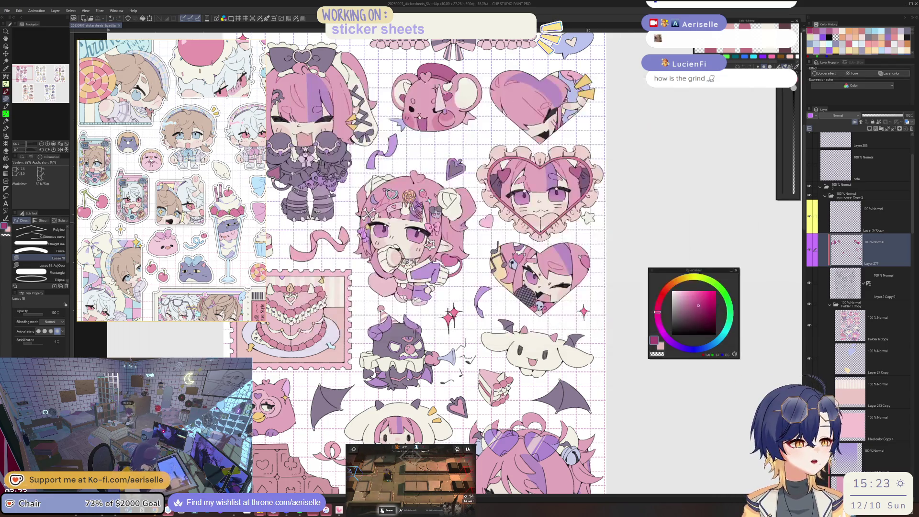
scroll(440, 227, up, 2)
scroll(440, 226, up, 2)
scroll(440, 226, up, 1)
scroll(440, 227, up, 1)
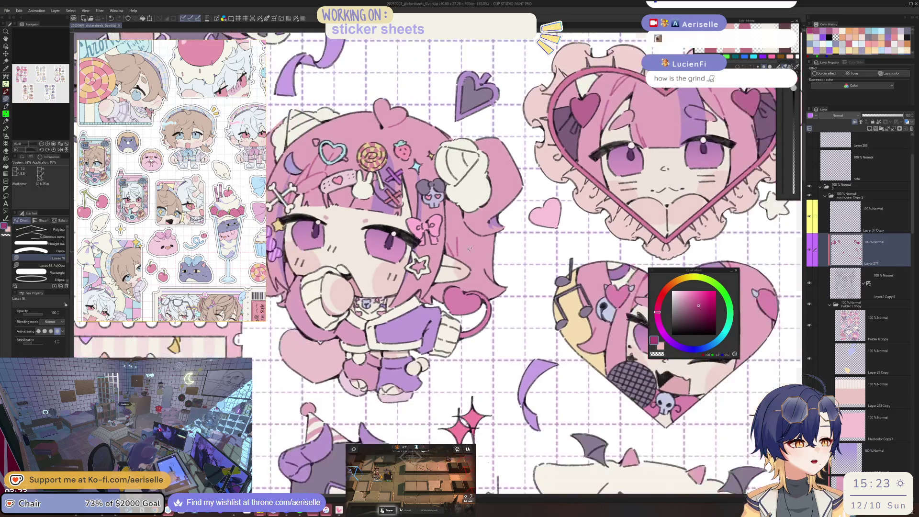
scroll(478, 258, down, 2)
scroll(479, 258, down, 2)
scroll(478, 258, down, 1)
mouse_move(583, 387)
mouse_down()
mouse_move(386, 184)
mouse_move(461, 333)
mouse_move(532, 185)
mouse_move(524, 173)
mouse_up()
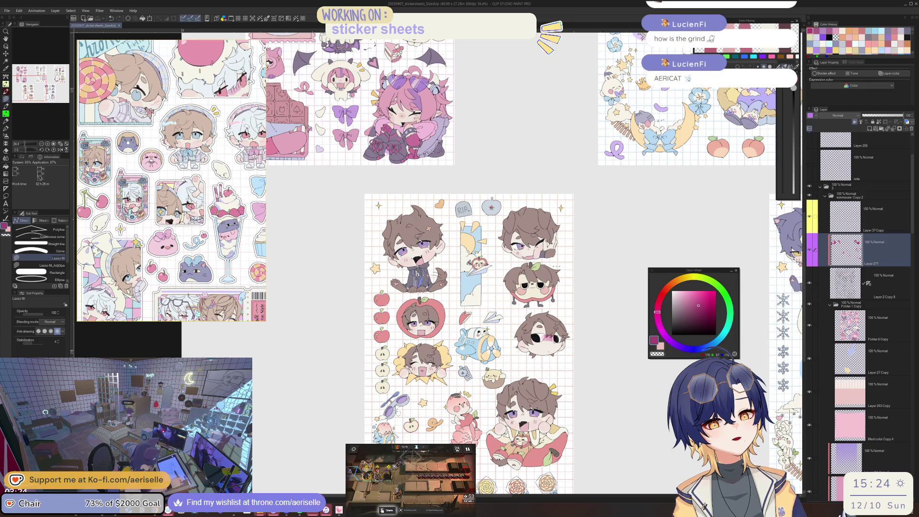
- Open the four-panel couple sketch file from File > Open
mouse_move(403, 191)
mouse_down()
mouse_move(467, 321)
mouse_move(495, 431)
mouse_up()
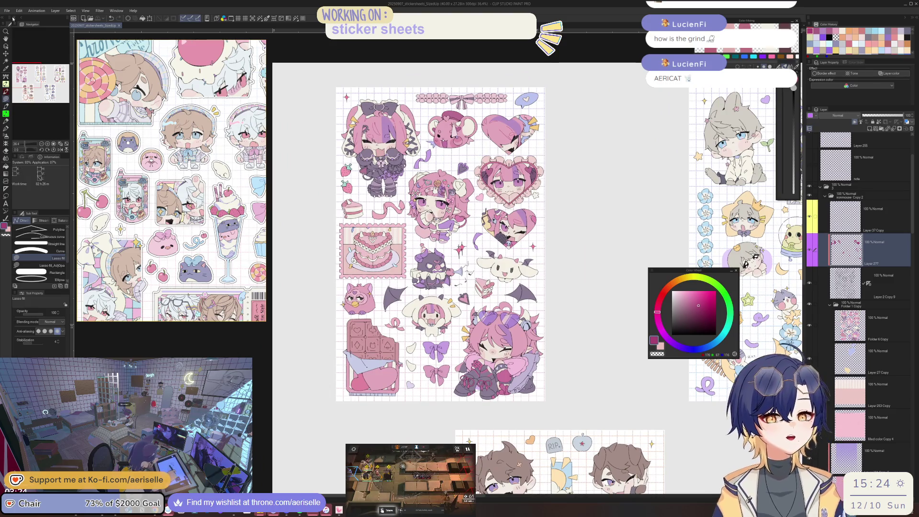
click(8, 12)
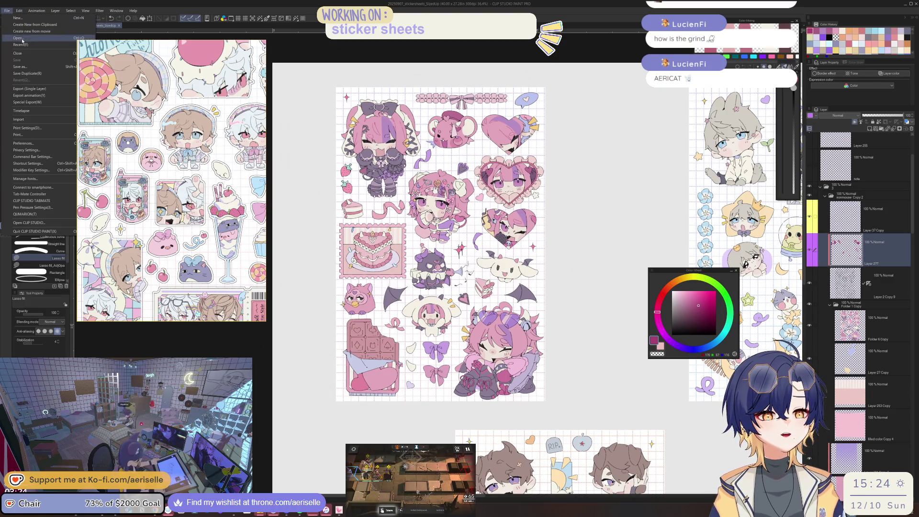
click(22, 38)
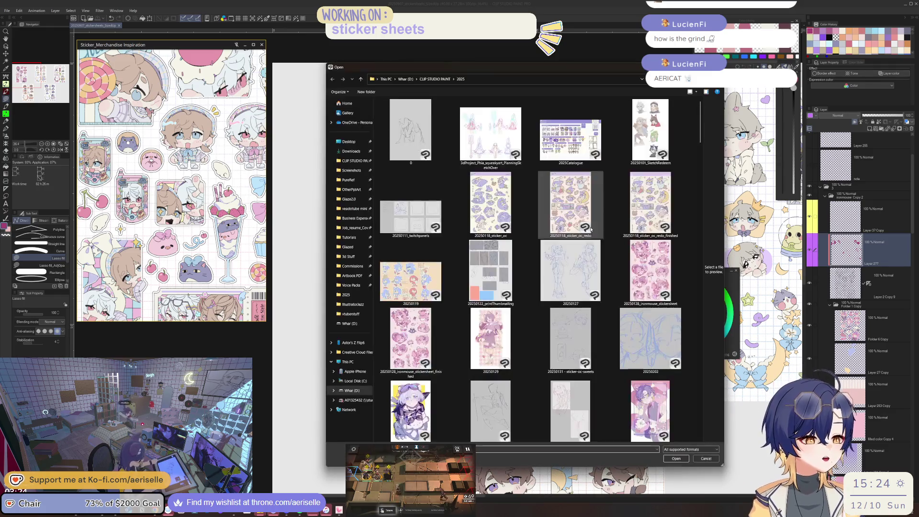
drag(699, 140, 699, 258)
double_click(656, 215)
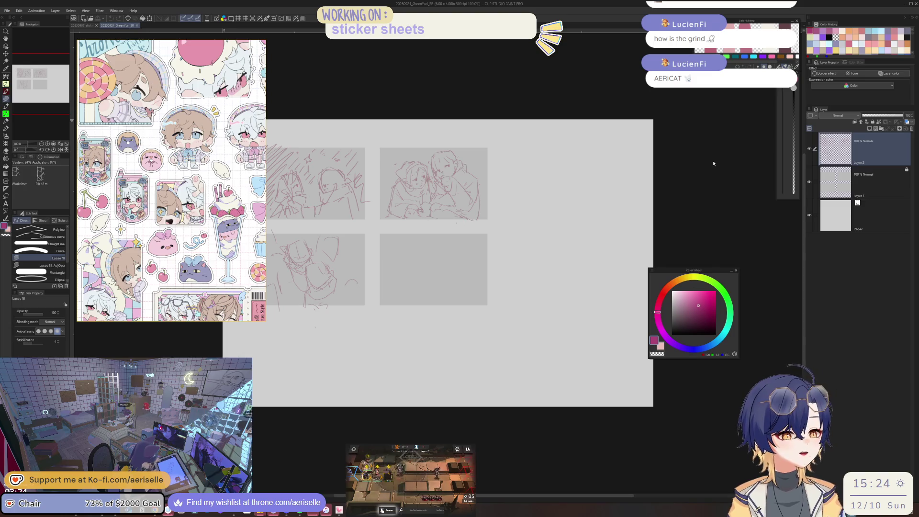
- Zoom and pan across all four sketch panels, then return to the stickersheets document
scroll(409, 165, up, 2)
scroll(409, 165, up, 2)
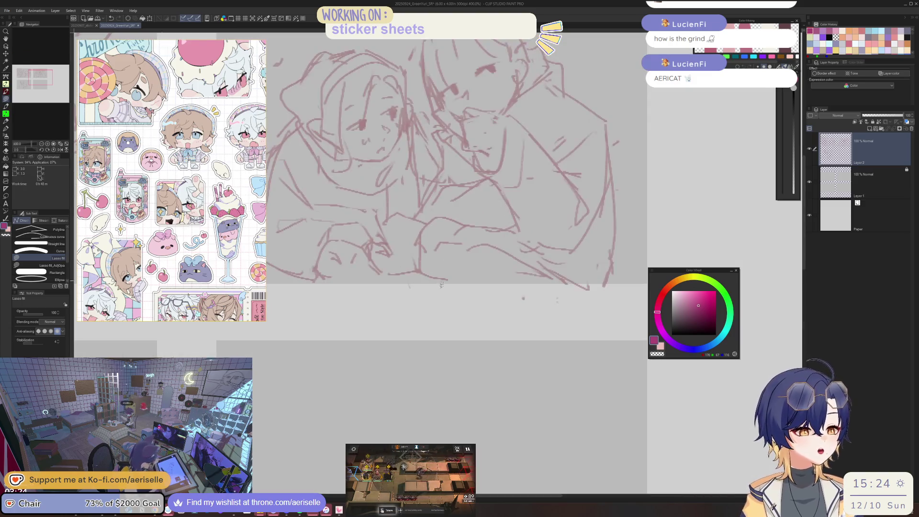
scroll(410, 165, up, 1)
scroll(448, 346, down, 1)
scroll(498, 330, down, 1)
scroll(550, 316, down, 1)
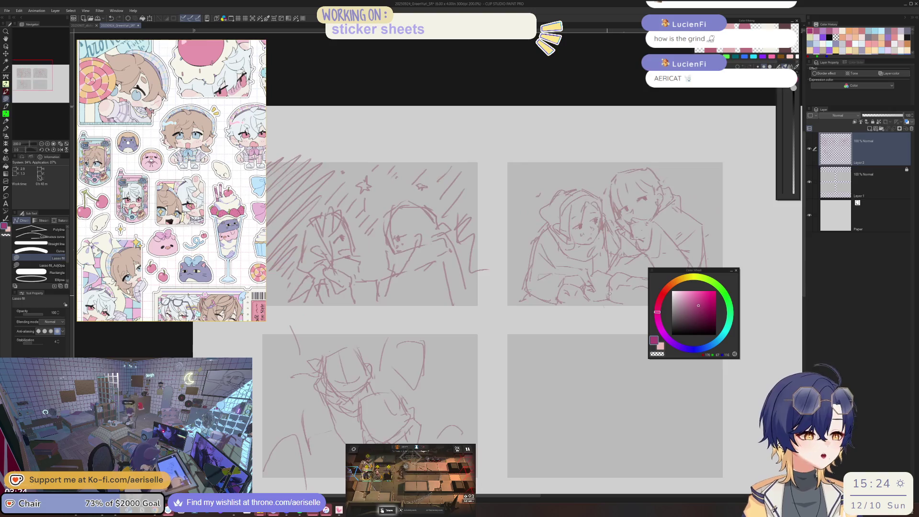
mouse_move(592, 302)
mouse_down()
mouse_move(568, 323)
mouse_move(528, 299)
mouse_up()
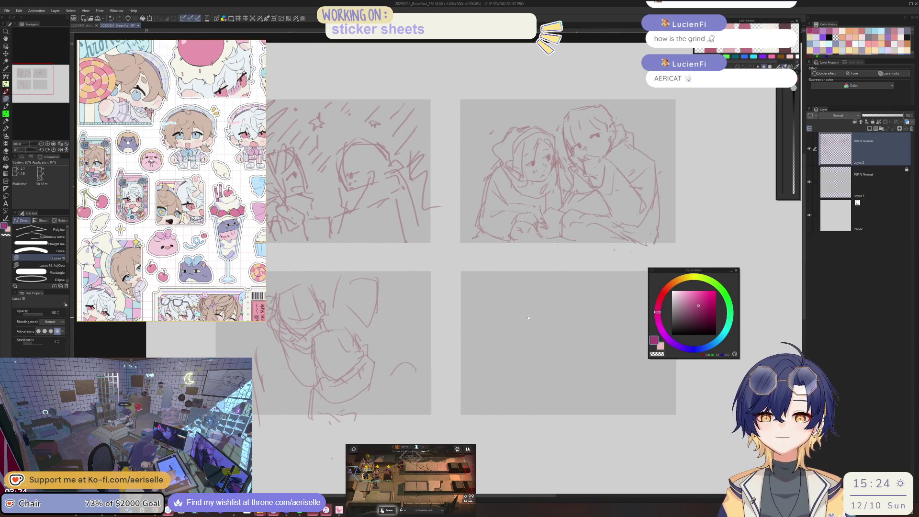
key(ctrl+Tab)
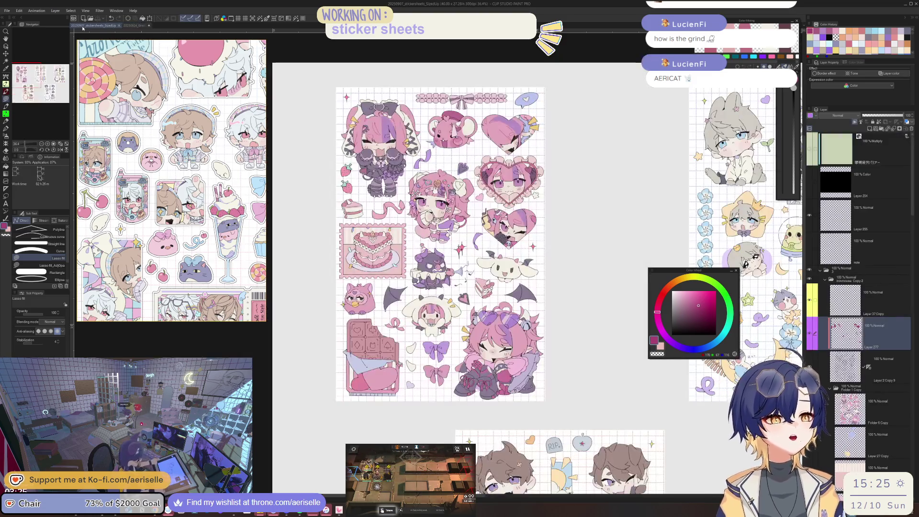
- Zoom in on the hooded chibi near the cake and Cinnamoroll stickers and dab pink on its hair
scroll(514, 287, up, 3)
scroll(514, 287, up, 2)
mouse_move(526, 274)
mouse_down()
mouse_move(516, 301)
mouse_move(612, 257)
mouse_up()
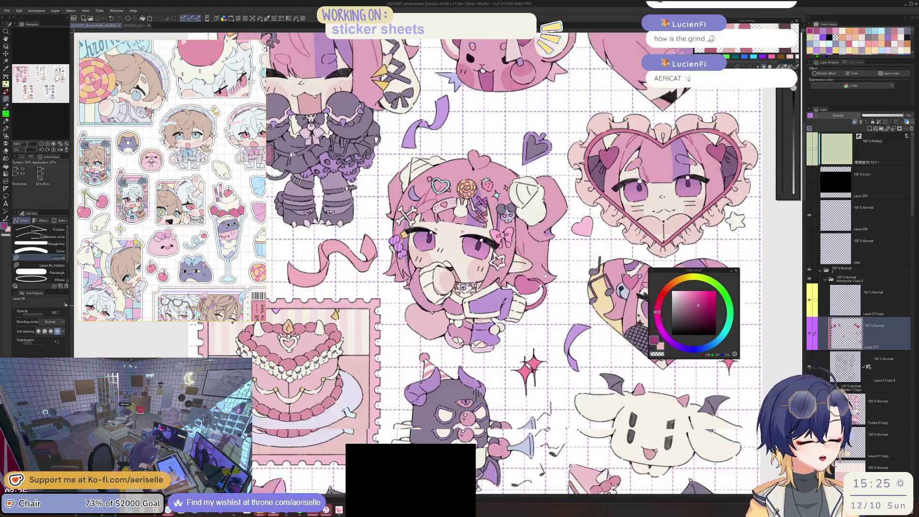
drag(611, 257, 530, 259)
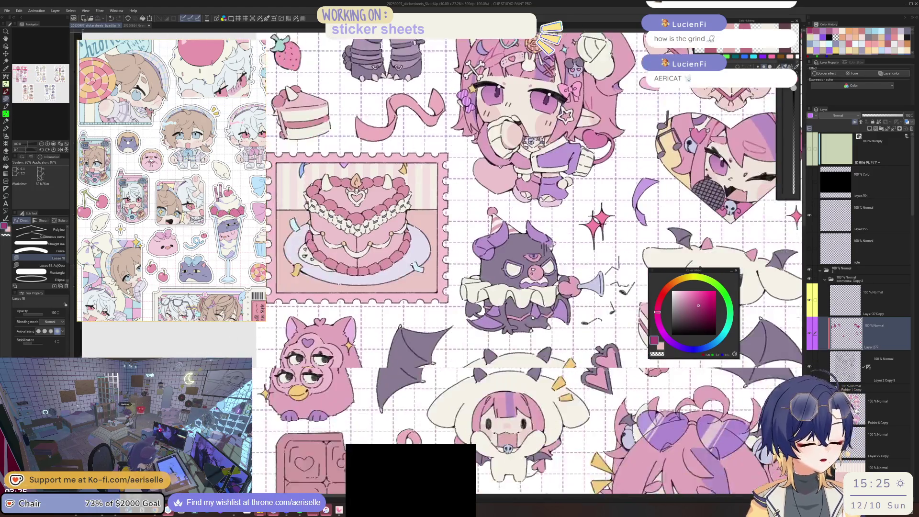
scroll(474, 320, up, 2)
scroll(474, 321, up, 2)
scroll(474, 321, up, 2)
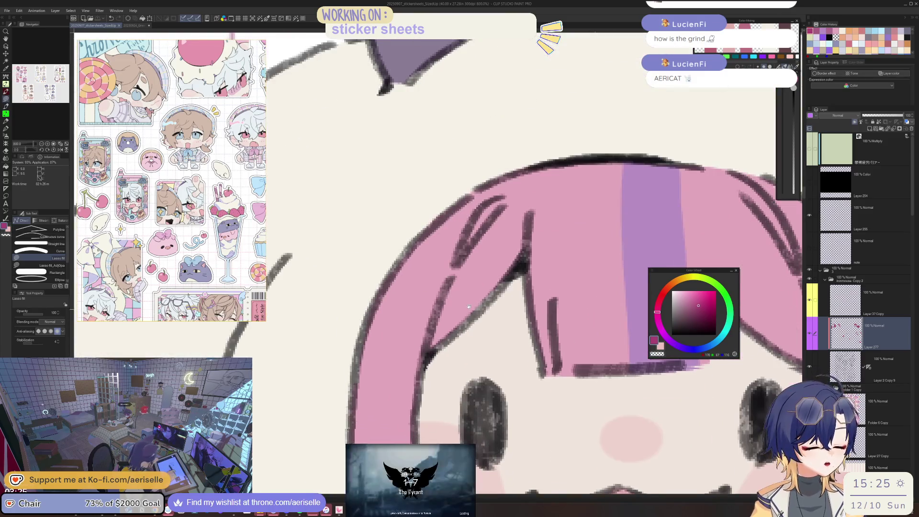
drag(524, 185, 524, 185)
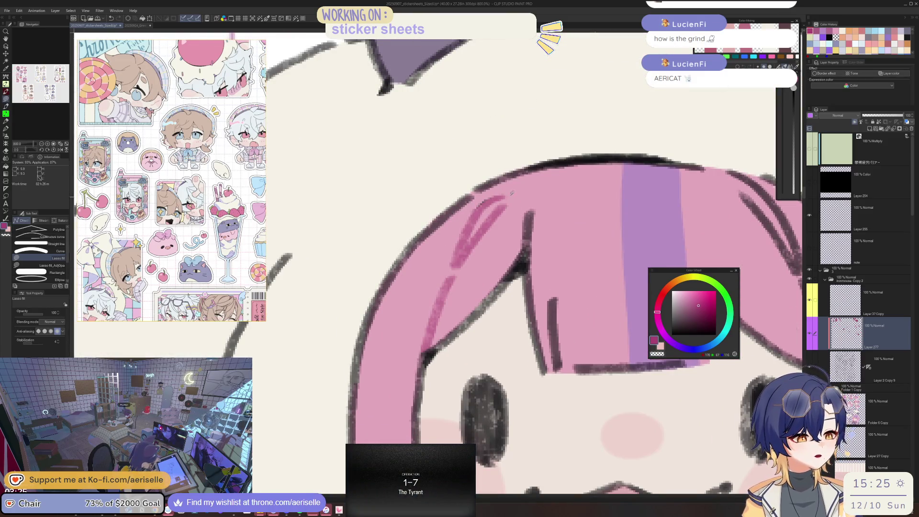
- Lasso-fill a strip of the chibi's pink hair along the purple streak, then switch to Eraser
scroll(443, 272, down, 3)
scroll(443, 272, up, 1)
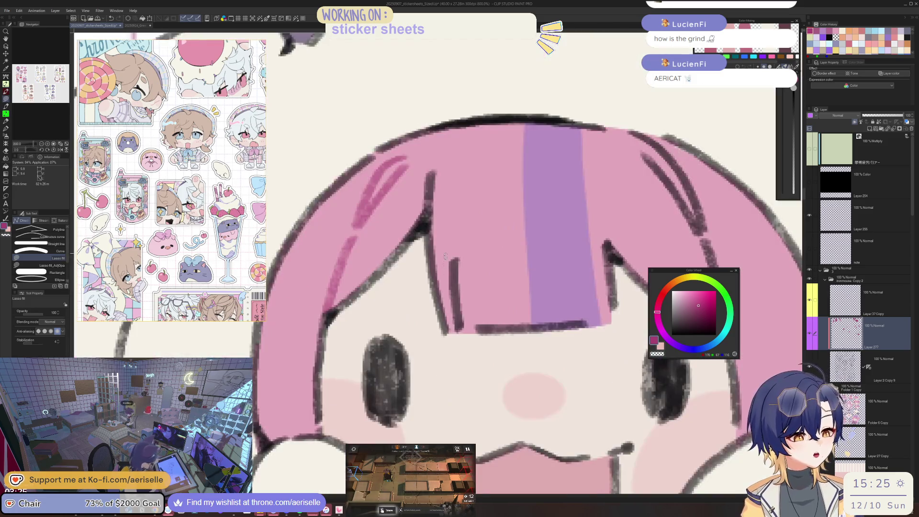
scroll(478, 268, down, 2)
scroll(498, 262, down, 1)
scroll(497, 262, up, 3)
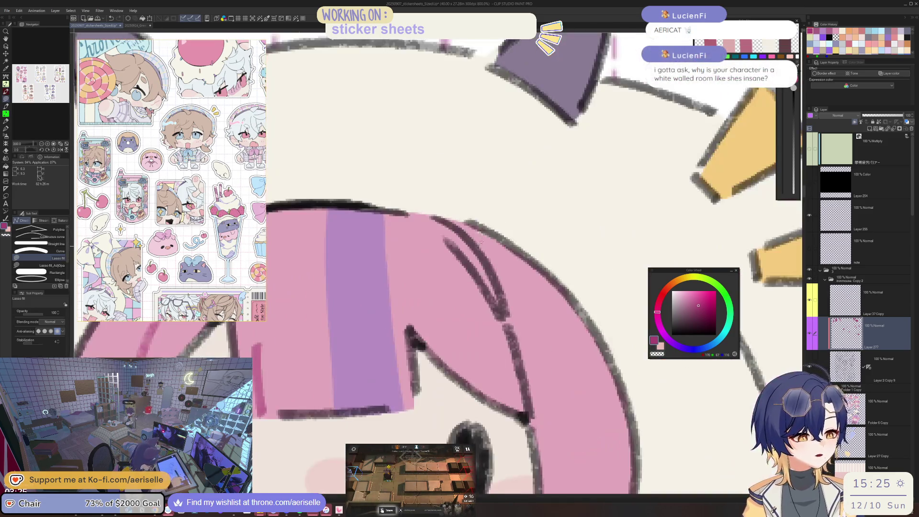
mouse_move(433, 218)
mouse_down()
mouse_move(523, 412)
mouse_move(555, 413)
mouse_up()
key(e)
scroll(550, 330, down, 3)
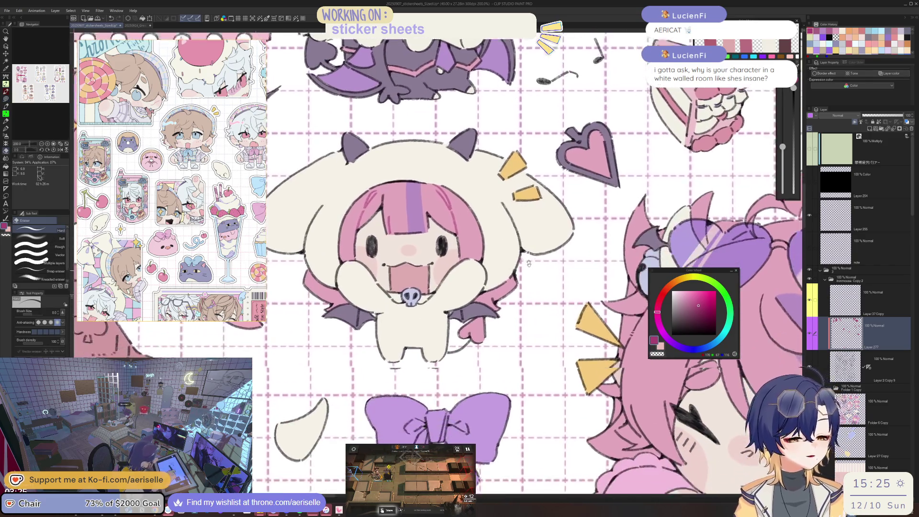
- Pan the canvas down to bring the bow sticker below into view
drag(550, 330, 548, 286)
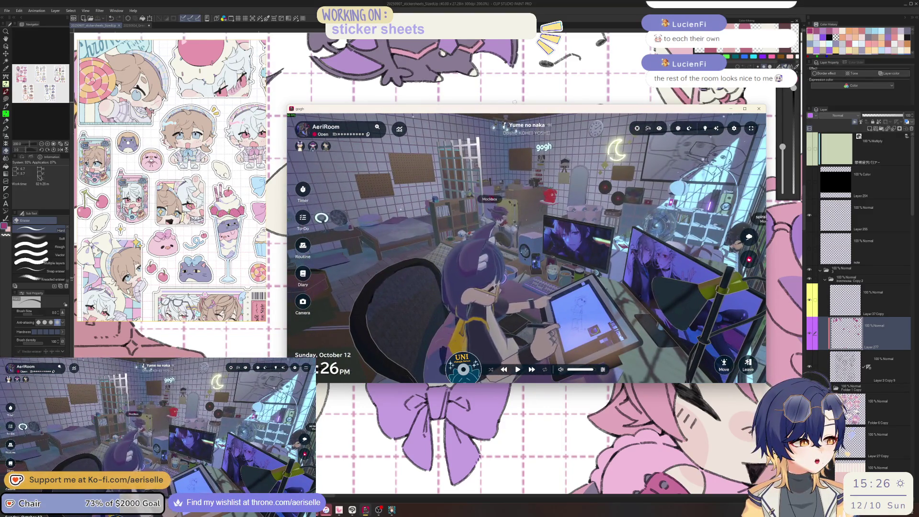
- Move the gogh window to the left and return to the Clip Studio canvas
mouse_move(560, 112)
mouse_down()
mouse_move(511, 117)
mouse_move(296, 105)
mouse_up()
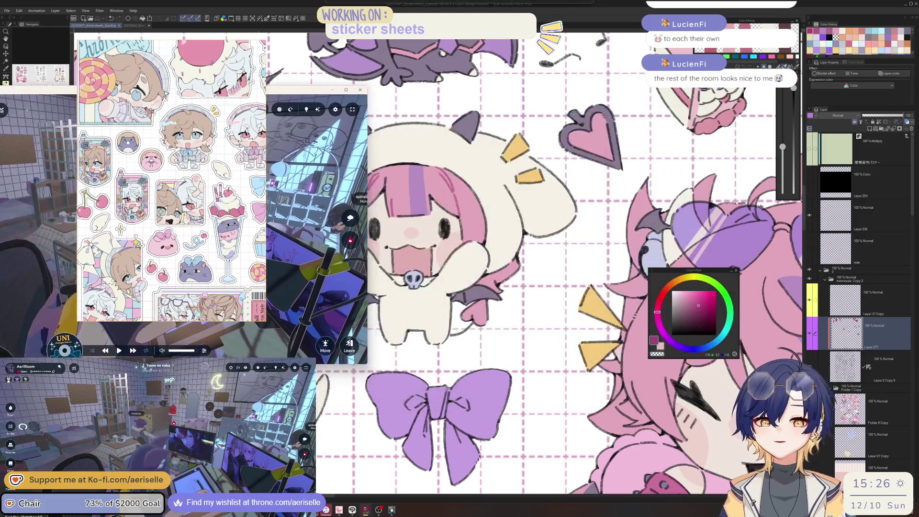
key(alt+Tab)
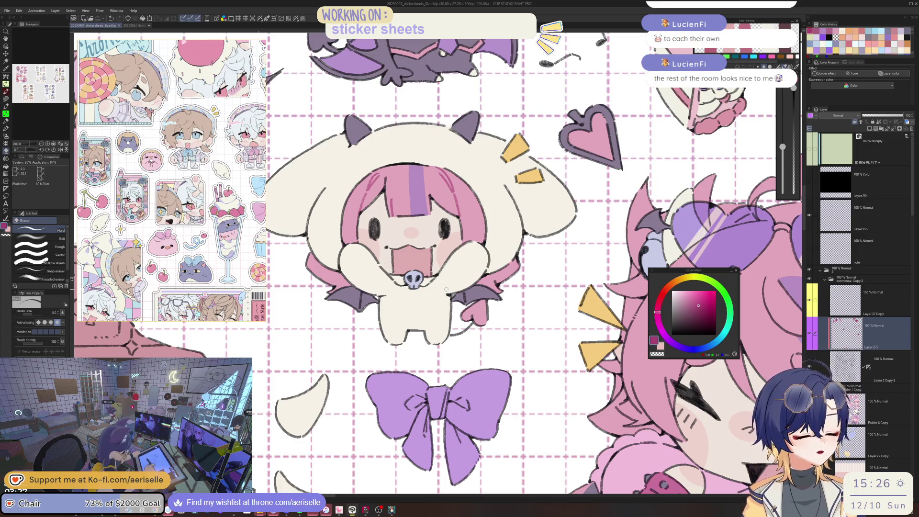
- Lasso-fill pink over the stray dark lines and the purple hair near the ear
mouse_move(510, 286)
mouse_down()
mouse_move(618, 224)
mouse_move(721, 198)
mouse_move(461, 296)
mouse_up()
scroll(619, 224, up, 2)
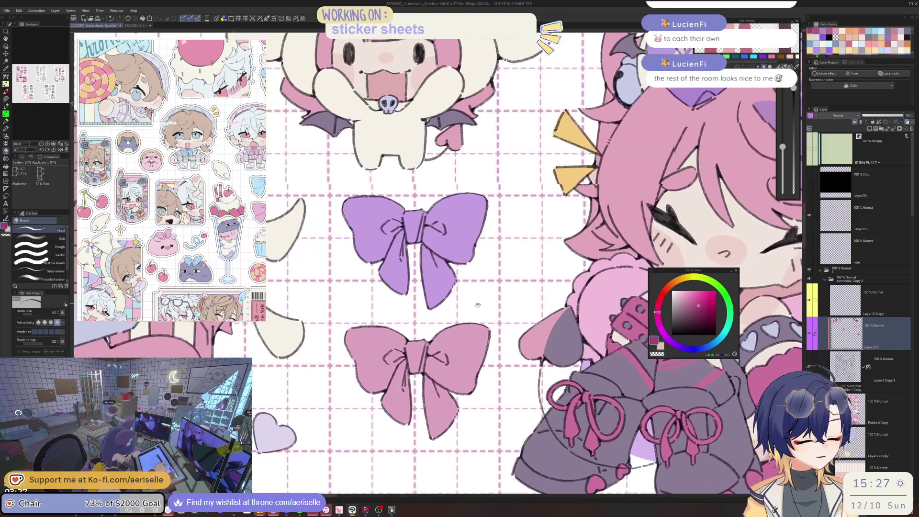
scroll(461, 296, up, 3)
key(u)
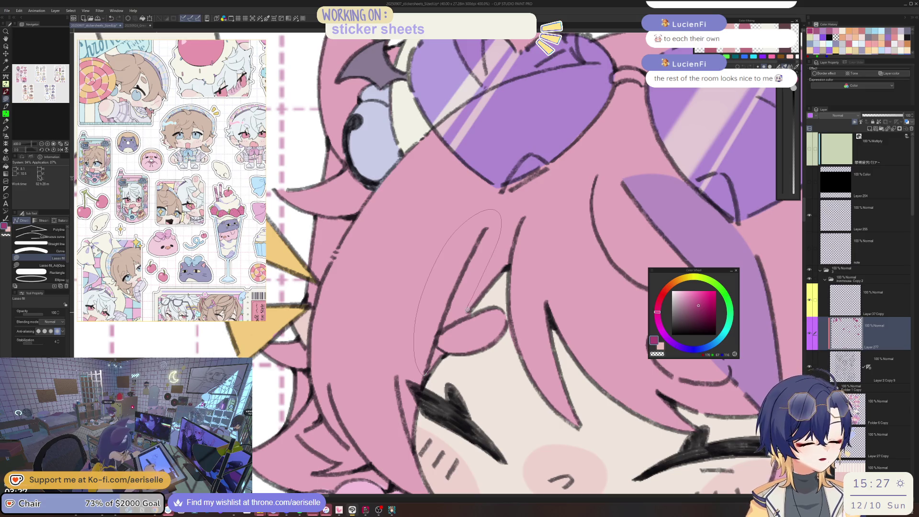
drag(441, 349, 439, 353)
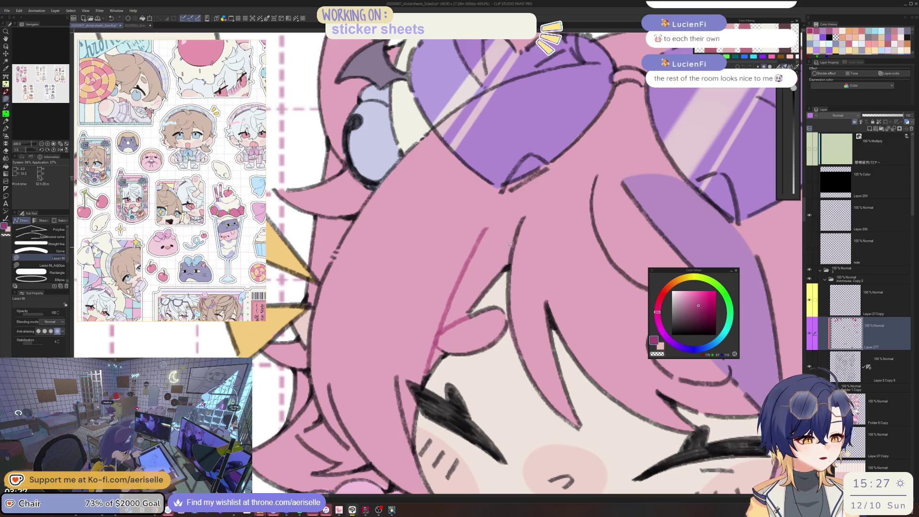
scroll(533, 230, down, 4)
scroll(418, 276, up, 1)
scroll(418, 276, up, 1)
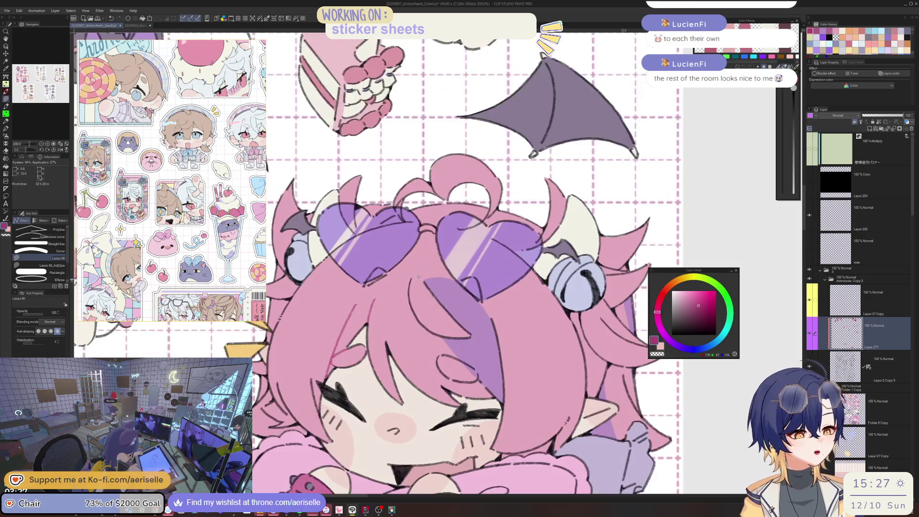
scroll(535, 240, down, 1)
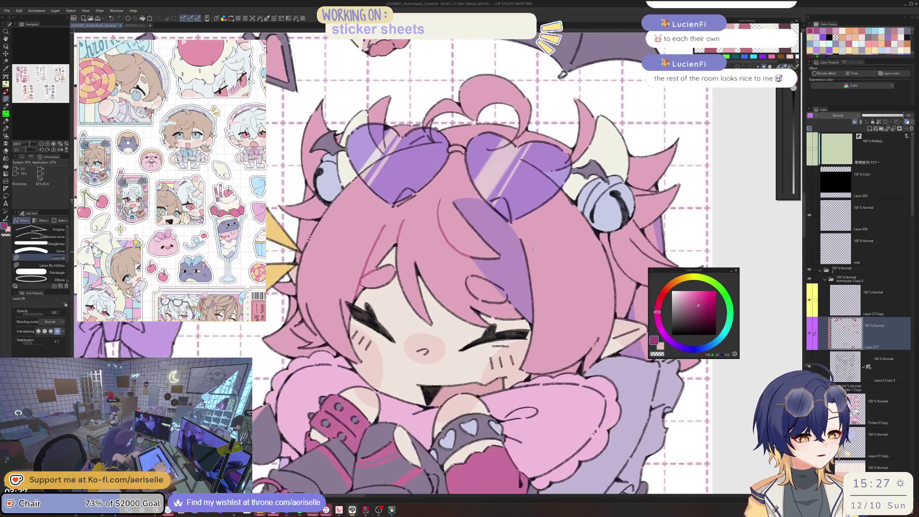
scroll(536, 239, down, 3)
scroll(511, 299, up, 2)
scroll(493, 289, up, 2)
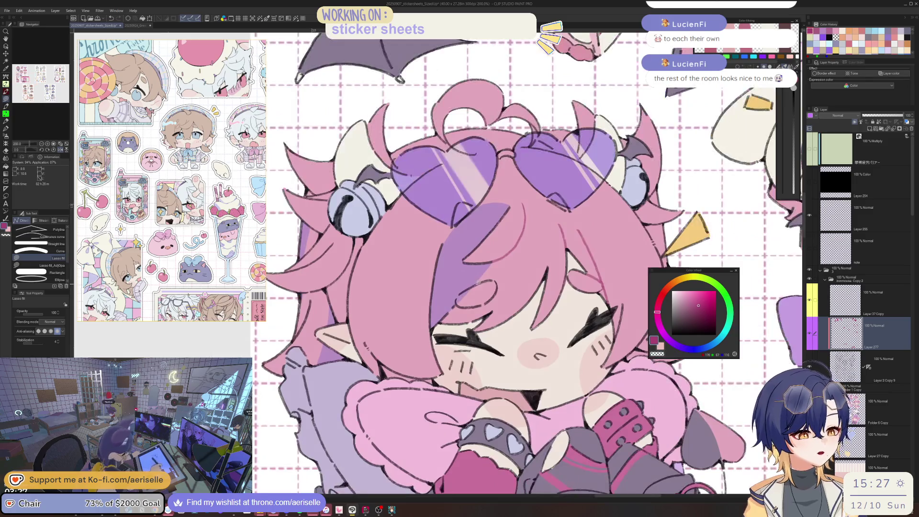
drag(457, 306, 458, 307)
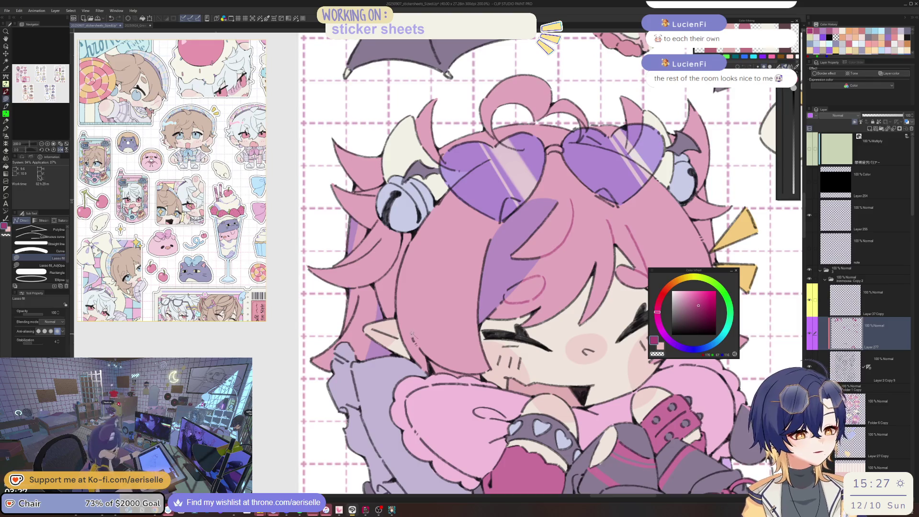
scroll(413, 335, down, 2)
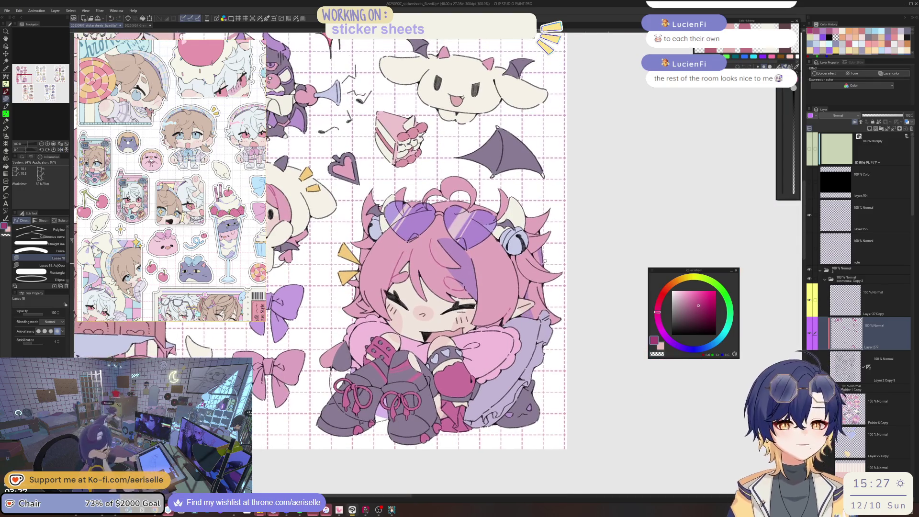
- Add darker pink strands in the hair and a pink stroke along the hair edge
key(h)
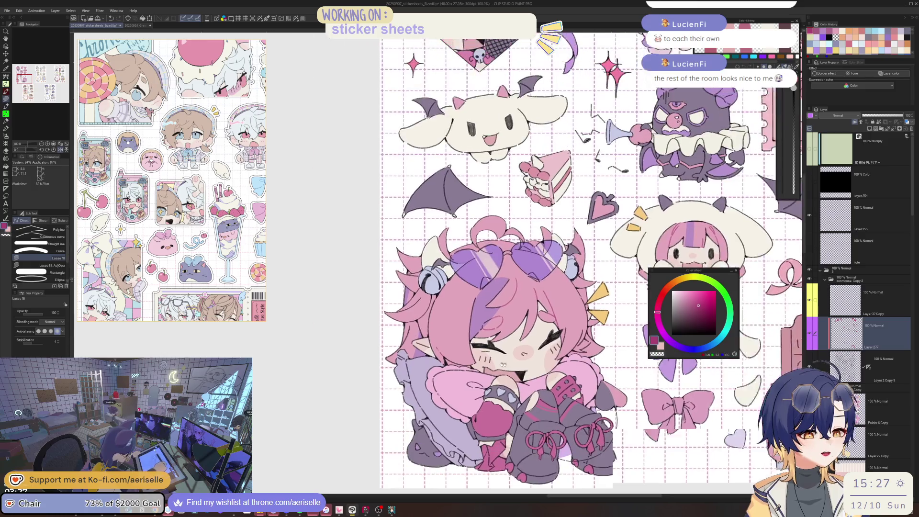
scroll(385, 307, up, 4)
drag(490, 275, 447, 405)
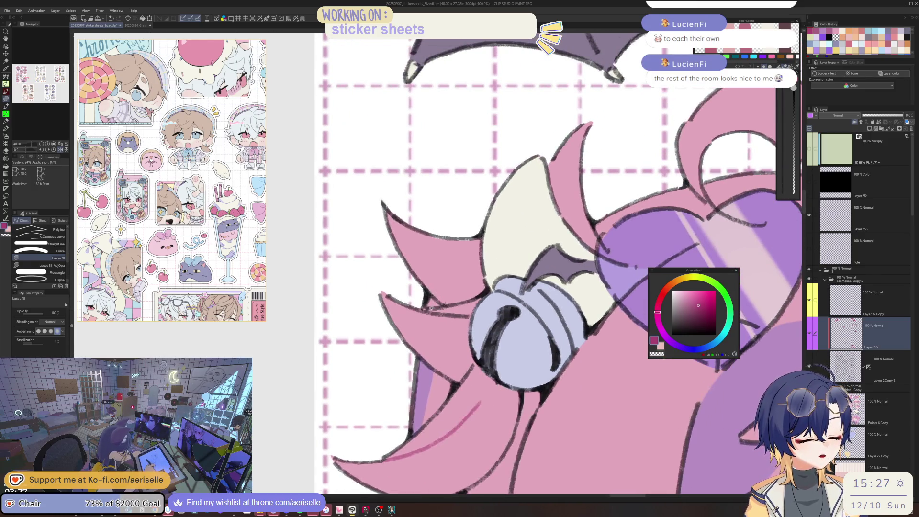
drag(481, 296, 483, 295)
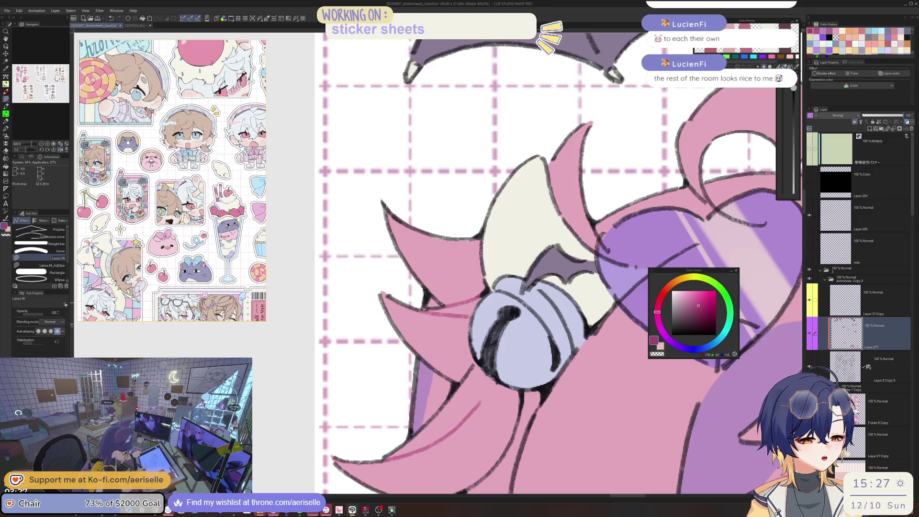
key(e)
scroll(467, 331, down, 4)
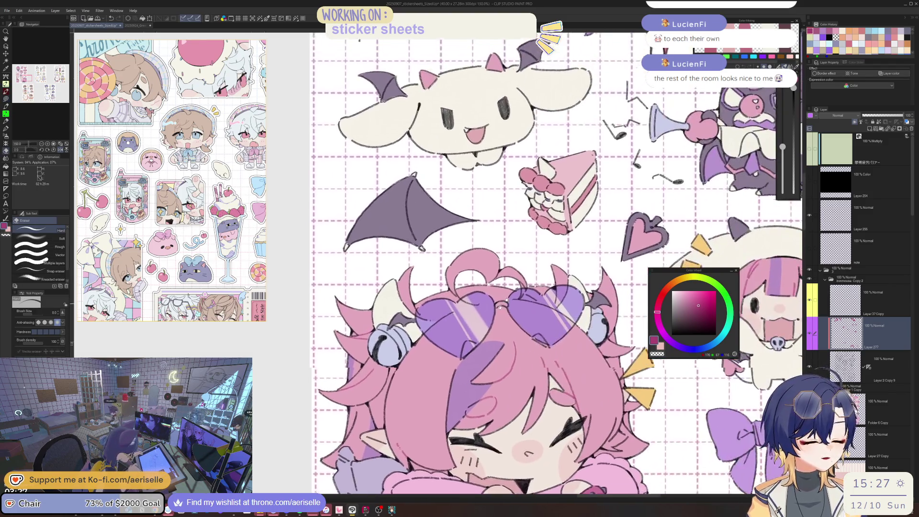
scroll(492, 285, up, 4)
key(u)
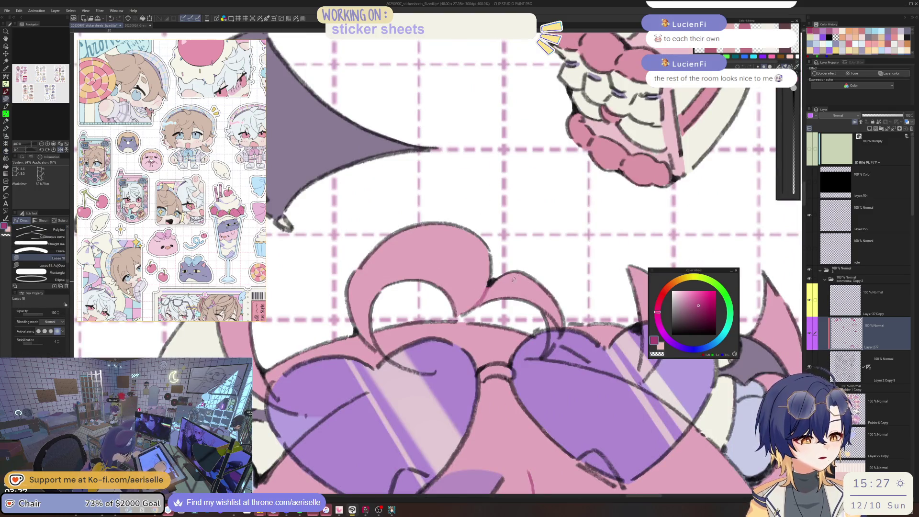
scroll(464, 308, down, 5)
scroll(416, 336, up, 2)
scroll(416, 335, up, 1)
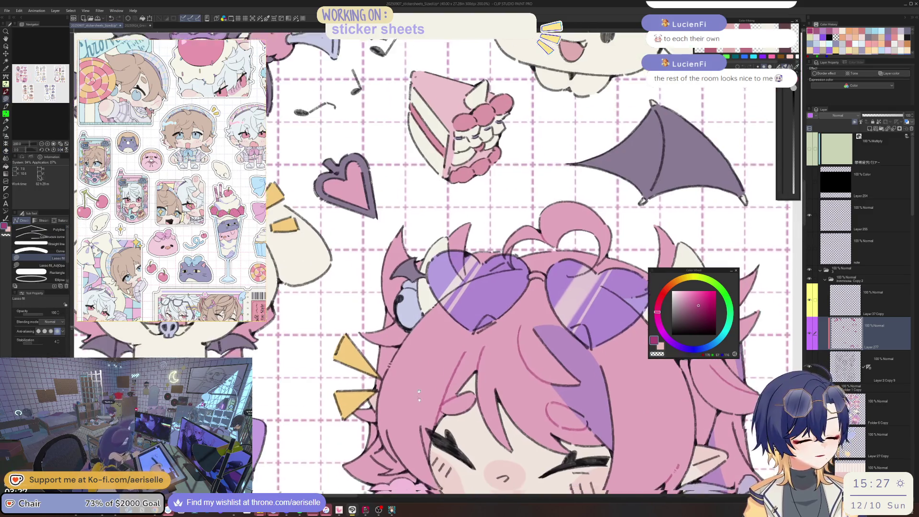
scroll(407, 341, up, 2)
scroll(390, 350, up, 3)
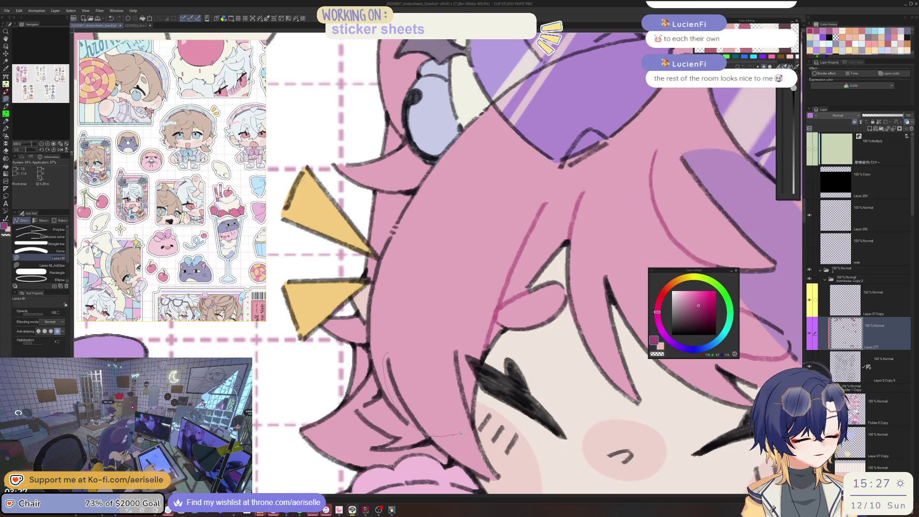
key(e)
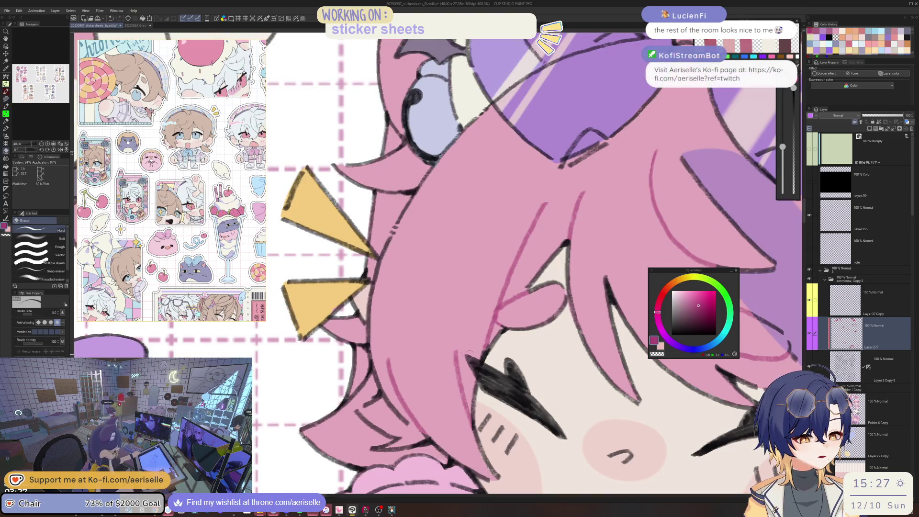
scroll(501, 299, down, 3)
scroll(500, 300, down, 1)
scroll(479, 307, up, 4)
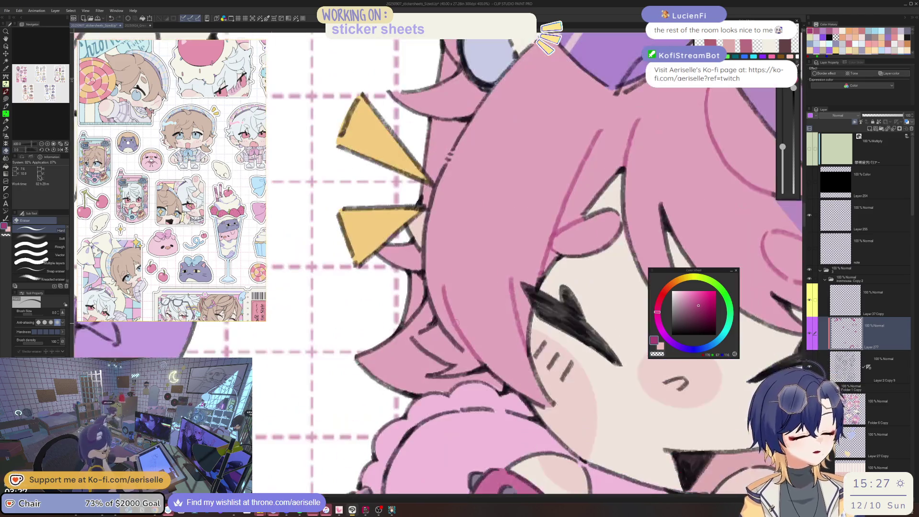
key(u)
scroll(465, 340, down, 5)
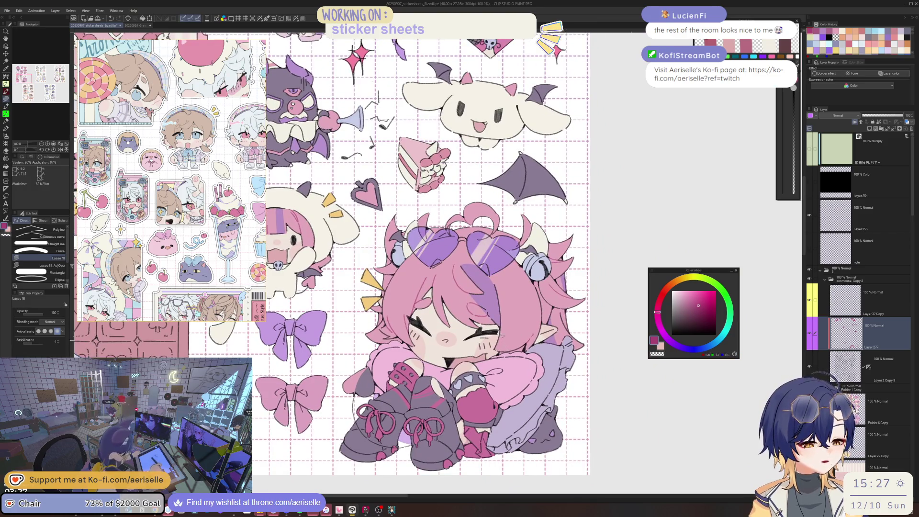
scroll(445, 256, up, 2)
scroll(445, 256, up, 3)
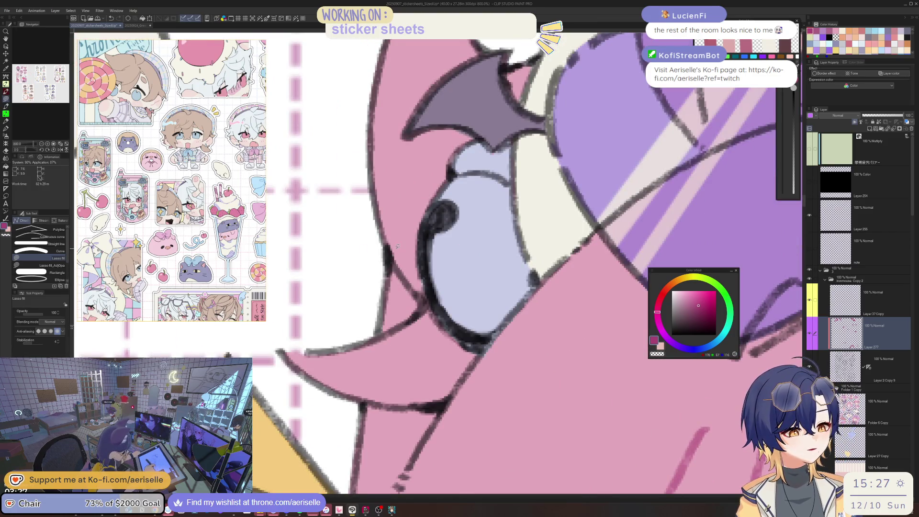
scroll(400, 239, down, 4)
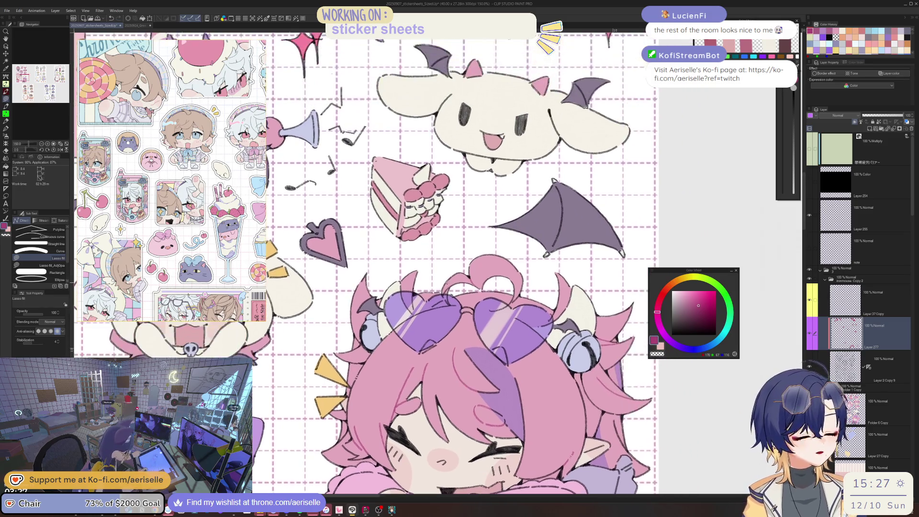
scroll(438, 296, up, 5)
drag(446, 308, 460, 272)
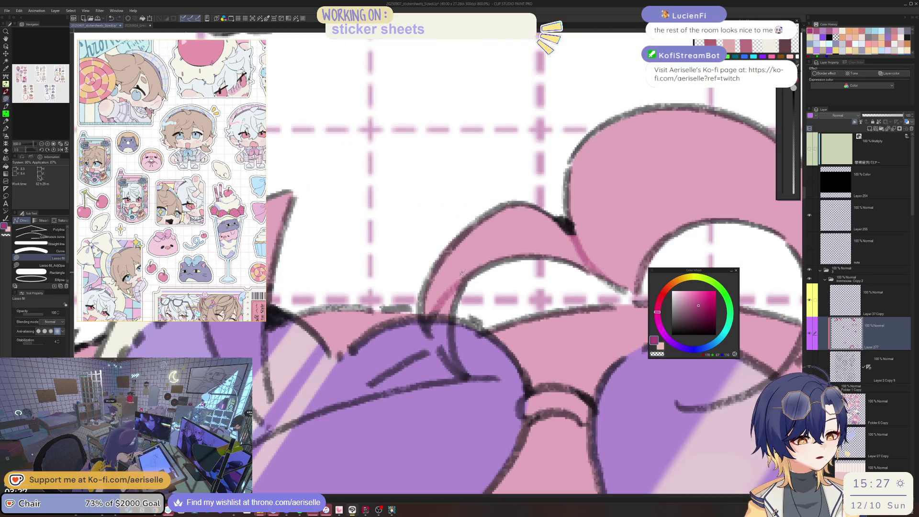
scroll(430, 307, down, 6)
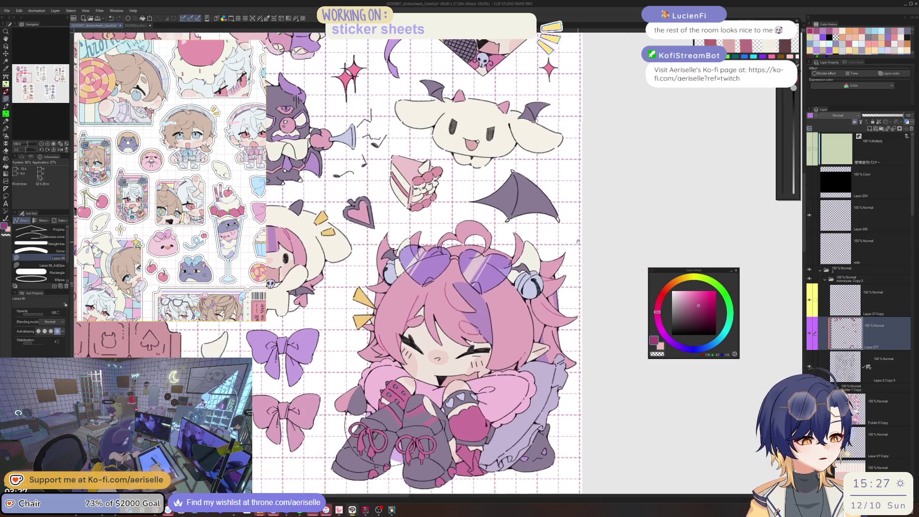
scroll(495, 329, down, 3)
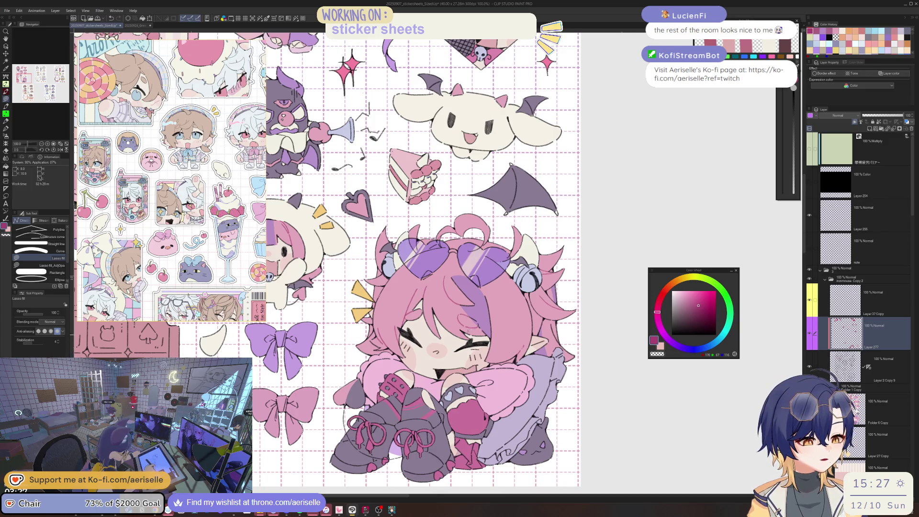
scroll(468, 331, up, 3)
- Sample the hair's purple and choose a darker purple shade on the colour wheel
key(i)
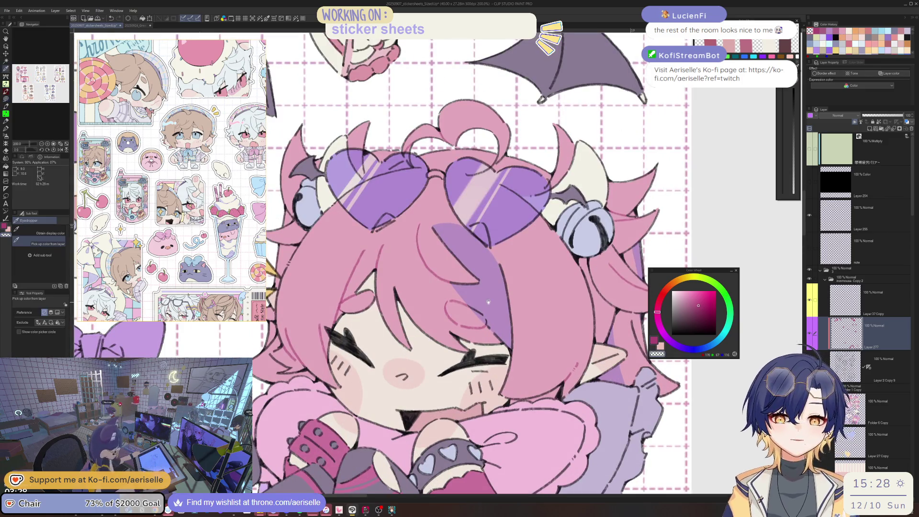
click(495, 306)
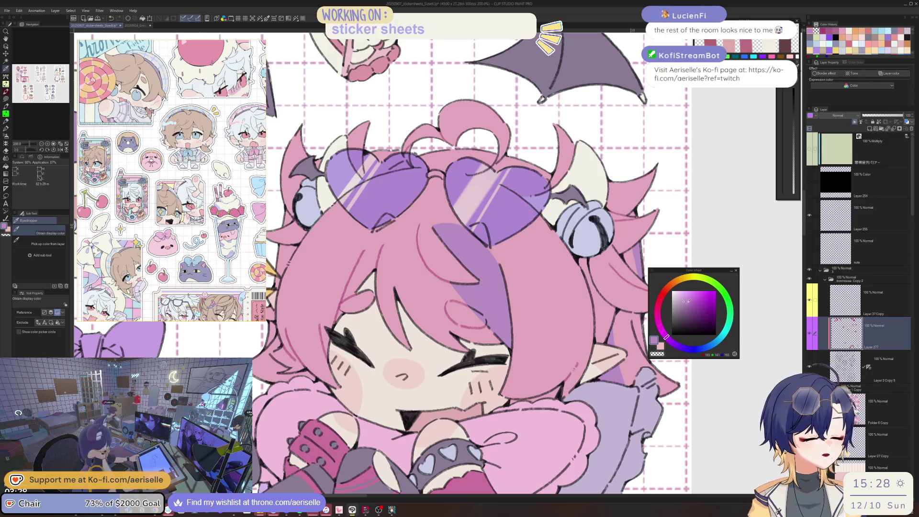
click(696, 304)
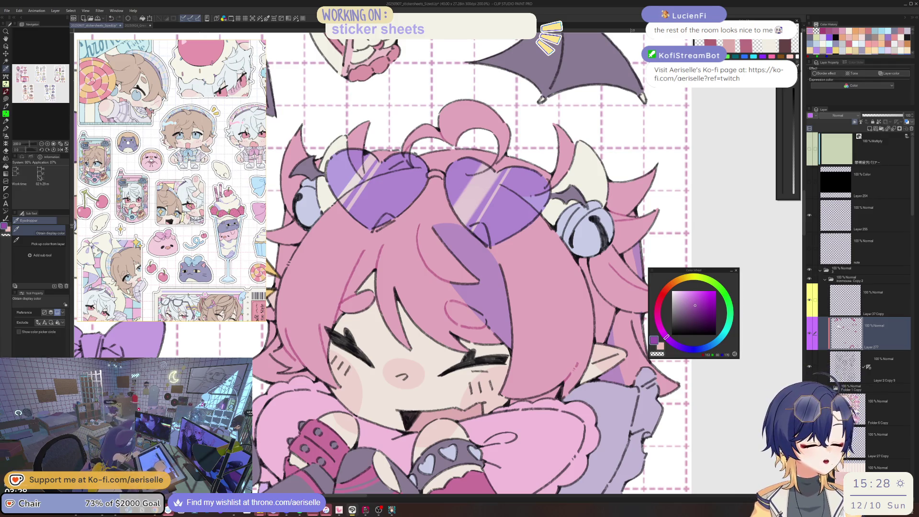
click(498, 330)
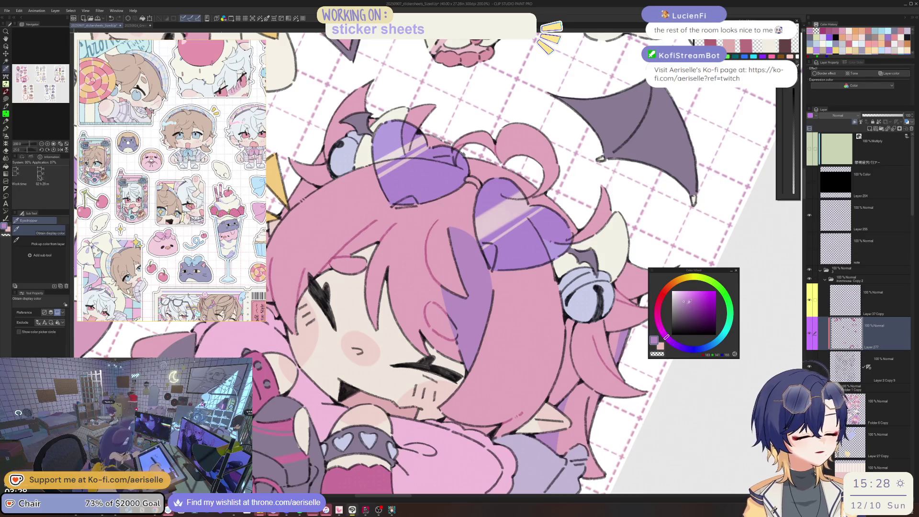
click(697, 302)
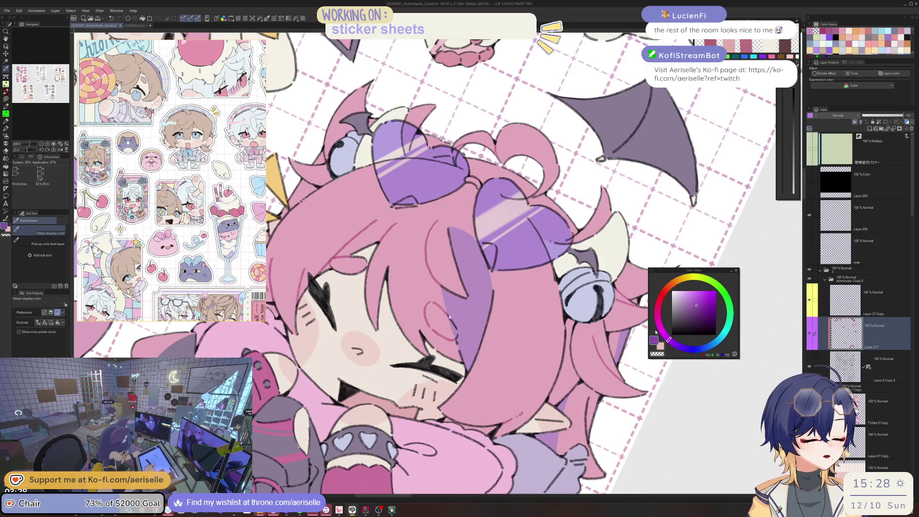
- Lasso-fill darker purple shadows along the purple hair strand beside the face
scroll(449, 316, up, 5)
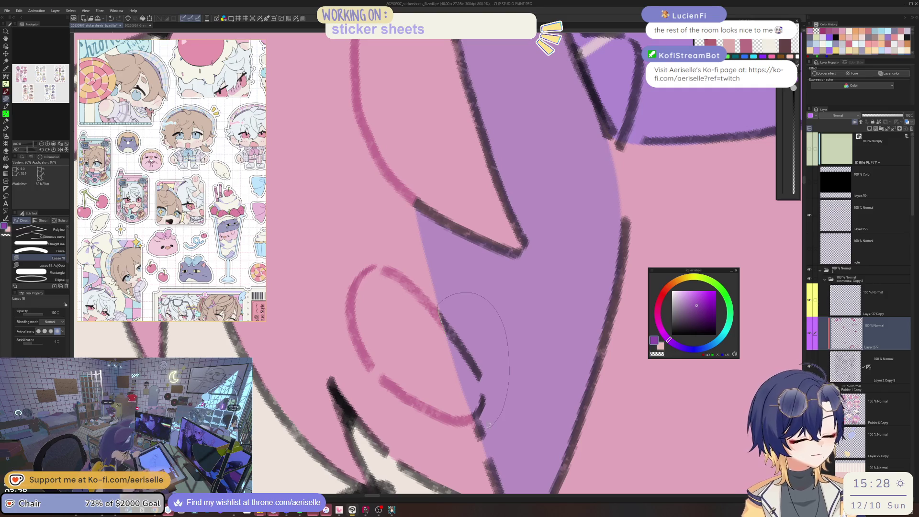
drag(477, 420, 474, 421)
scroll(524, 316, down, 6)
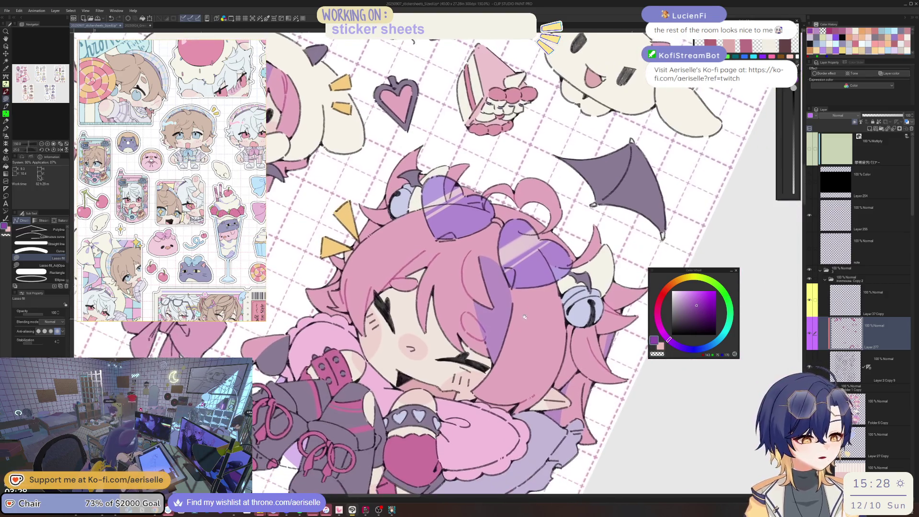
scroll(482, 255, up, 1)
drag(472, 313, 516, 270)
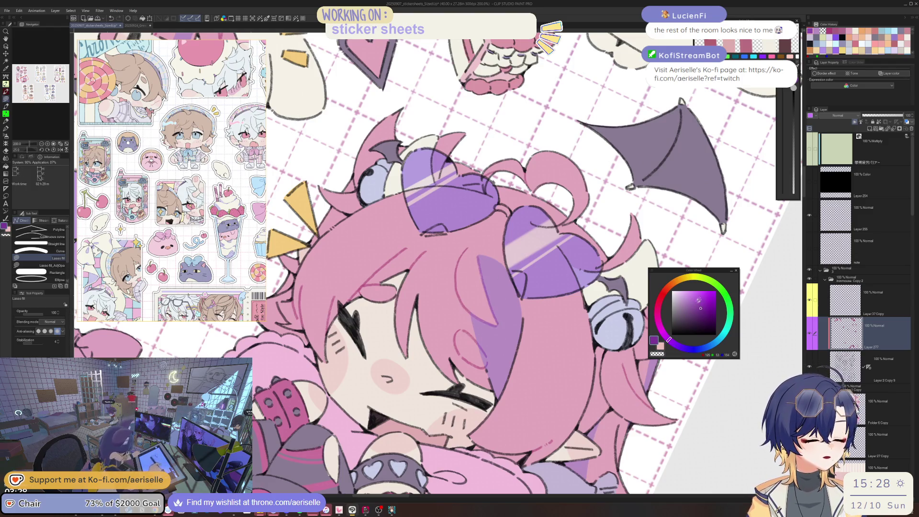
key(g)
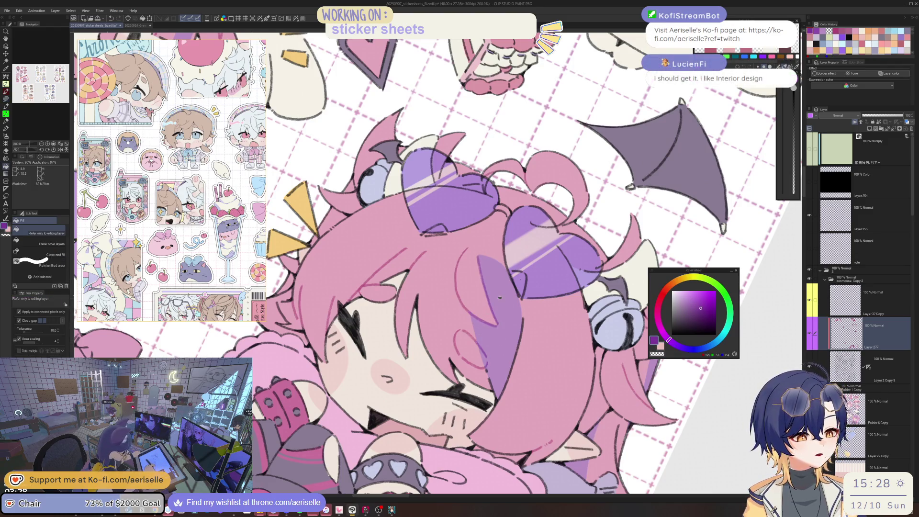
scroll(521, 279, down, 2)
scroll(540, 331, down, 2)
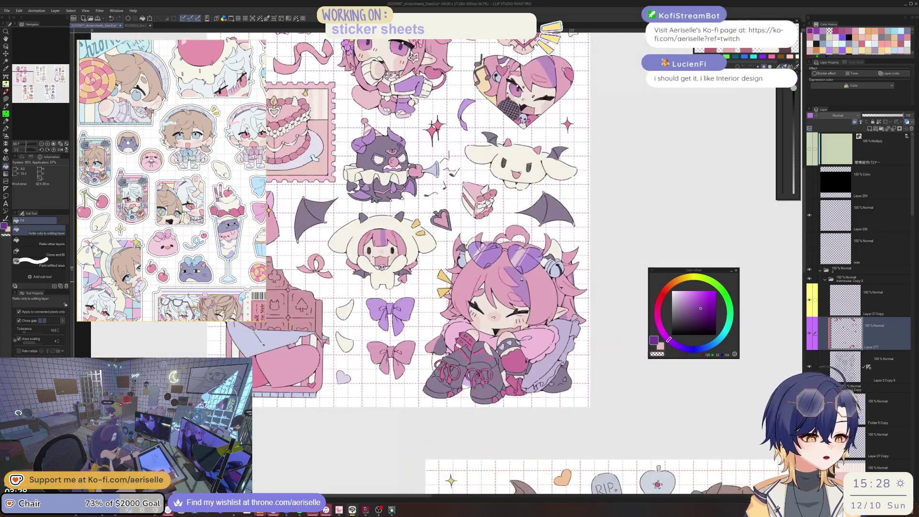
drag(539, 331, 585, 515)
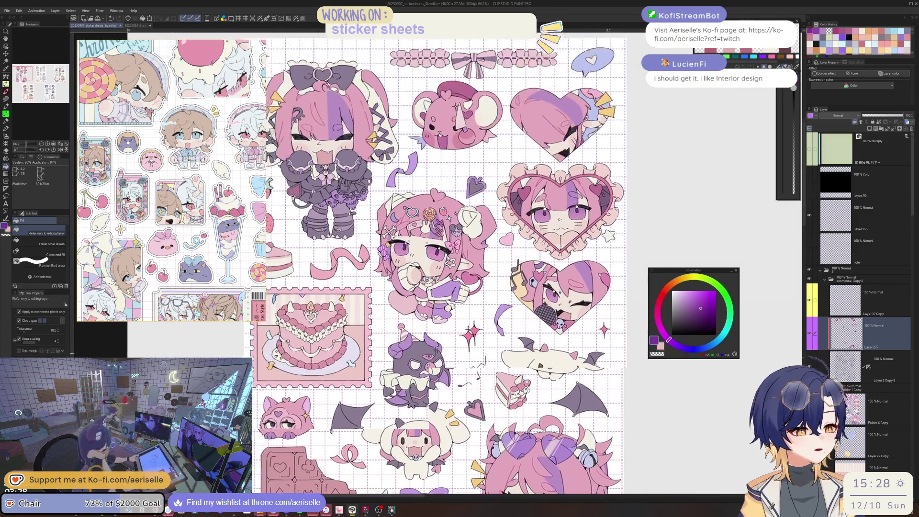
scroll(389, 241, up, 3)
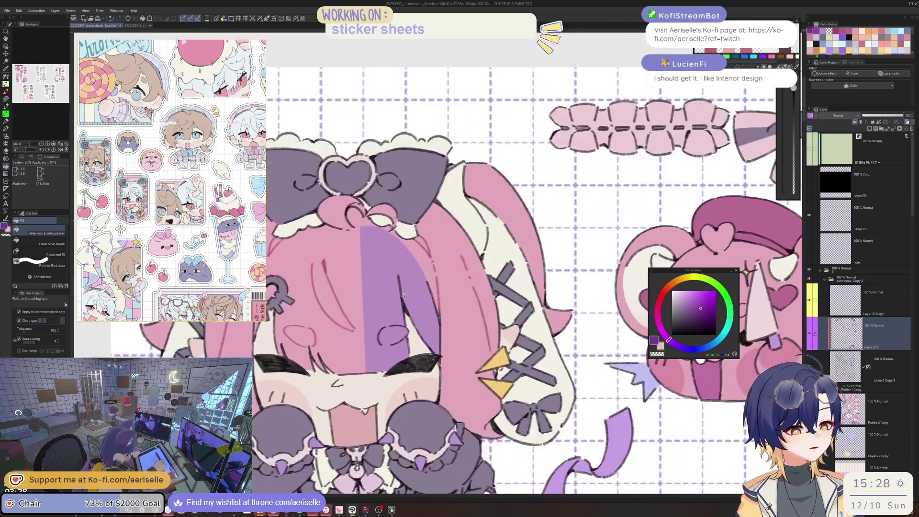
key(u)
drag(401, 269, 462, 264)
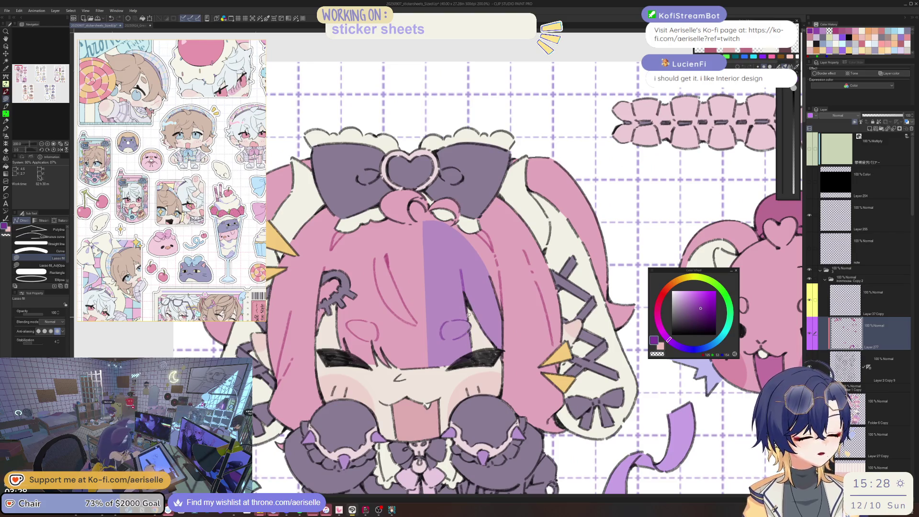
scroll(468, 313, down, 3)
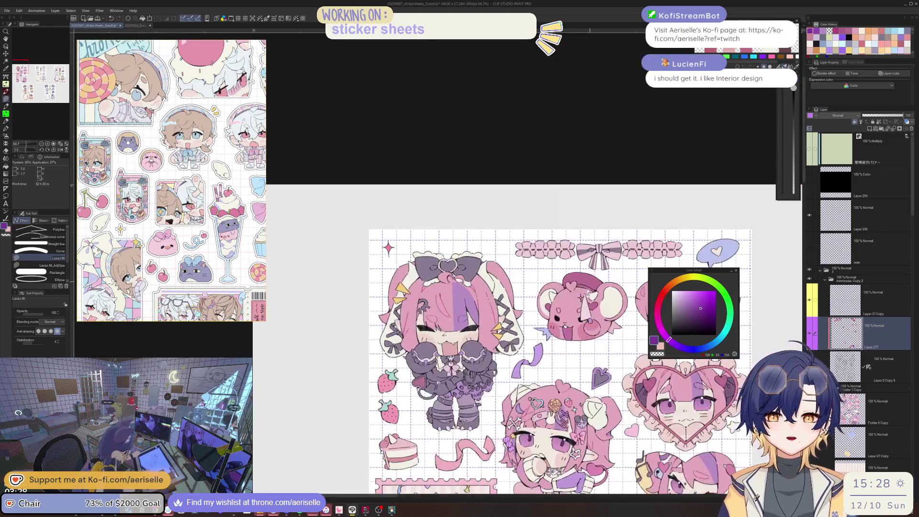
drag(744, 401, 540, 334)
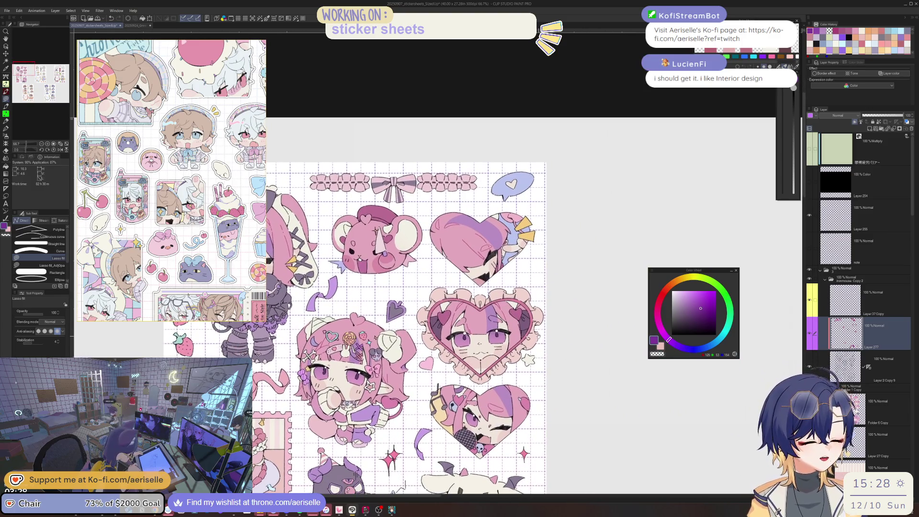
scroll(486, 301, up, 8)
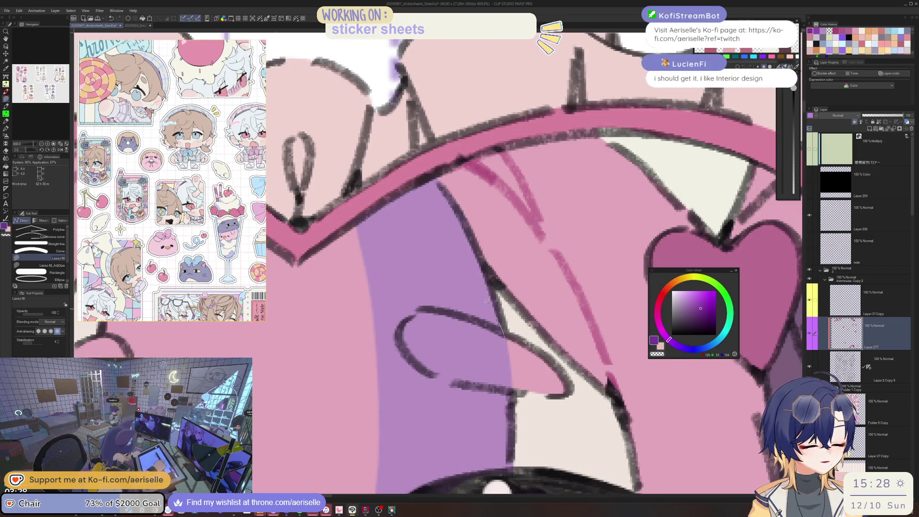
scroll(527, 392, down, 5)
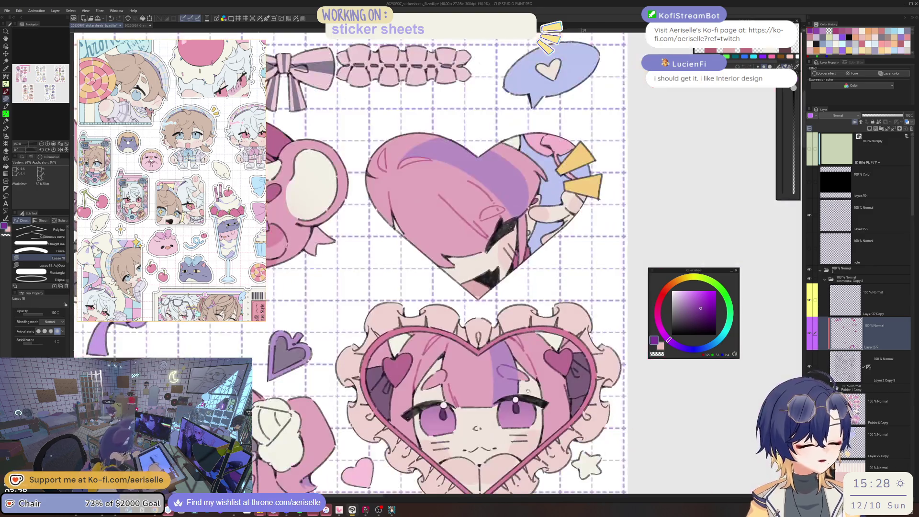
drag(528, 392, 544, 295)
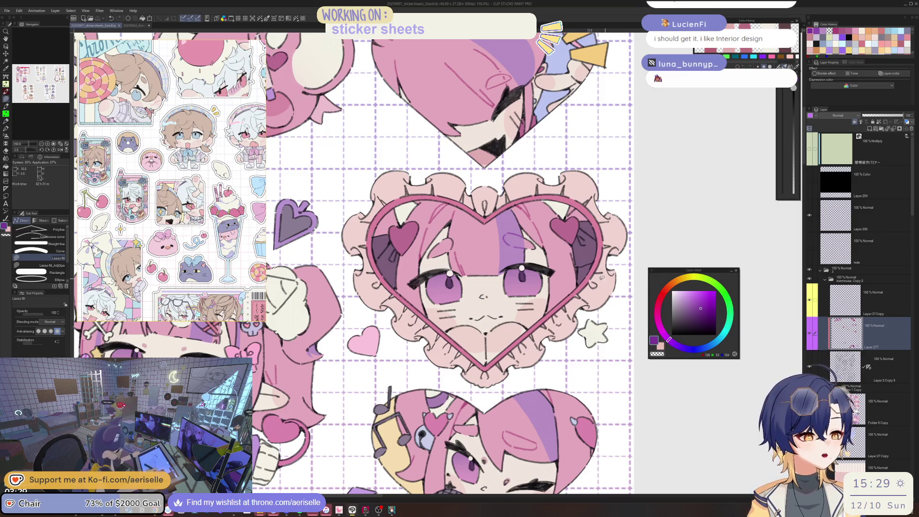
key(ctrl+plus)
key(ctrl+plus)
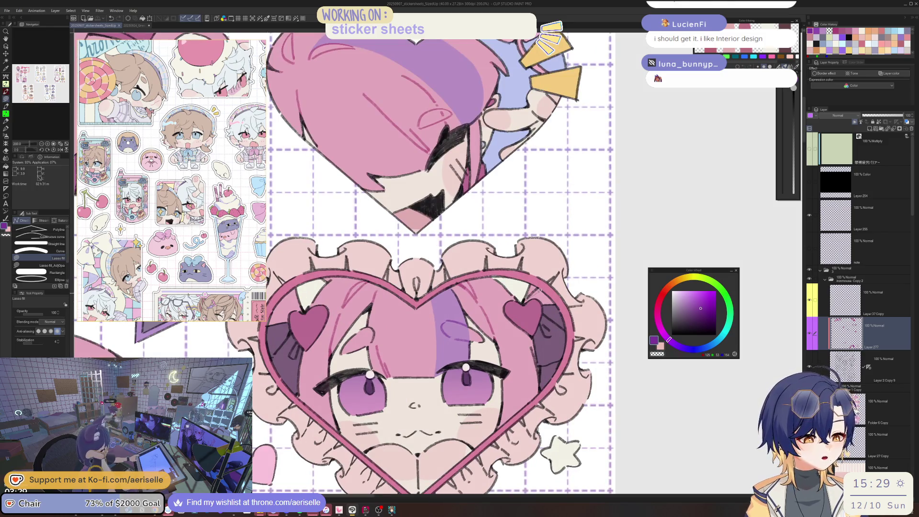
key(ctrl+minus)
key(ctrl+minus)
key(ctrl+minus)
drag(506, 267, 602, 133)
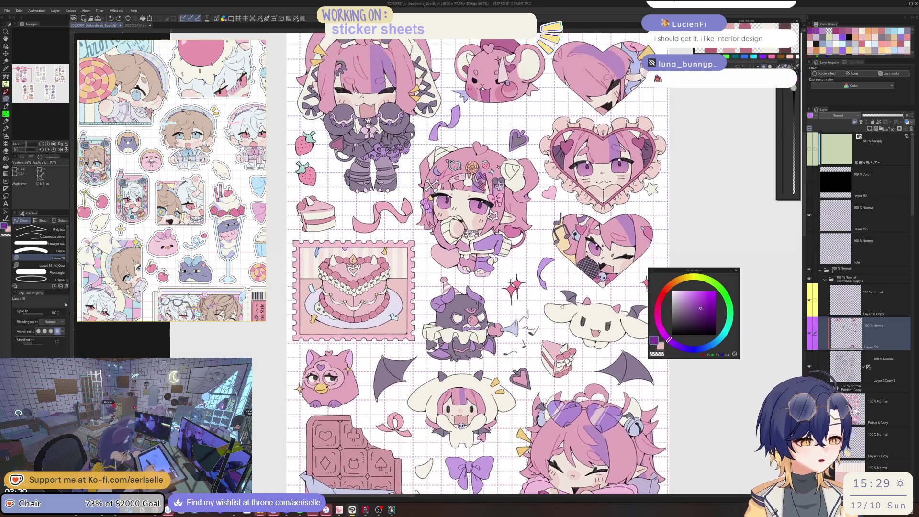
- Center the twin-tailed chibi and sample its face pink, shifting it to a blush colour
drag(478, 239, 515, 383)
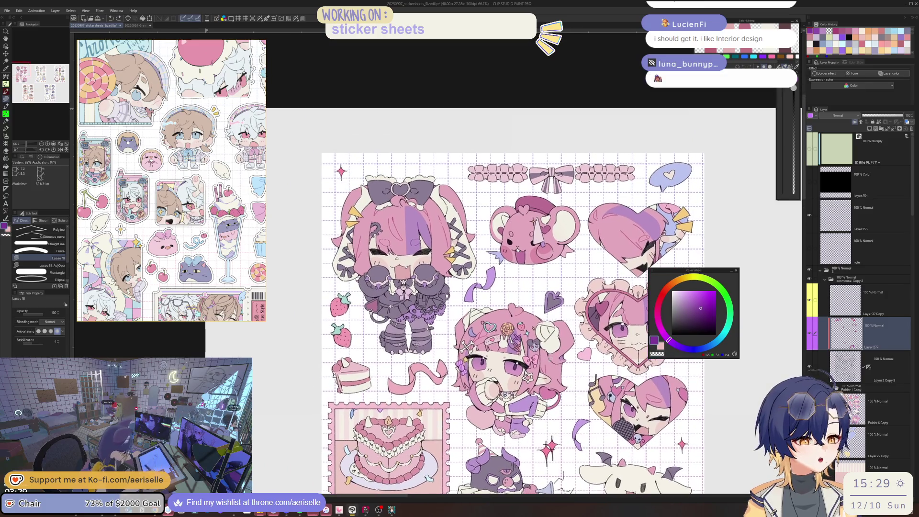
scroll(414, 287, up, 4)
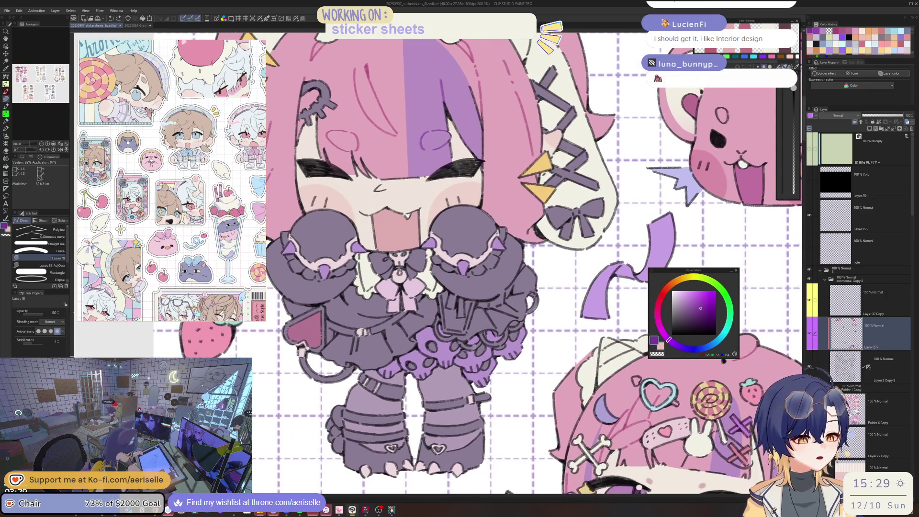
scroll(557, 384, down, 1)
mouse_move(557, 385)
mouse_down()
mouse_move(569, 339)
mouse_move(443, 340)
mouse_up()
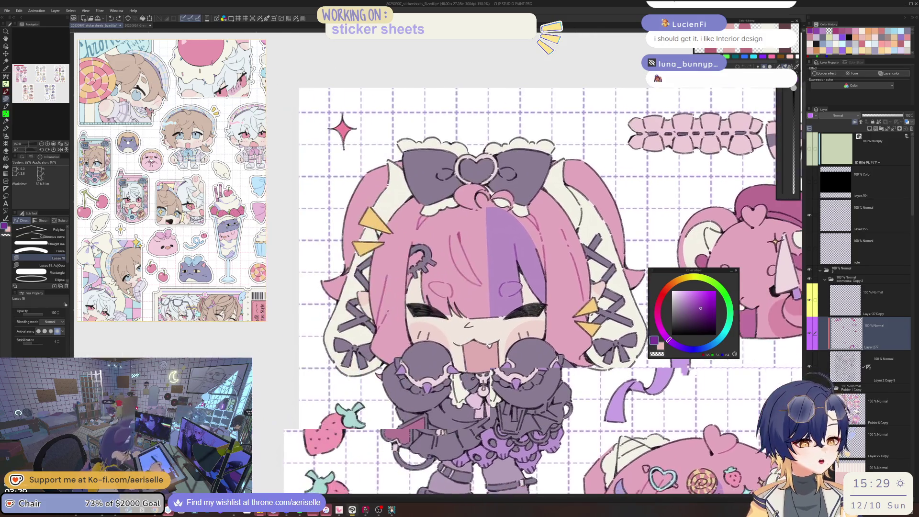
scroll(443, 340, up, 1)
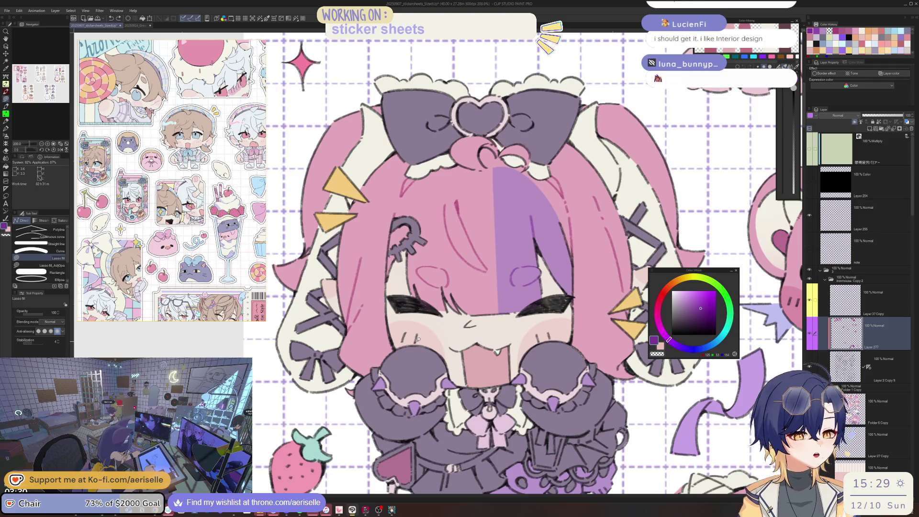
alt+click(445, 317)
click(663, 299)
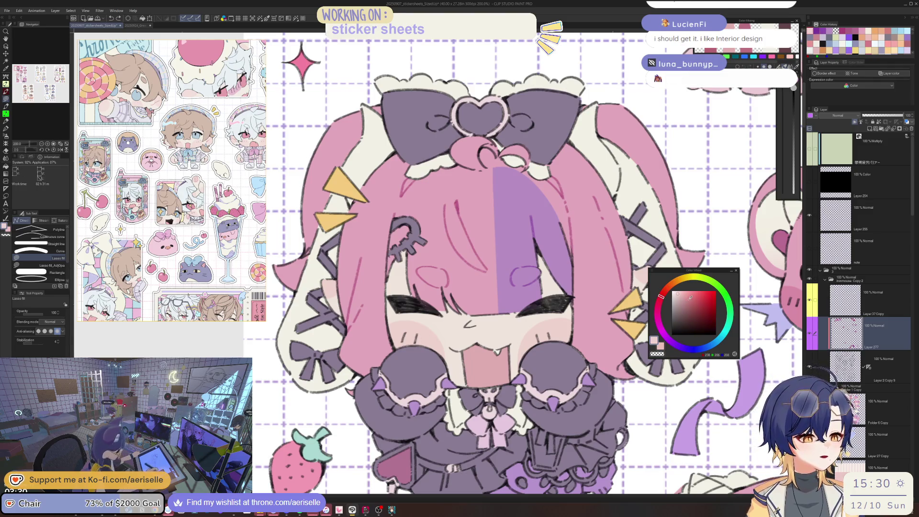
scroll(411, 329, up, 2)
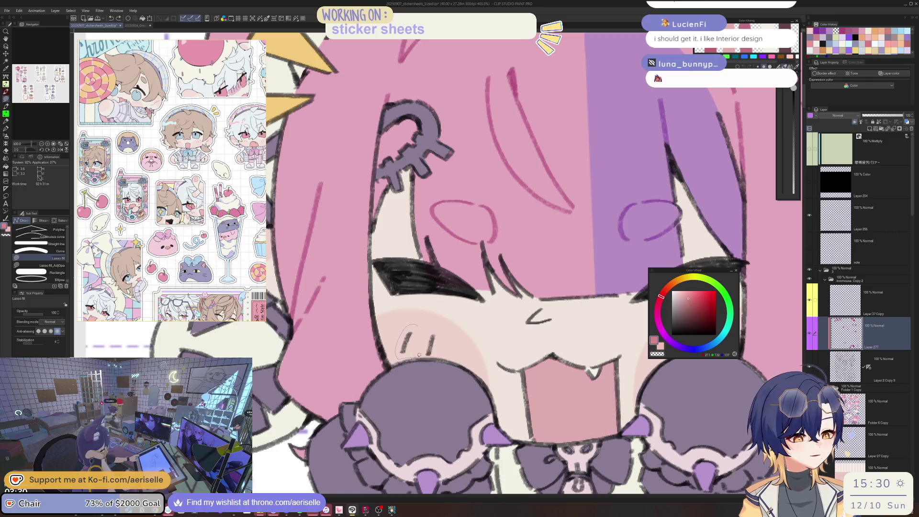
scroll(452, 332, down, 3)
click(691, 301)
scroll(450, 303, up, 3)
- Lasso-fill pink over the dark hair stroke
key(g)
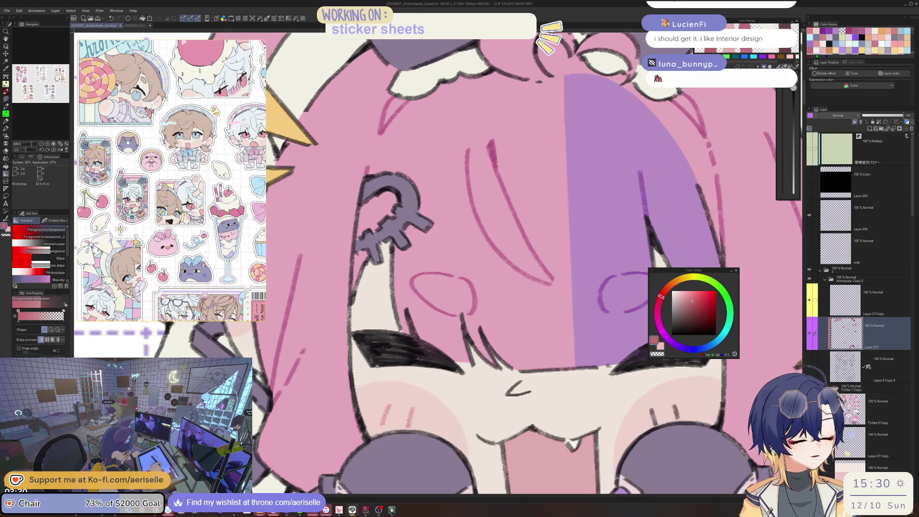
key(g)
scroll(436, 402, down, 1)
scroll(586, 381, down, 1)
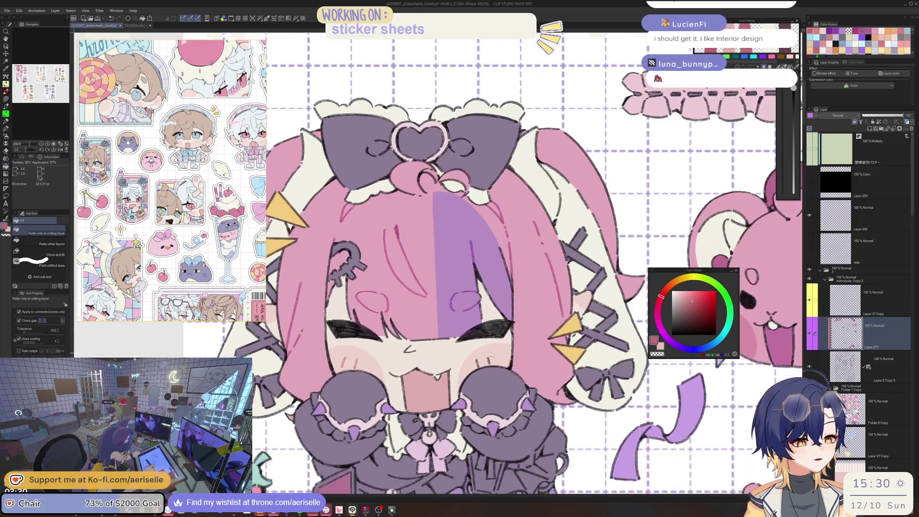
scroll(473, 350, up, 4)
key(u)
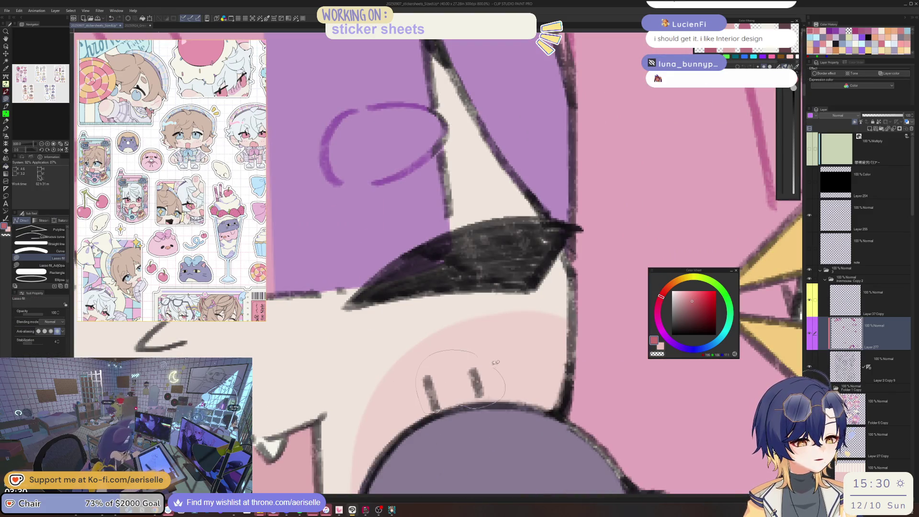
key(e)
scroll(537, 362, down, 3)
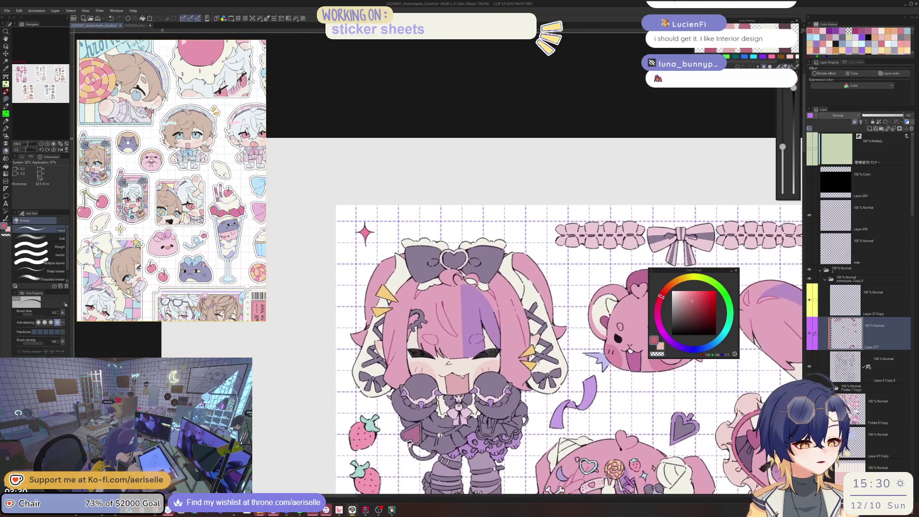
scroll(429, 388, up, 2)
key(u)
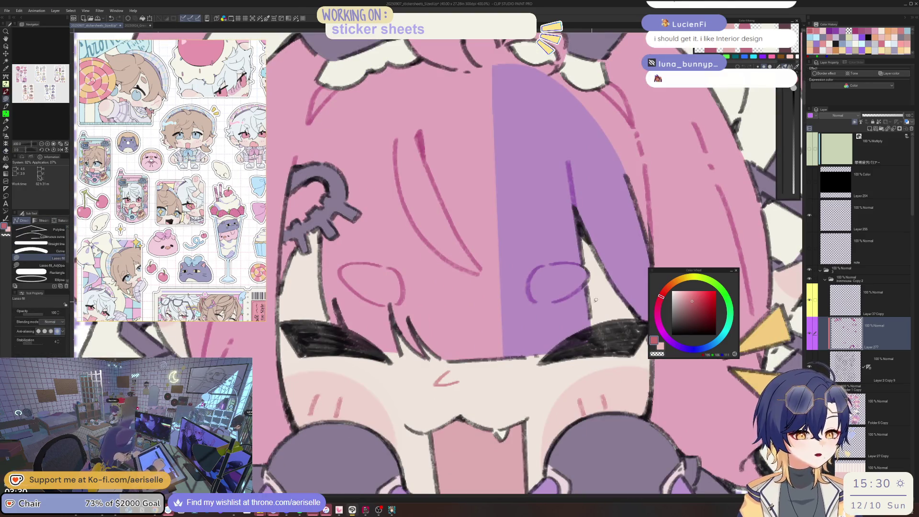
scroll(581, 331, down, 1)
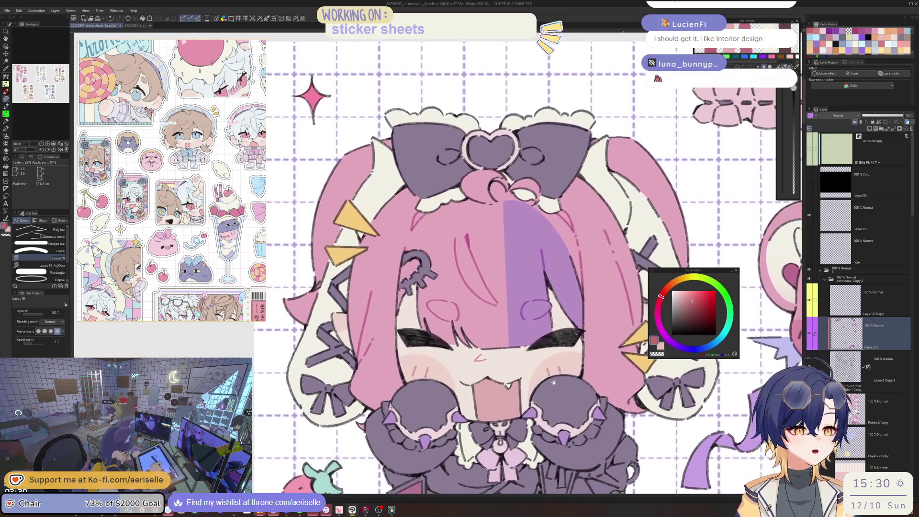
scroll(551, 381, down, 1)
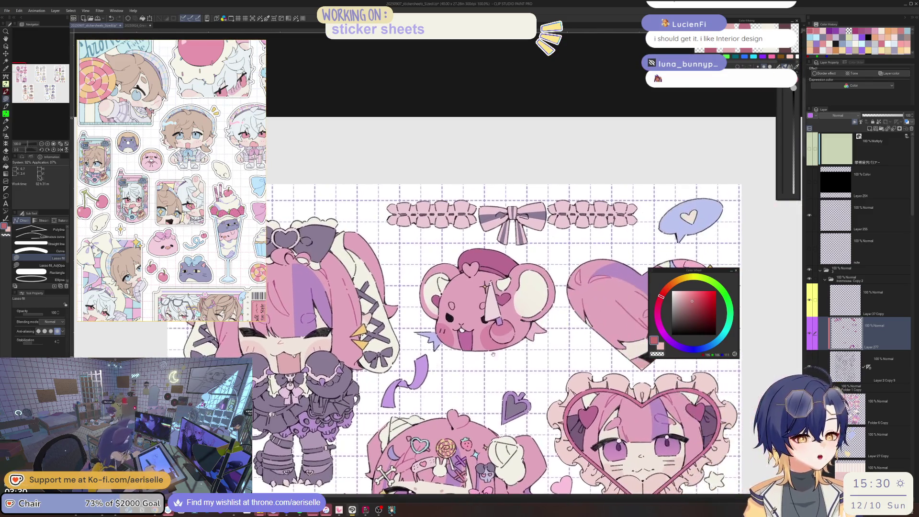
scroll(622, 373, up, 1)
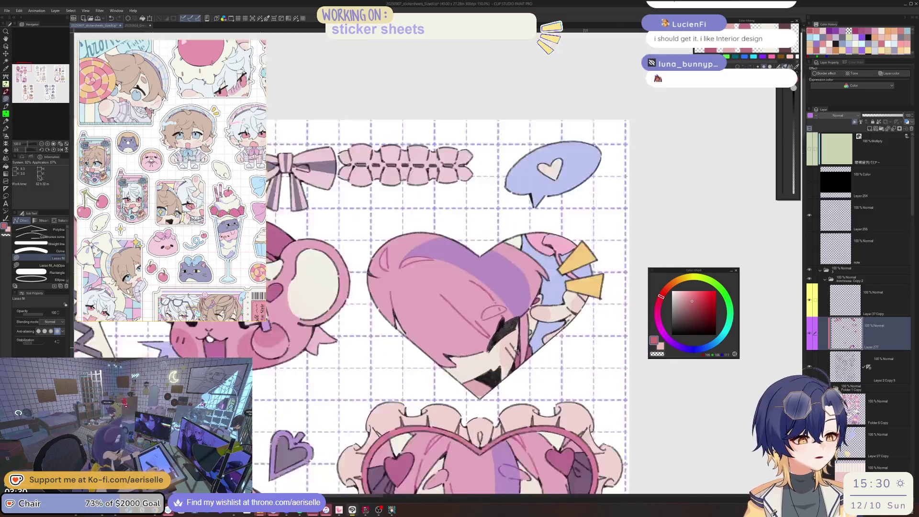
scroll(526, 359, up, 2)
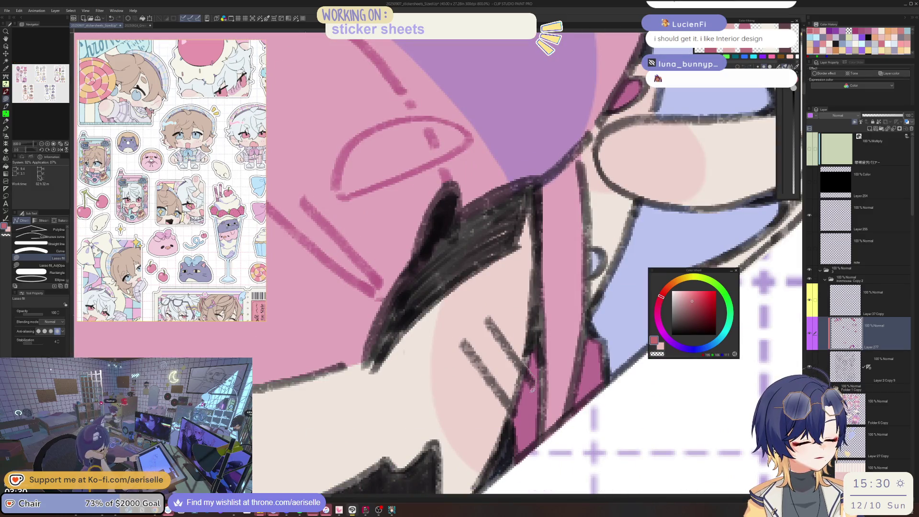
drag(531, 389, 507, 386)
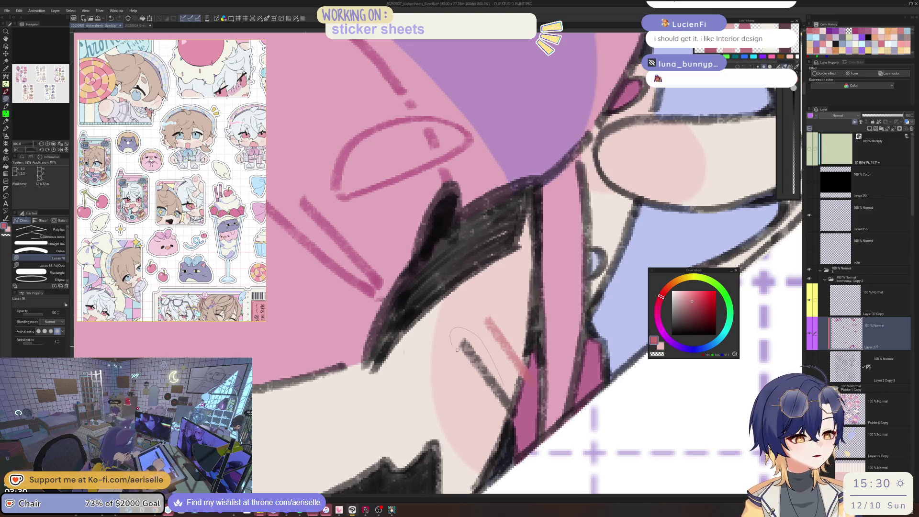
- Lasso-fill the left cheek blush hatching pink
scroll(520, 406, down, 2)
scroll(536, 378, down, 1)
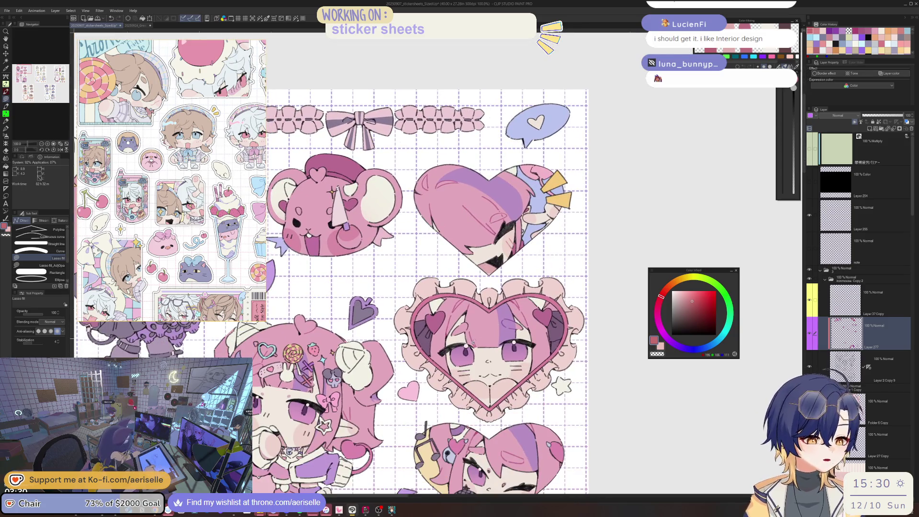
scroll(475, 373, up, 1)
drag(475, 372, 473, 374)
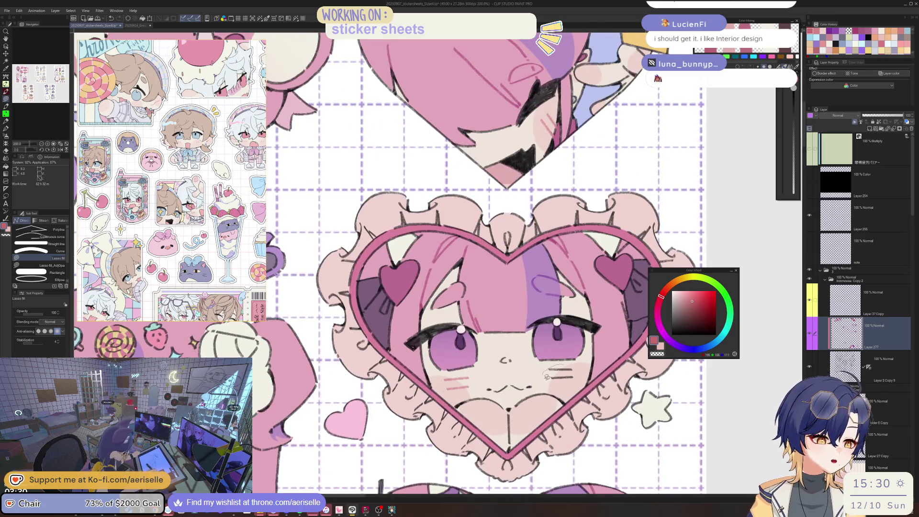
key(e)
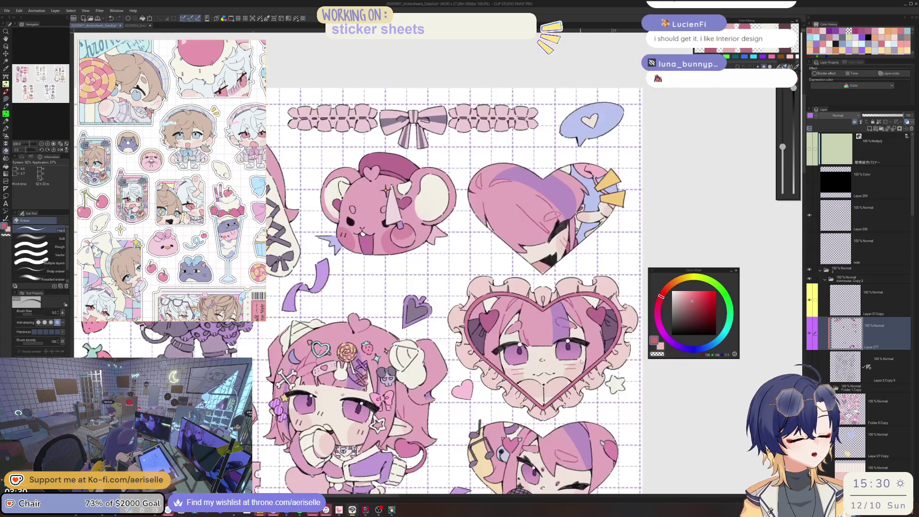
scroll(565, 369, down, 1)
scroll(485, 351, up, 1)
key(u)
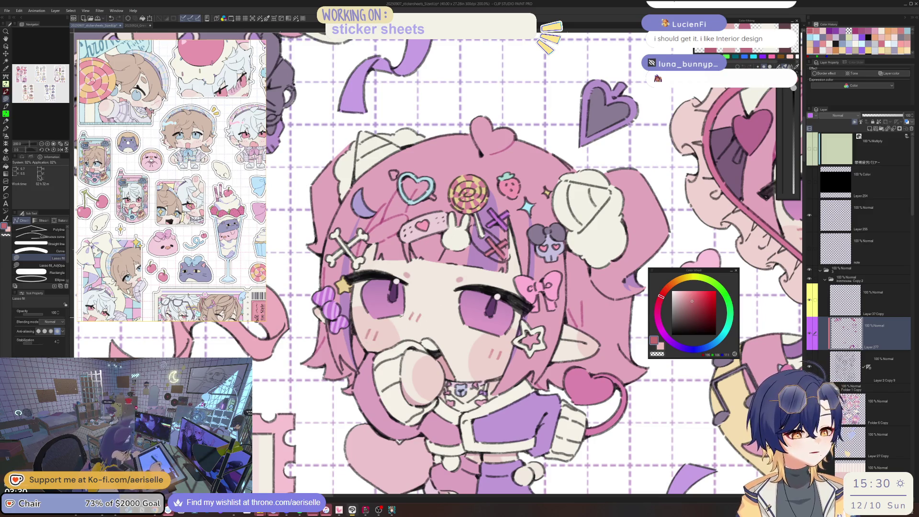
scroll(400, 314, down, 1)
drag(601, 399, 497, 358)
scroll(498, 357, up, 1)
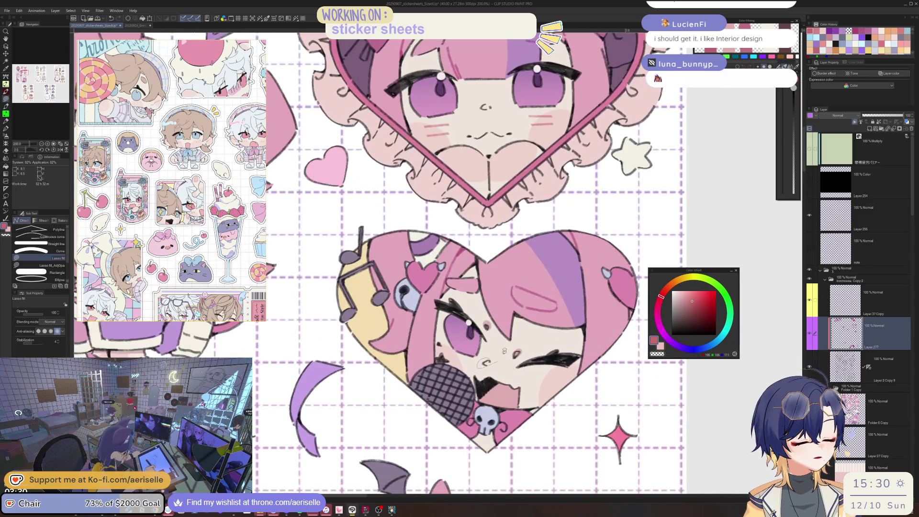
scroll(504, 351, down, 3)
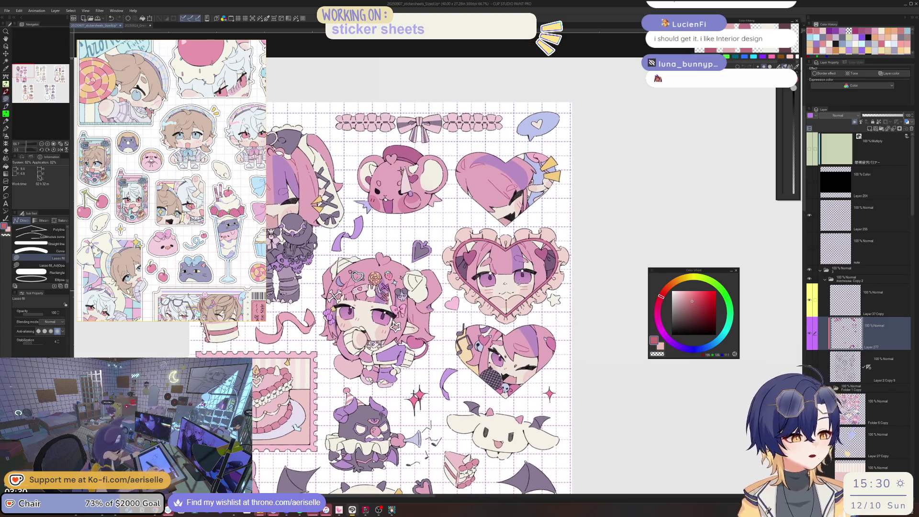
scroll(540, 311, up, 2)
scroll(540, 311, down, 3)
drag(415, 335, 436, 249)
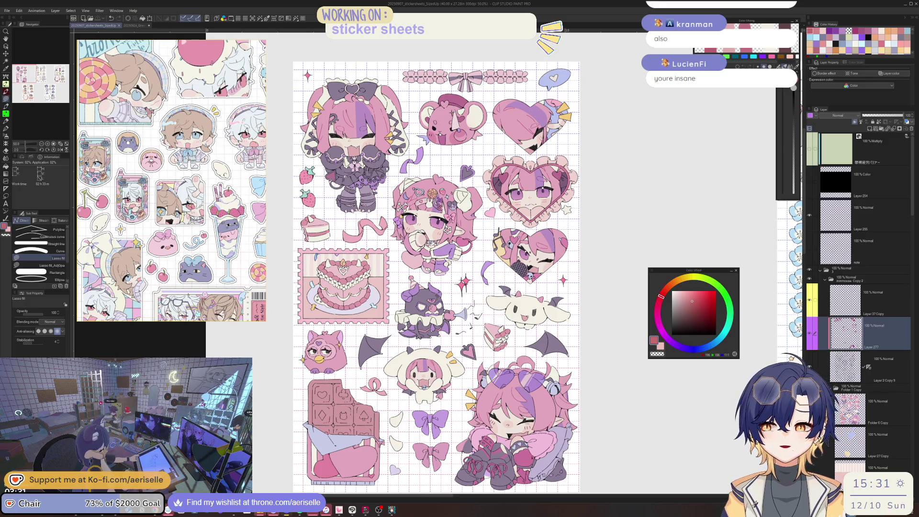
click(411, 510)
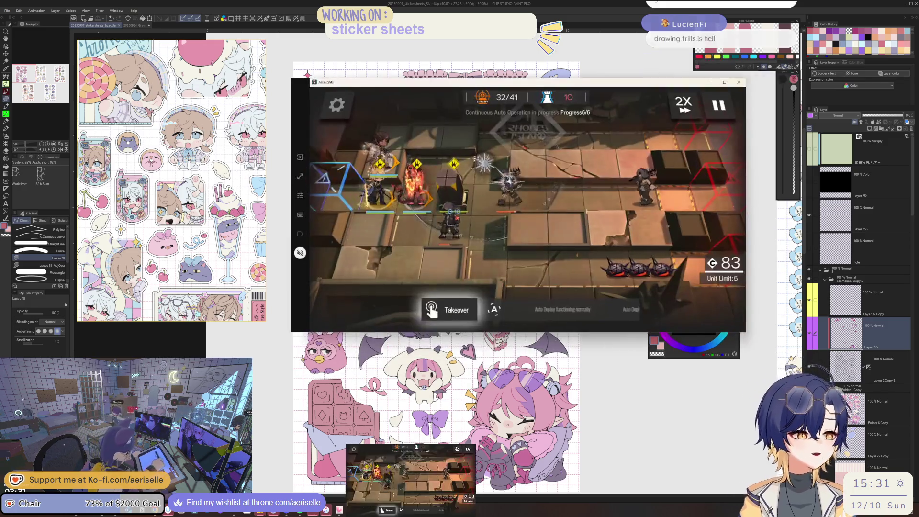
- Bring the Arknights game window to the front
click(411, 479)
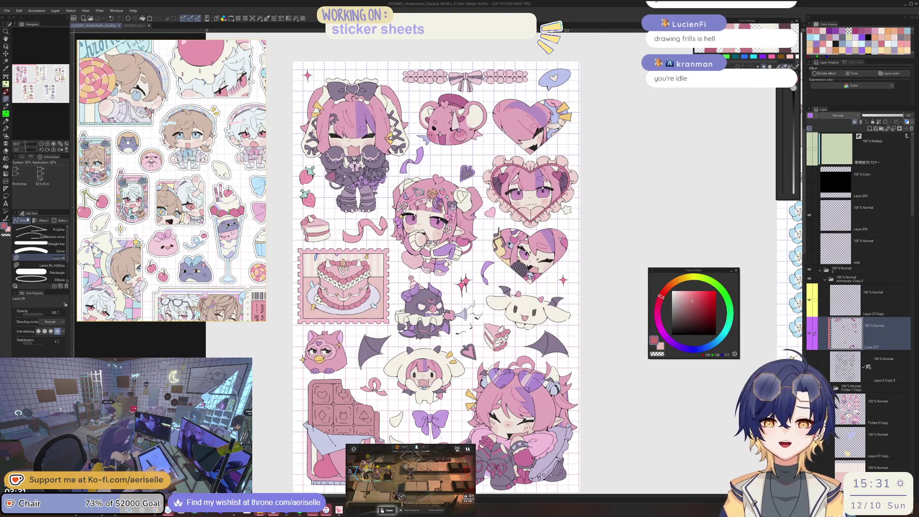
click(406, 472)
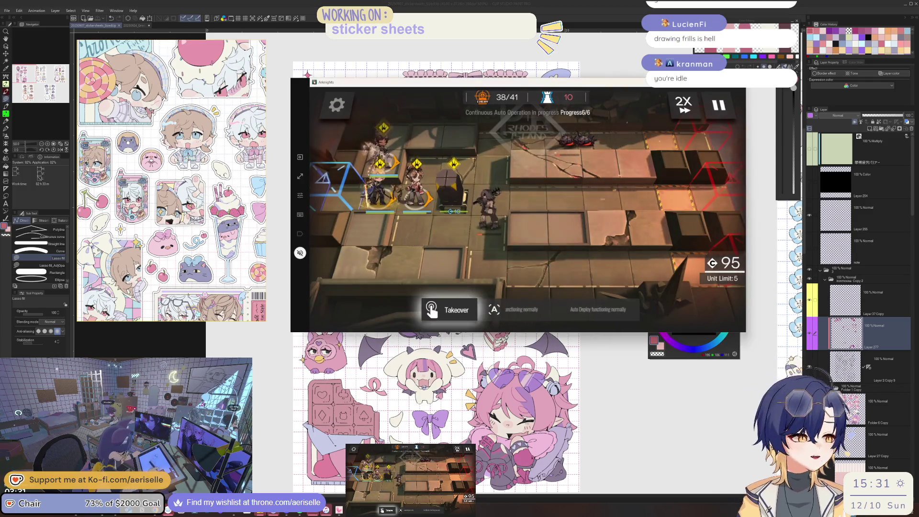
click(410, 479)
click(406, 509)
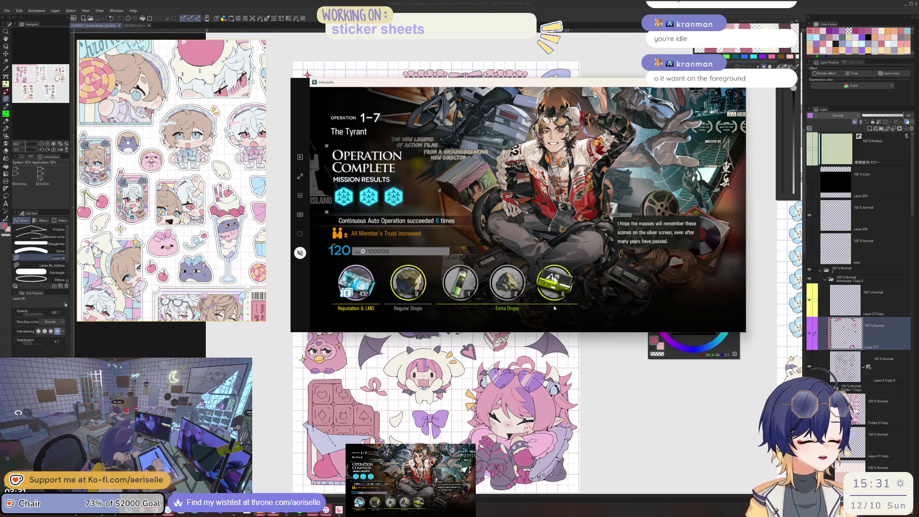
- Dismiss the results, relaunch operation 1-7 The Tyrant, and return to the sticker sheet
click(567, 317)
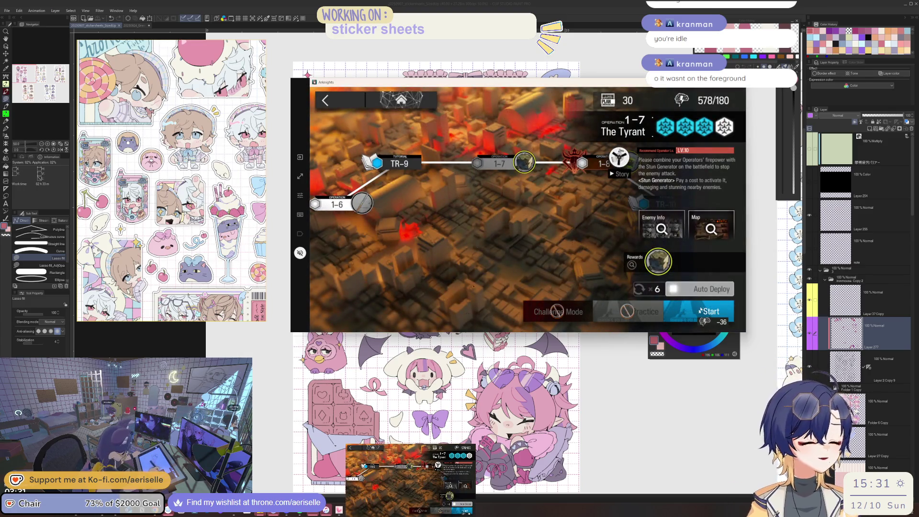
click(695, 312)
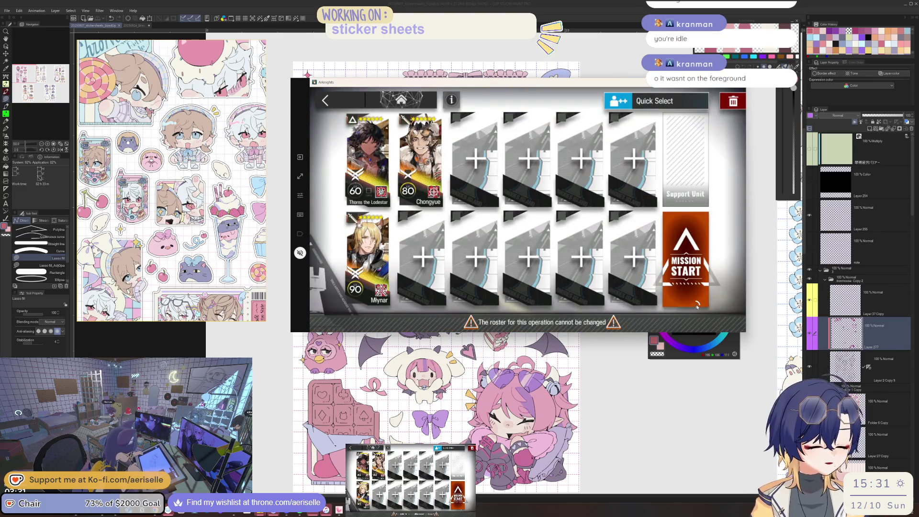
click(698, 306)
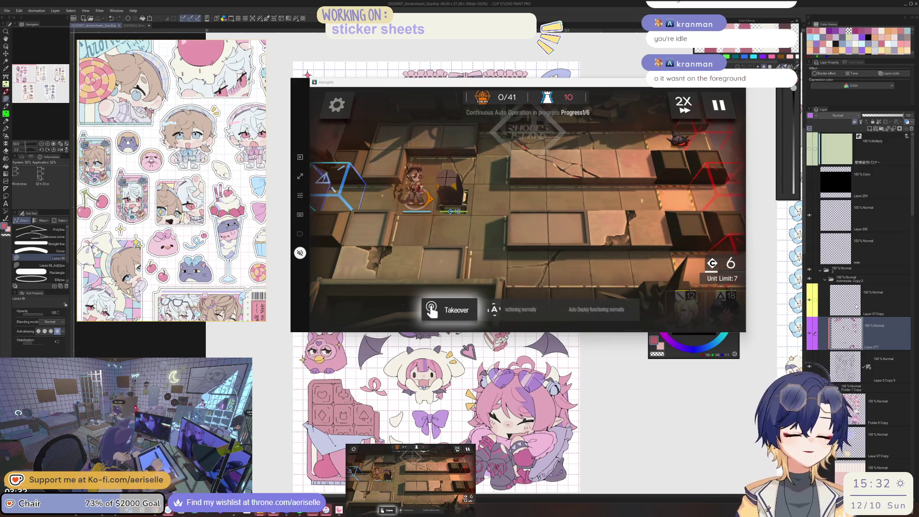
click(819, 297)
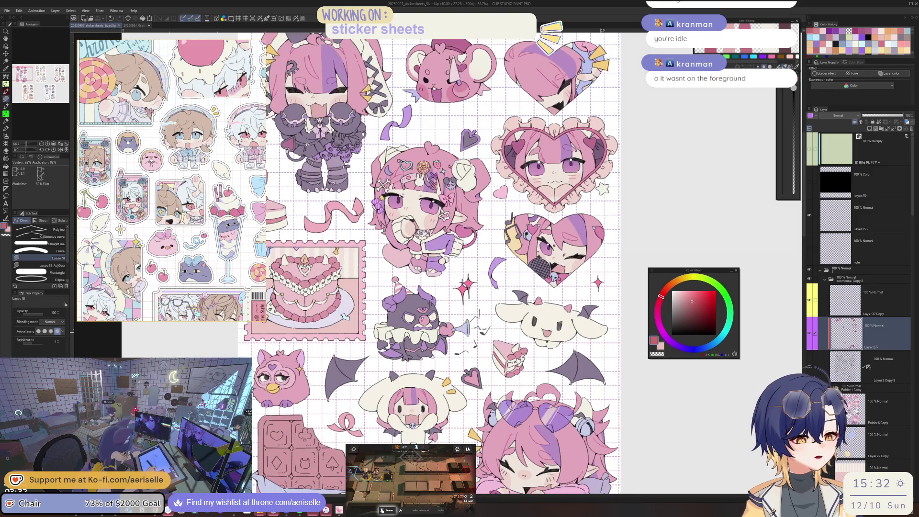
- Make Folder 6 Copy the working layer and pick a light lavender colour
ctrl+shift+click(432, 335)
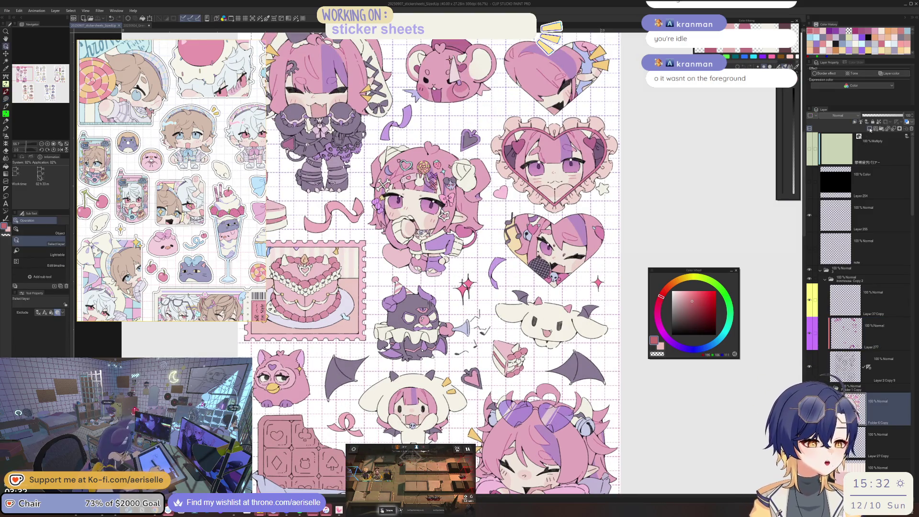
click(717, 344)
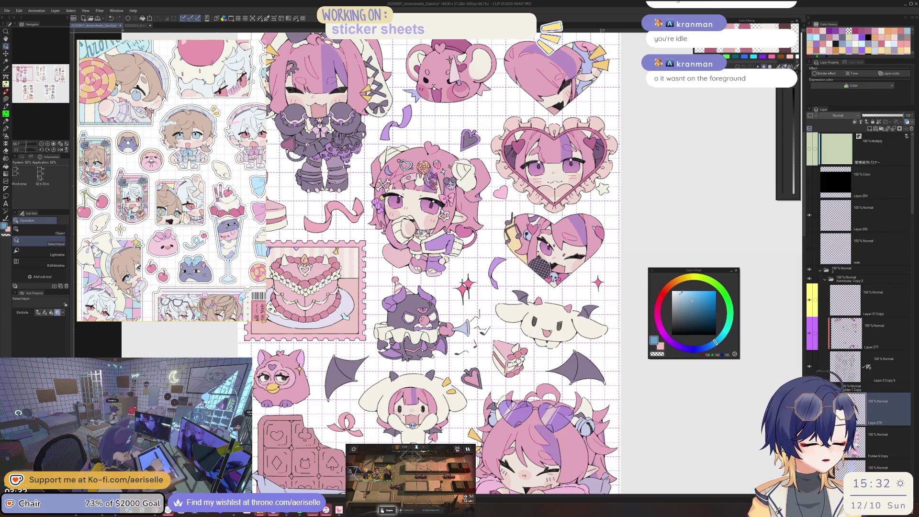
click(694, 348)
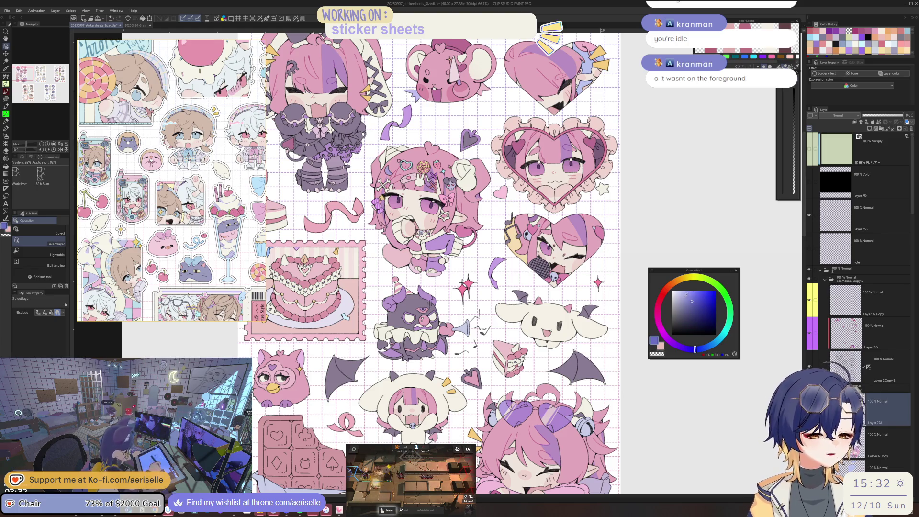
click(680, 295)
- Lasso-fill light lavender into the left ruffle end and another collar section
scroll(429, 322, up, 10)
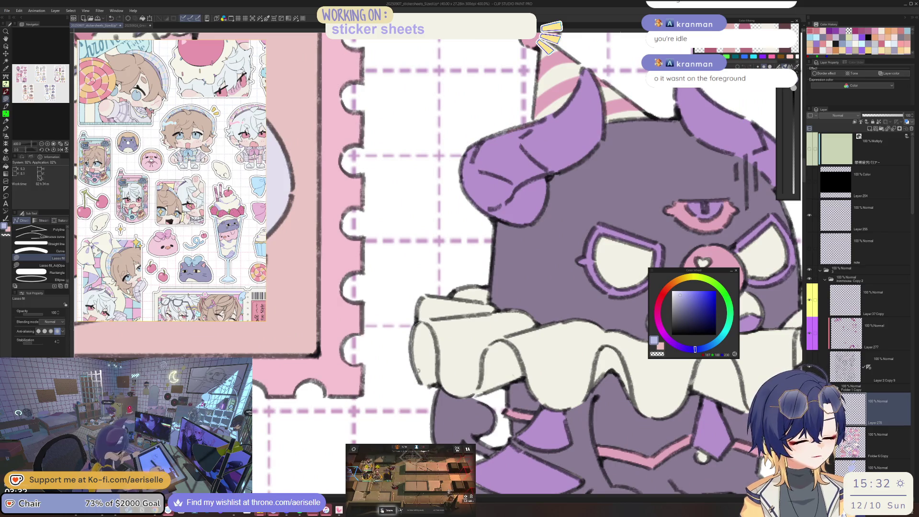
drag(440, 375, 417, 318)
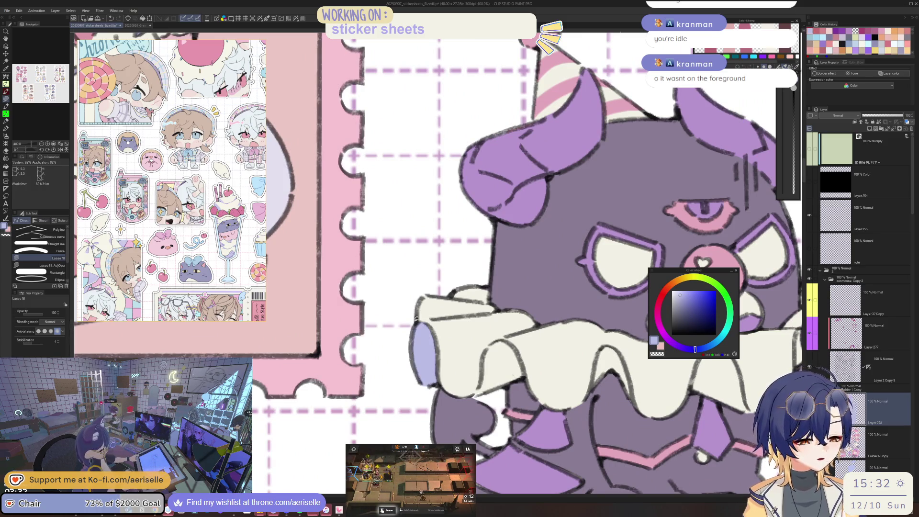
scroll(416, 319, right, 3)
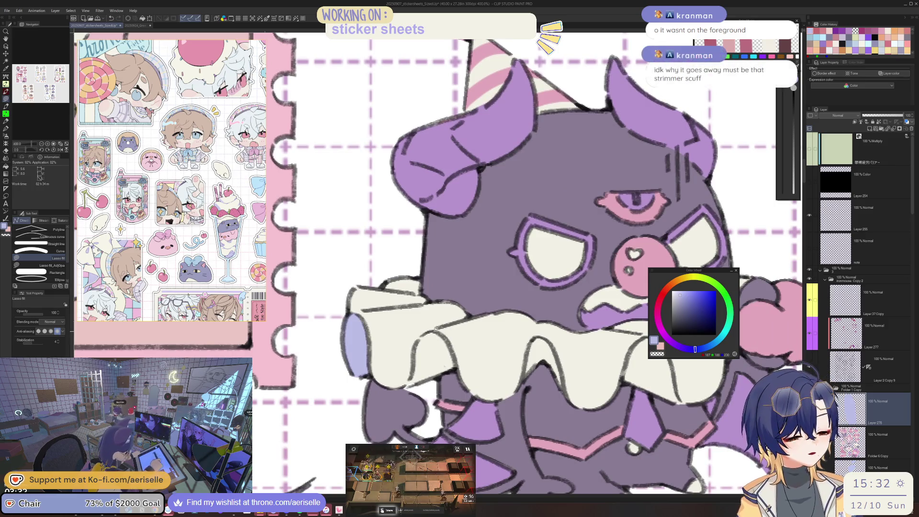
mouse_move(417, 338)
mouse_down()
mouse_move(414, 375)
mouse_move(445, 330)
mouse_up()
scroll(445, 330, right, 2)
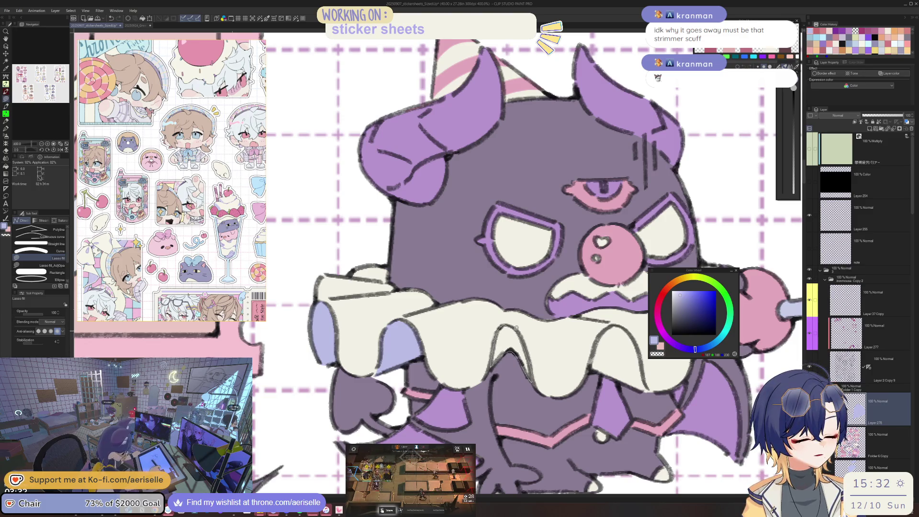
scroll(531, 363, right, 1)
scroll(529, 354, right, 2)
drag(529, 352, 512, 365)
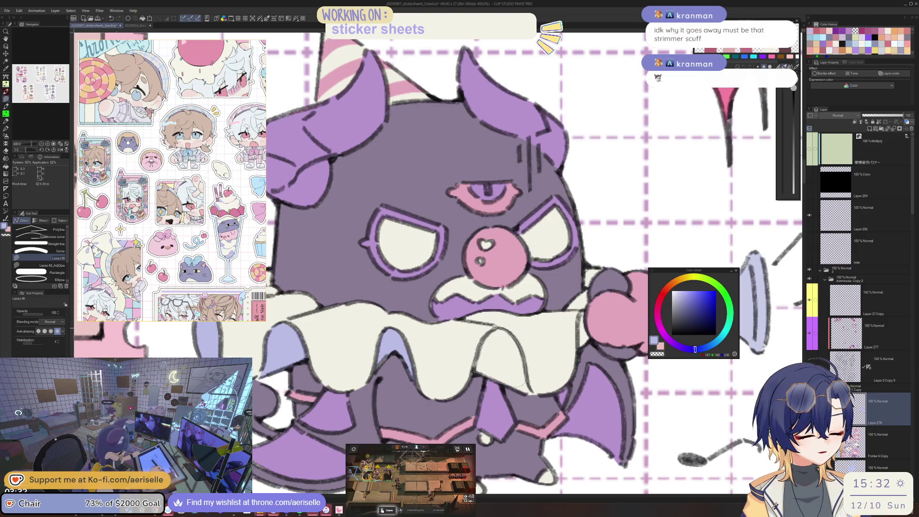
drag(498, 335, 494, 326)
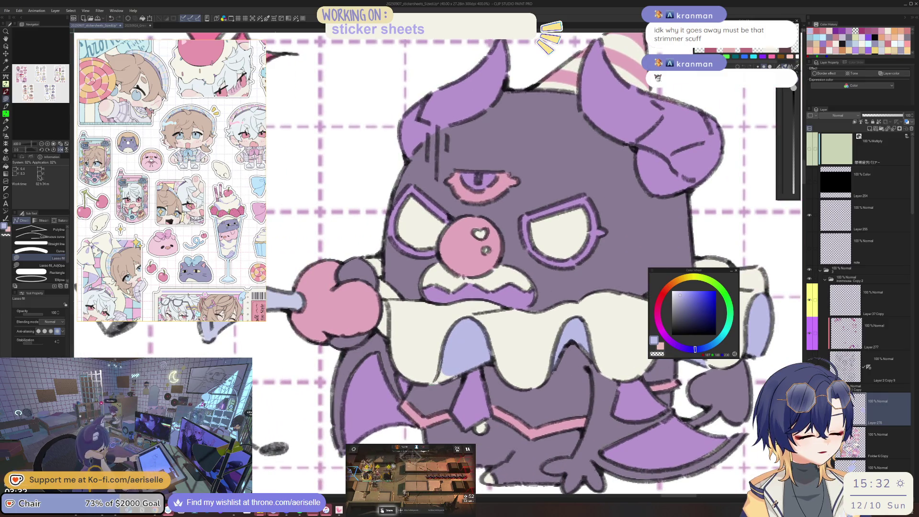
key(ctrl+0)
scroll(543, 328, up, 5)
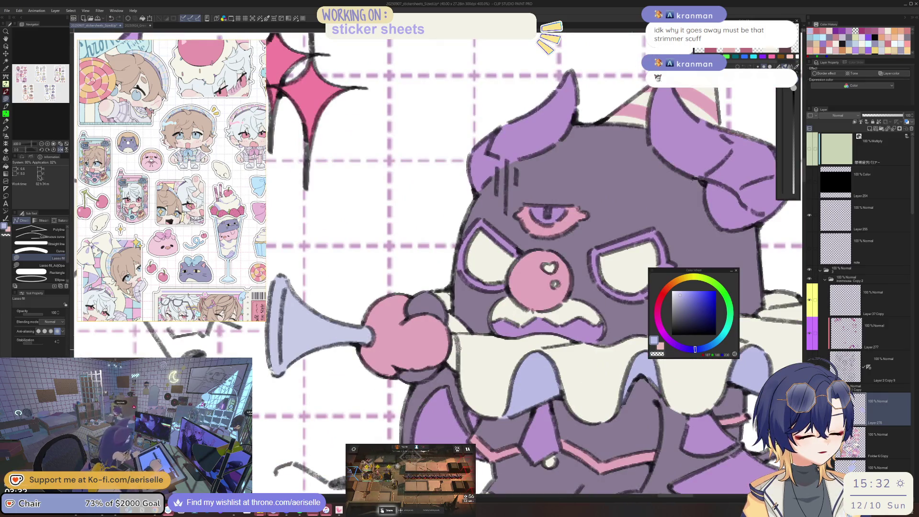
key(ctrl+alt+0)
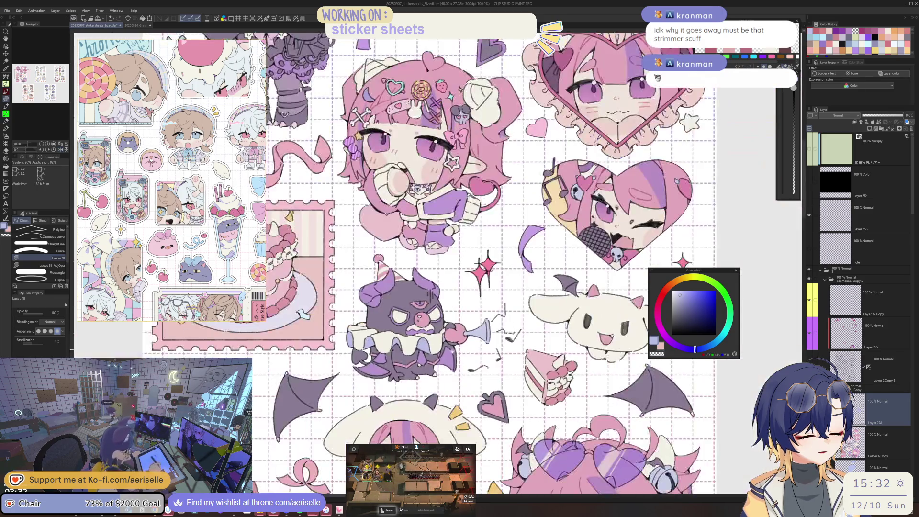
- Zoom out and pan across the sticker sheet to view it whole
drag(452, 337, 503, 357)
scroll(503, 356, up, 3)
scroll(493, 320, up, 3)
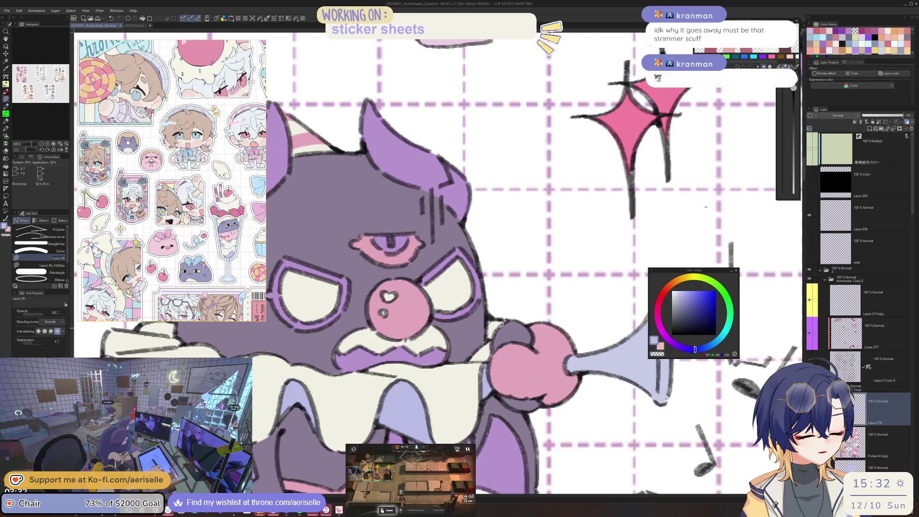
scroll(489, 319, down, 8)
scroll(481, 326, up, 2)
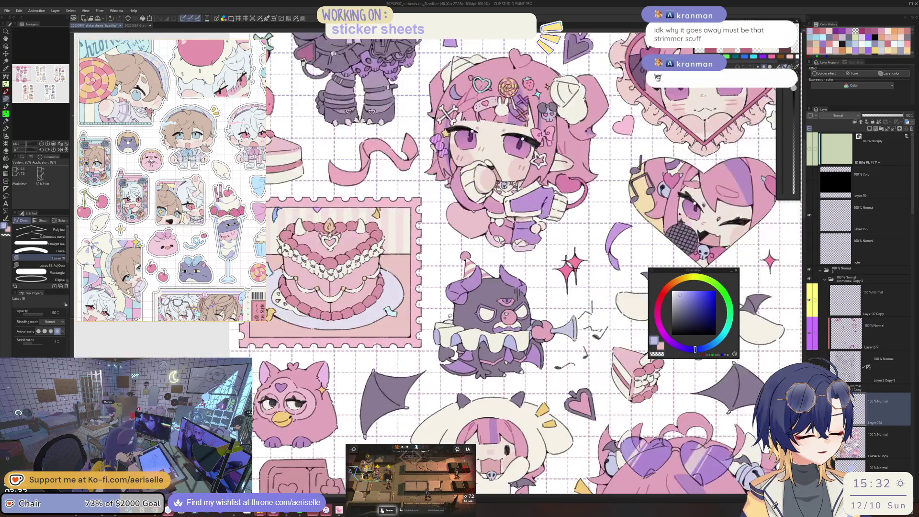
scroll(481, 326, up, 2)
scroll(482, 327, up, 2)
scroll(482, 327, down, 1)
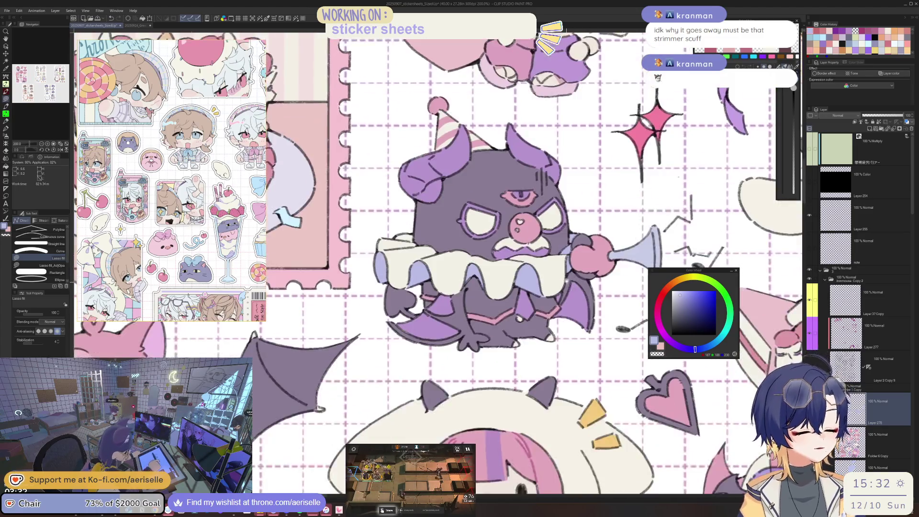
scroll(482, 327, down, 1)
drag(611, 382, 548, 301)
scroll(431, 339, up, 2)
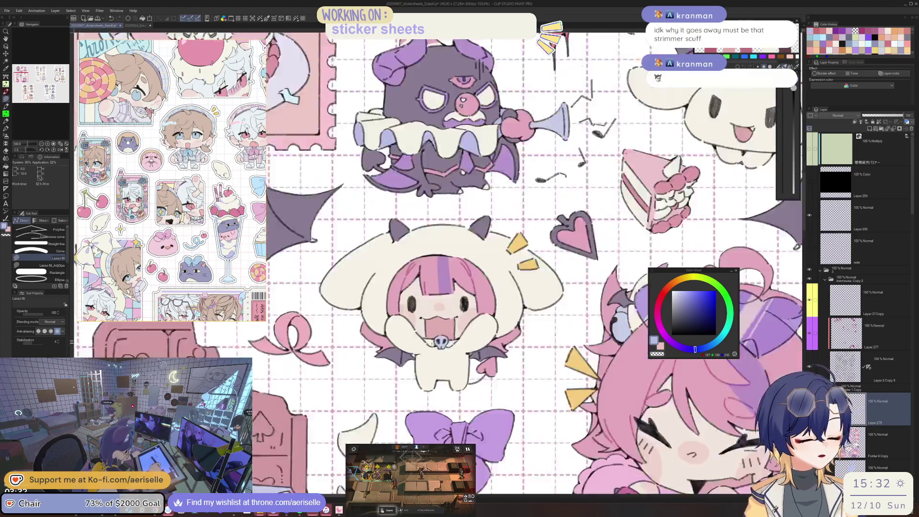
scroll(430, 338, up, 2)
key(p)
key(u)
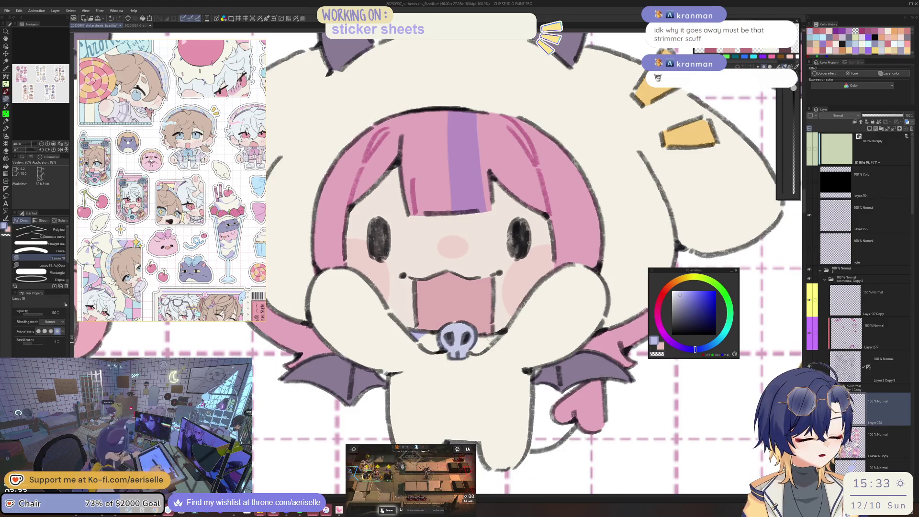
scroll(431, 405, down, 5)
drag(431, 405, 419, 332)
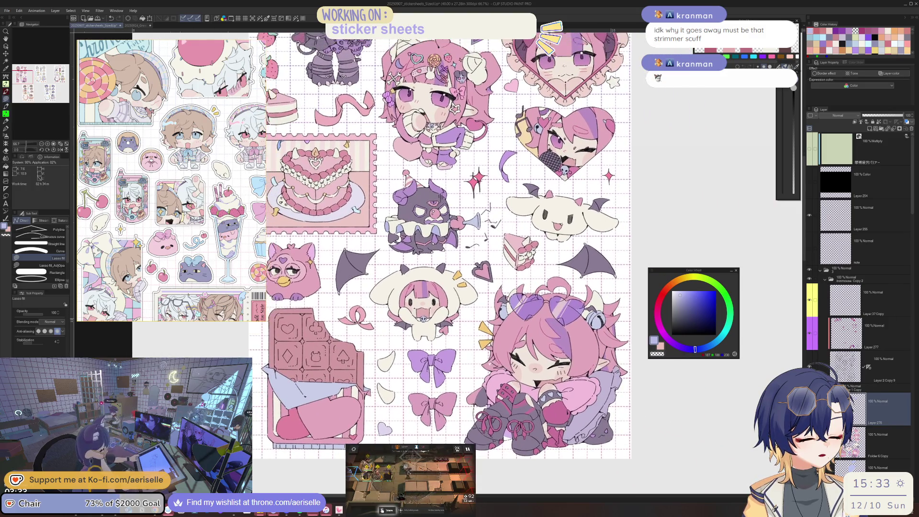
scroll(446, 356, up, 4)
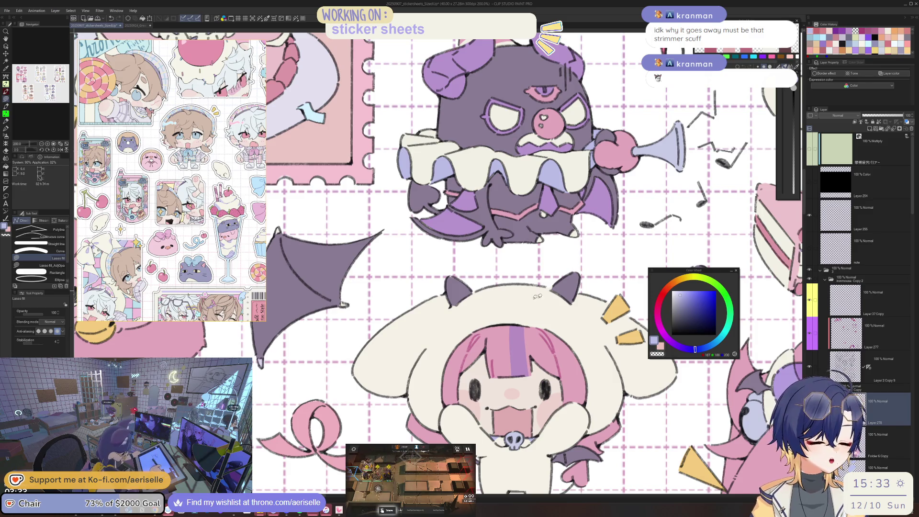
- Zoom in on the bat-clown chibi's ruffle and open the File menu
drag(431, 326, 469, 427)
scroll(495, 296, up, 3)
scroll(495, 295, up, 2)
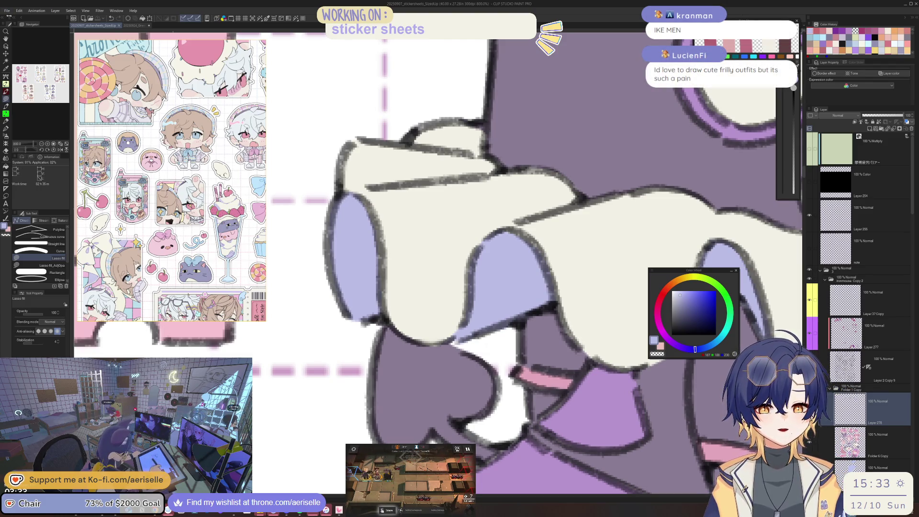
click(6, 11)
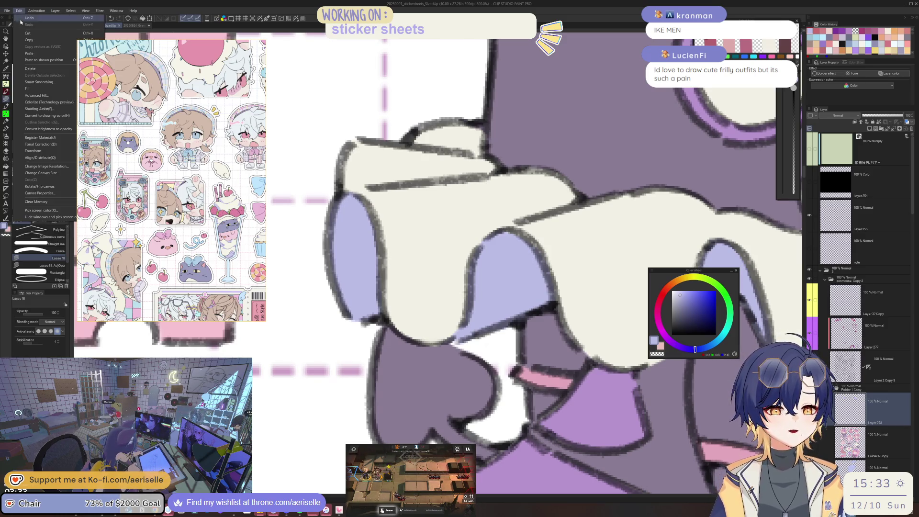
- Browse the 2025 artwork folder in the Open dialog and open the Rafayel_2 sketch
click(18, 38)
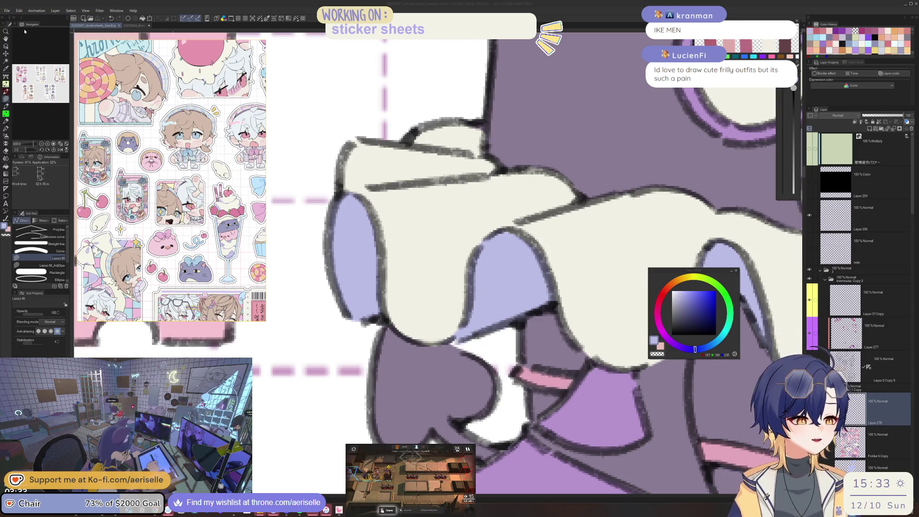
scroll(699, 155, down, 3)
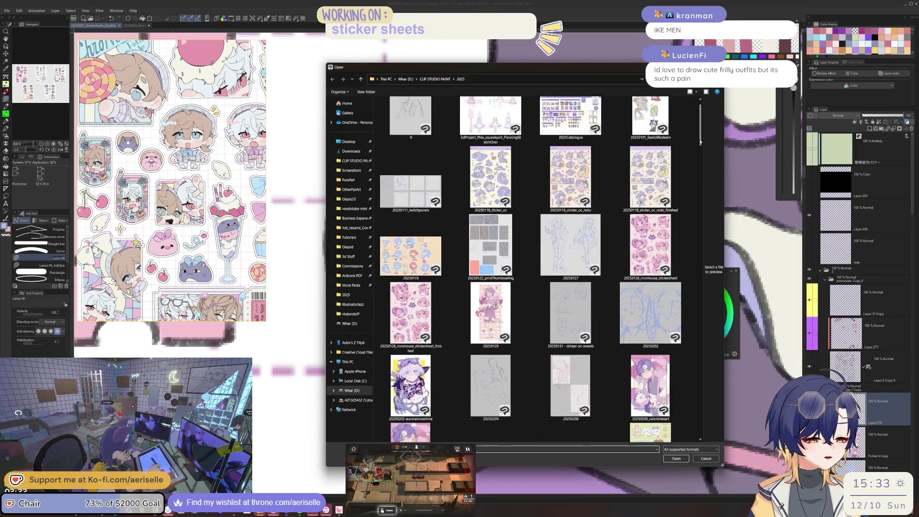
drag(700, 154, 693, 207)
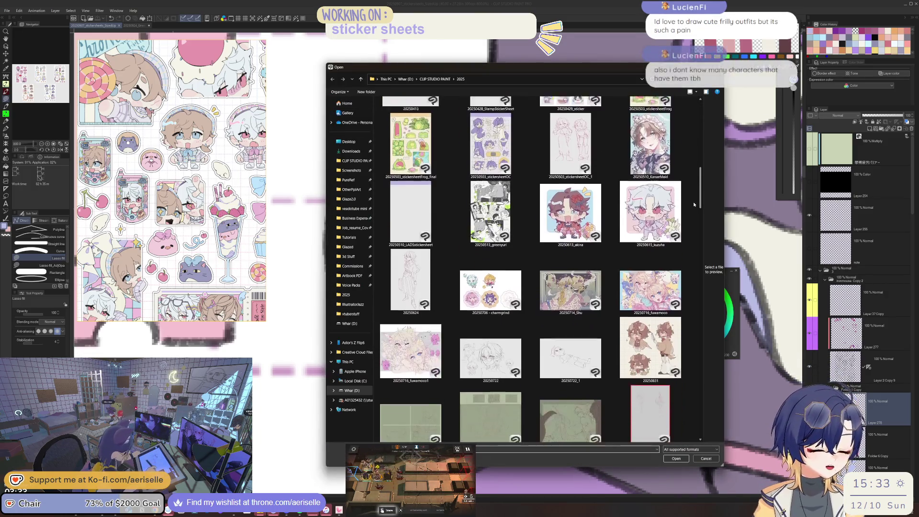
scroll(692, 210, down, 1)
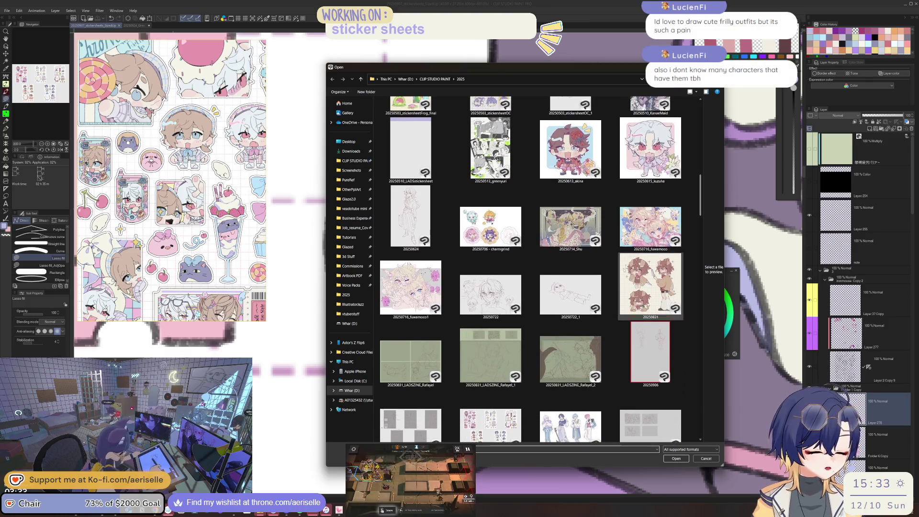
double_click(579, 362)
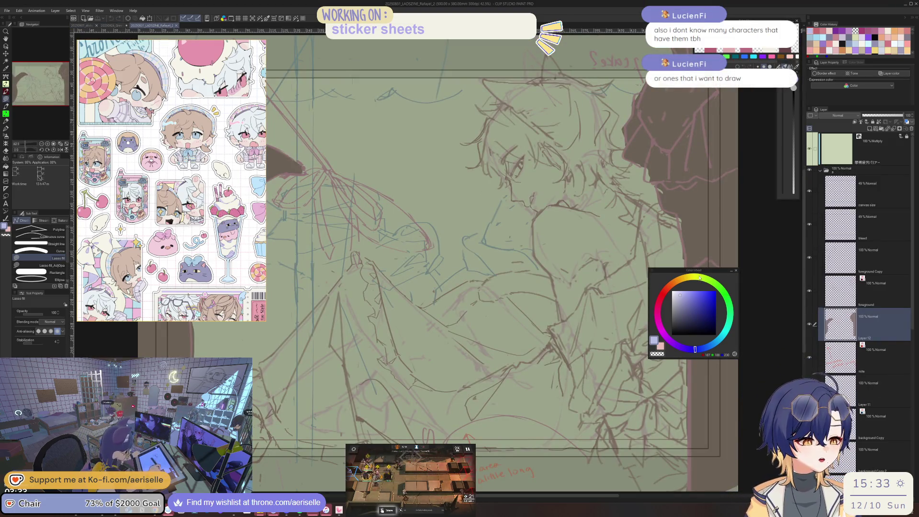
- Move the Color Wheel panel aside and reposition the view of the Rafayel sketch
drag(702, 270, 763, 218)
drag(658, 346, 645, 281)
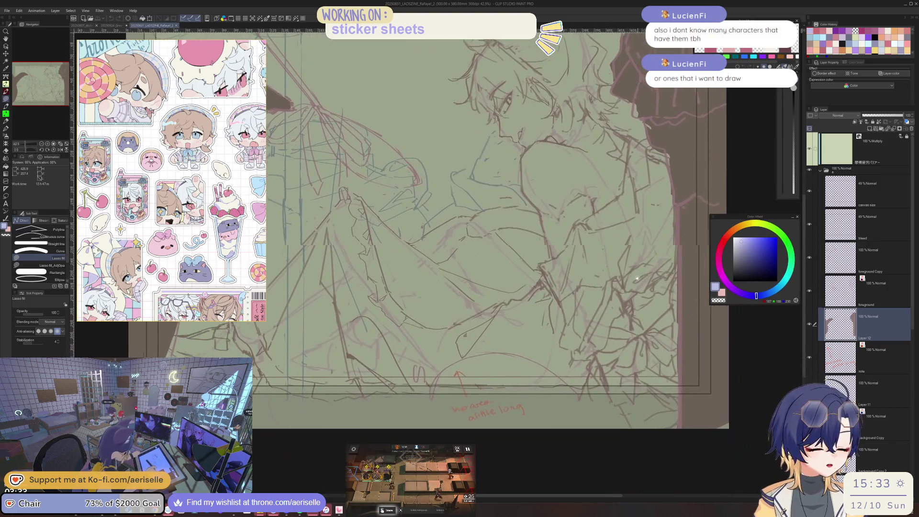
scroll(645, 280, up, 2)
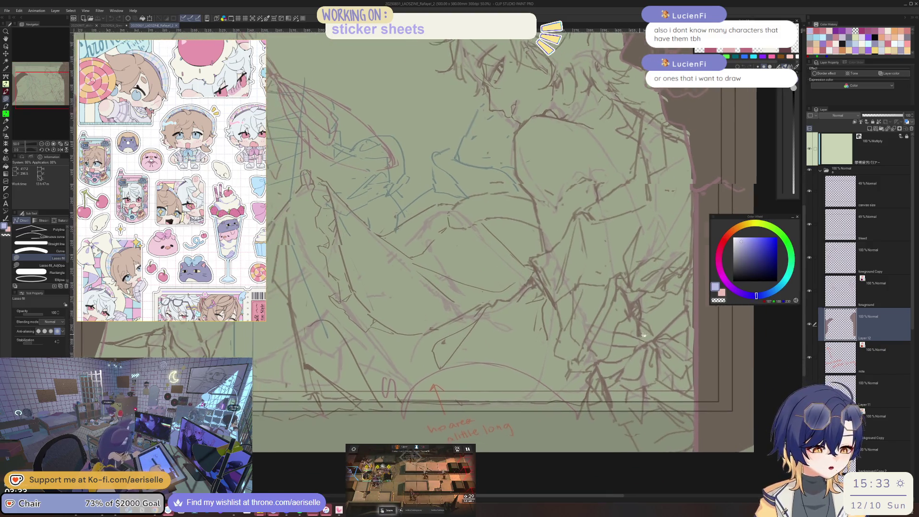
scroll(599, 300, down, 2)
drag(600, 354, 636, 403)
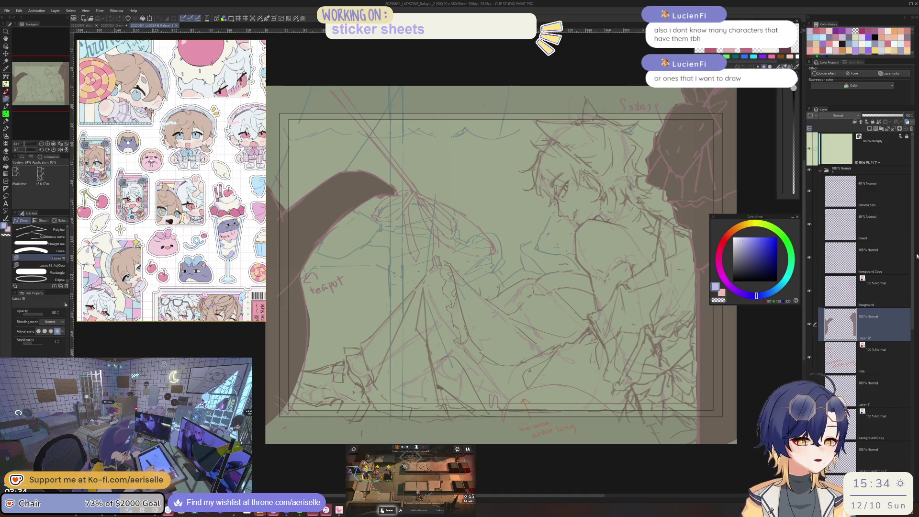
- Close the GreenYuri document through its save prompt and bring the sticker sheet back to front
click(112, 26)
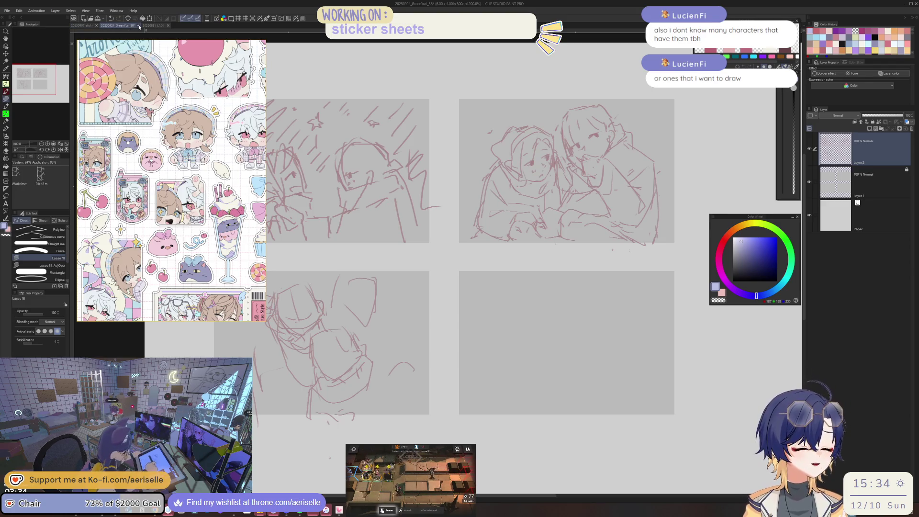
click(139, 26)
click(476, 182)
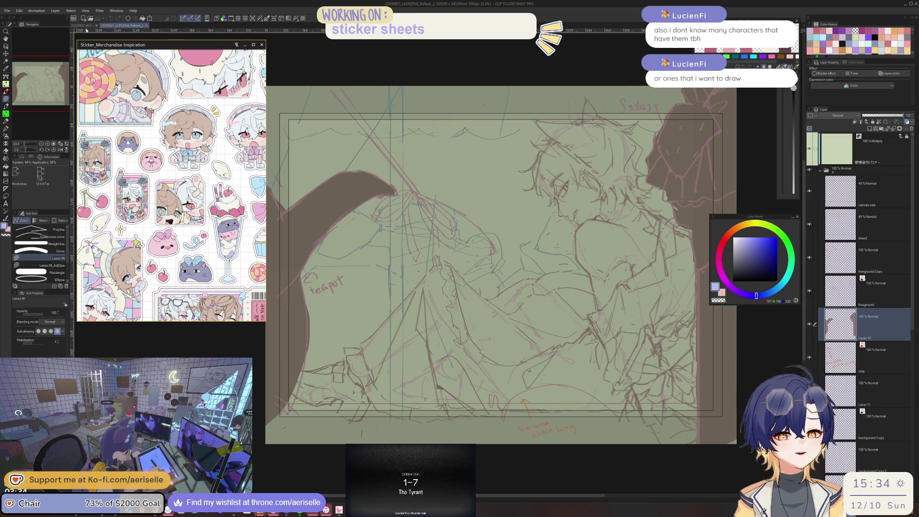
click(85, 26)
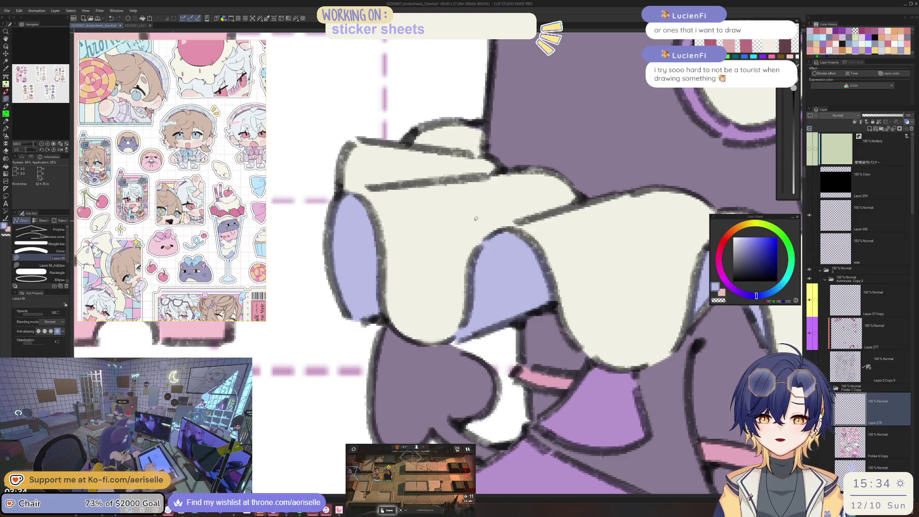
- Pan around the sticker sheet, flip the canvas horizontally to check it, and fit the whole sheet
scroll(475, 218, down, 5)
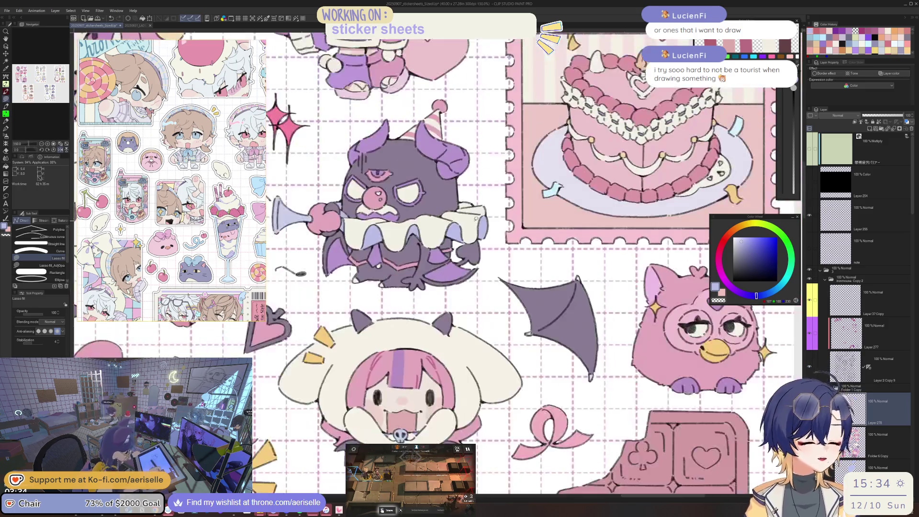
drag(629, 308, 749, 347)
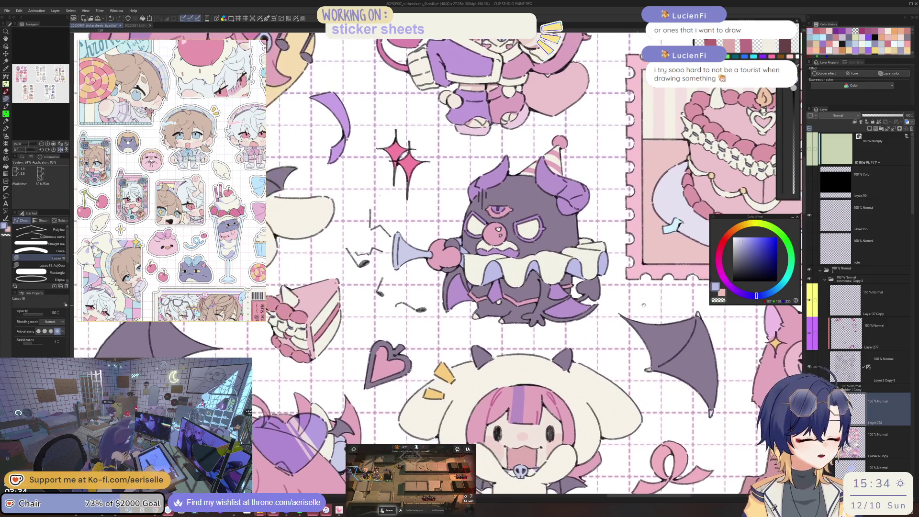
scroll(502, 268, up, 5)
scroll(503, 268, down, 5)
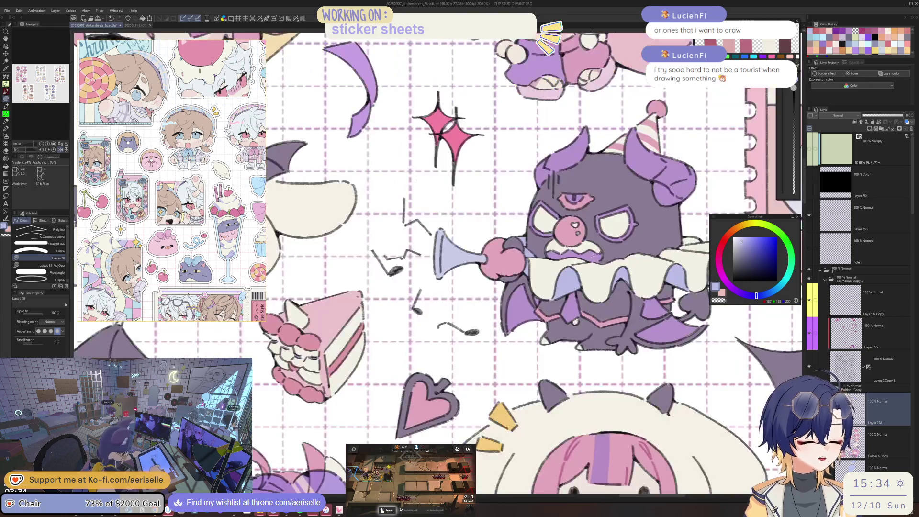
scroll(536, 282, up, 1)
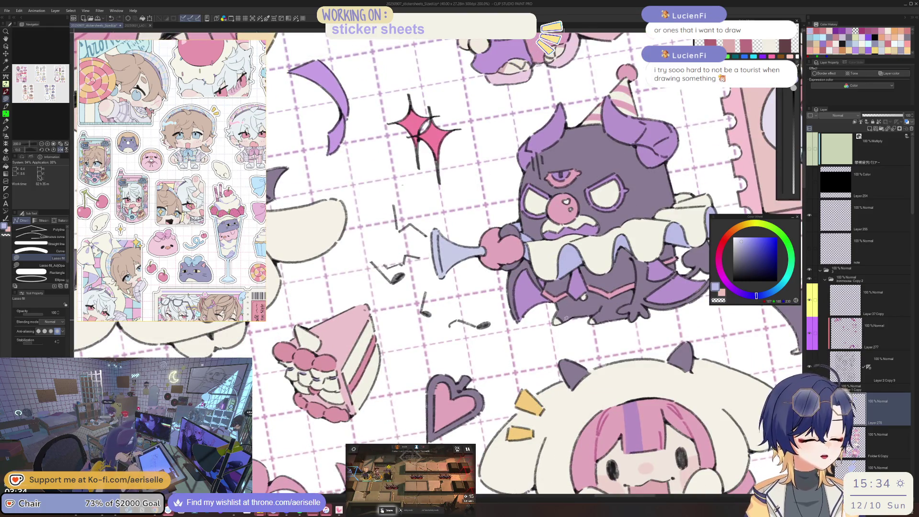
scroll(583, 296, up, 4)
scroll(576, 304, down, 1)
scroll(576, 303, down, 1)
scroll(598, 292, down, 1)
scroll(619, 278, down, 1)
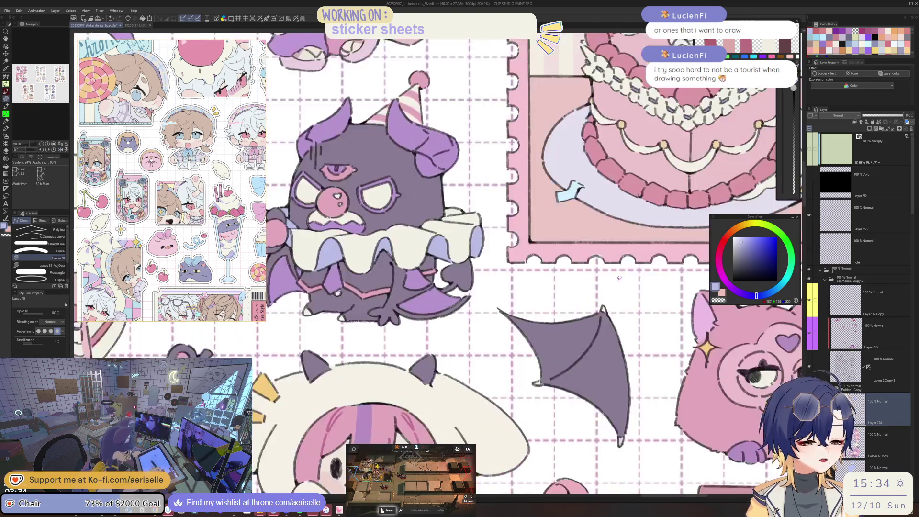
scroll(619, 278, down, 2)
scroll(619, 277, down, 1)
scroll(619, 277, down, 1)
scroll(619, 278, down, 1)
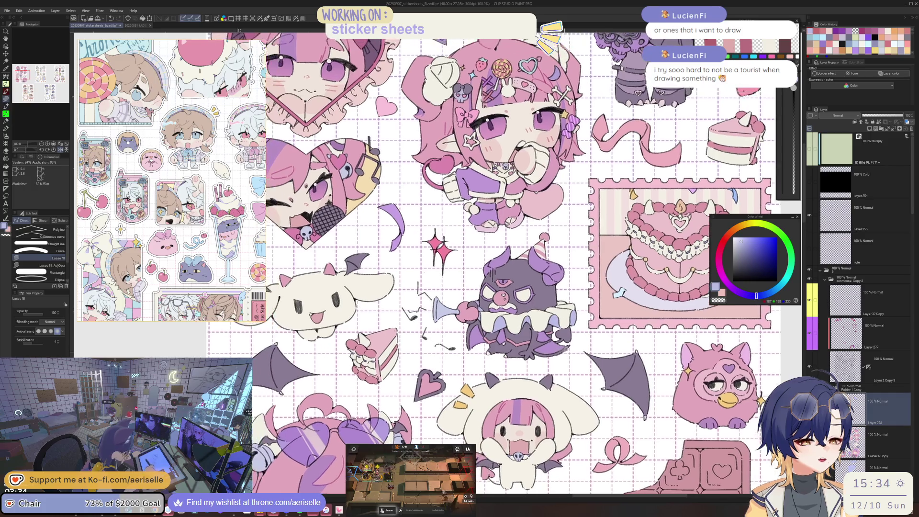
key(h)
scroll(509, 281, up, 1)
scroll(509, 282, up, 4)
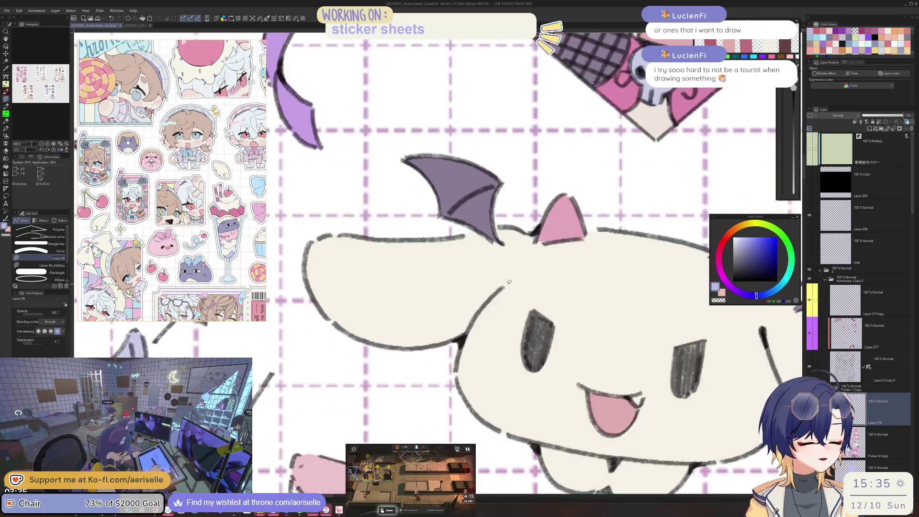
key(ctrl+alt+0)
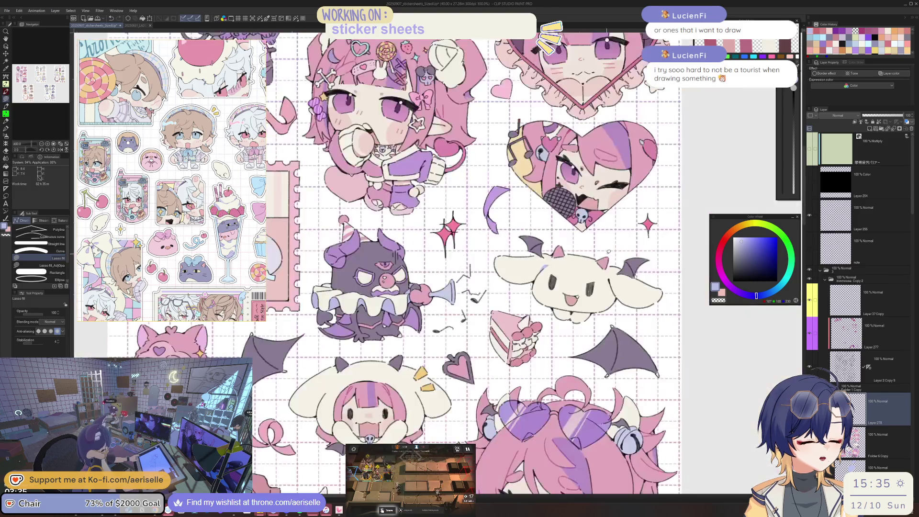
- Zoom onto the bat-eared creature and lasso-fill a lavender collar band beneath its mouth
scroll(572, 288, up, 2)
scroll(527, 325, up, 1)
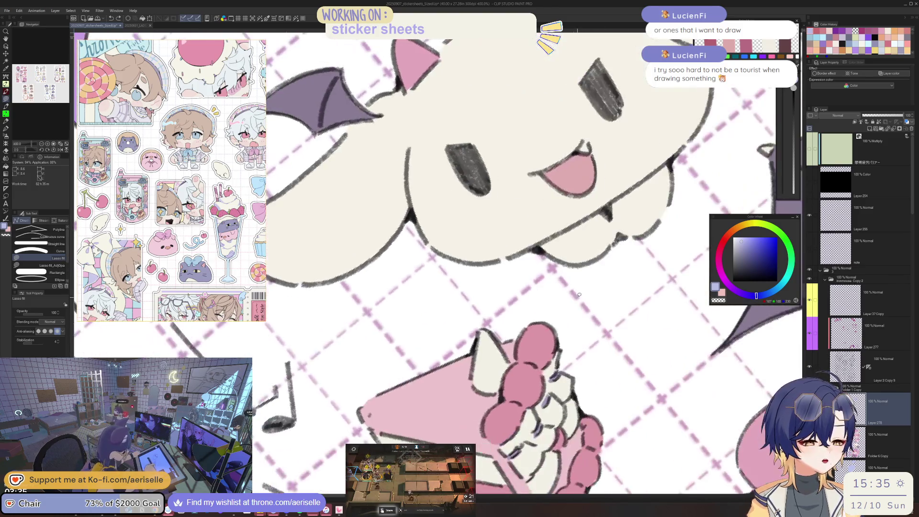
scroll(488, 364, up, 1)
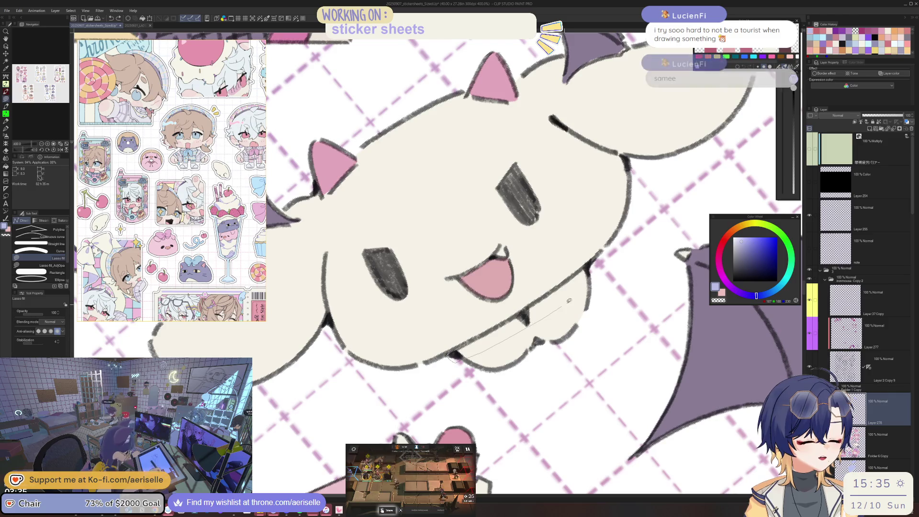
drag(452, 356, 581, 269)
key(e)
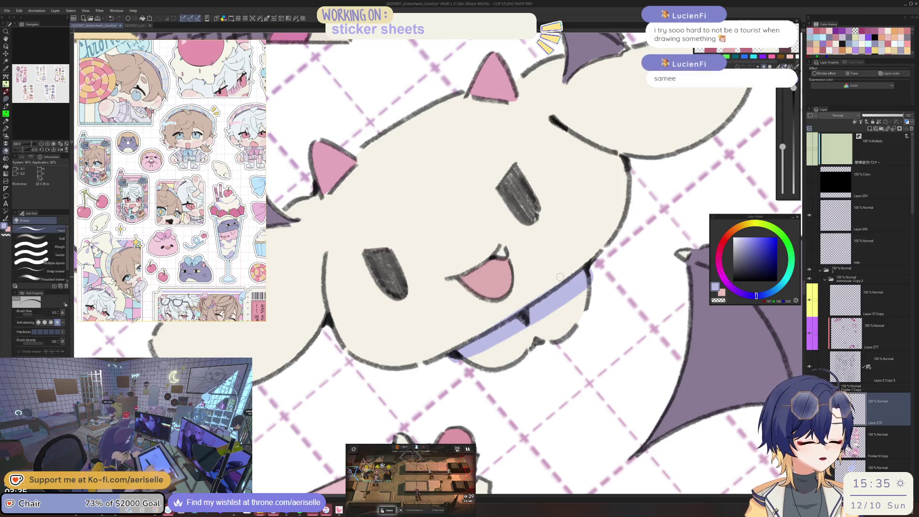
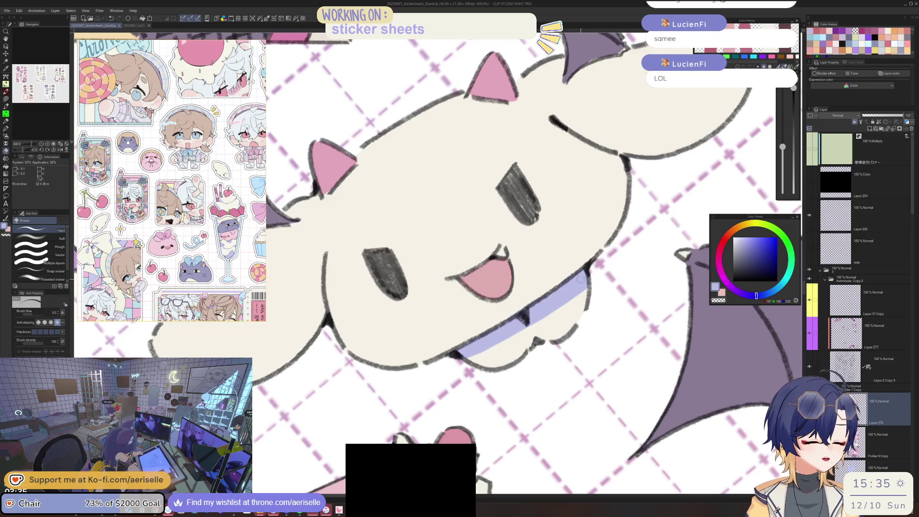
- Straighten the canvas view and briefly mirror it to check the drawing
key(bracketright)
key(bracketright)
key(bracketright)
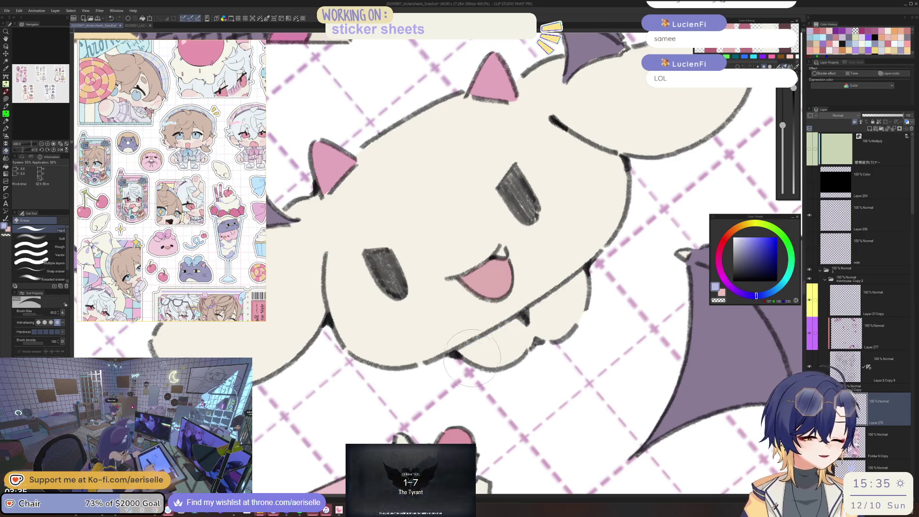
key(ctrl+at)
scroll(496, 348, down, 3)
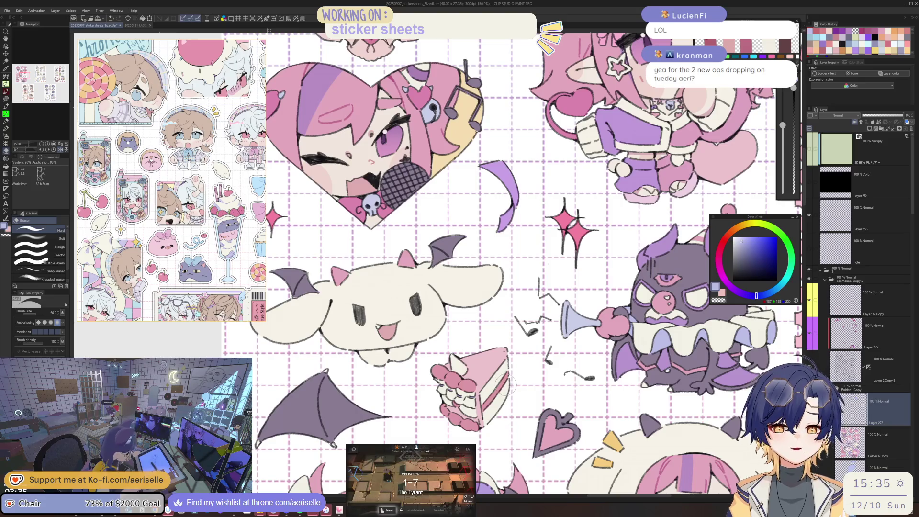
key(h)
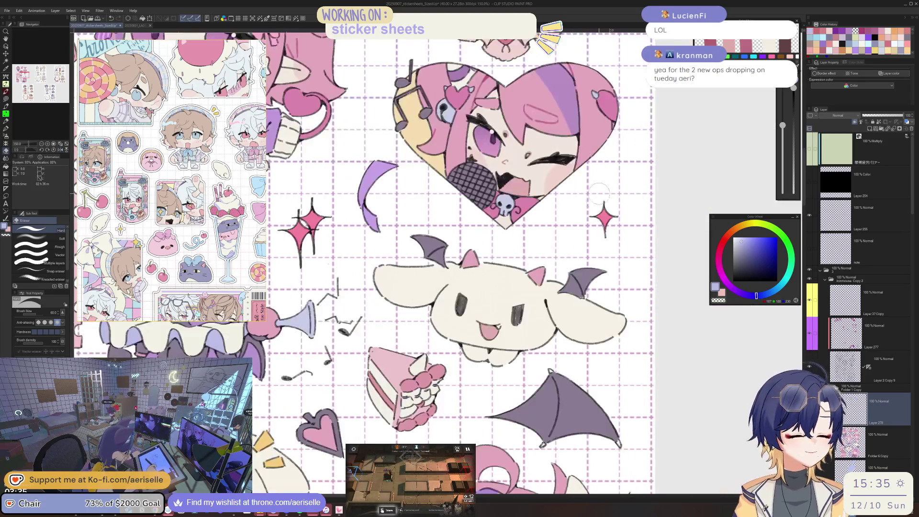
key(h)
key(h)
scroll(471, 352, down, 2)
mouse_move(631, 302)
mouse_down()
mouse_move(683, 266)
mouse_move(794, 219)
mouse_move(724, 164)
mouse_move(720, 187)
mouse_up()
drag(404, 428, 371, 405)
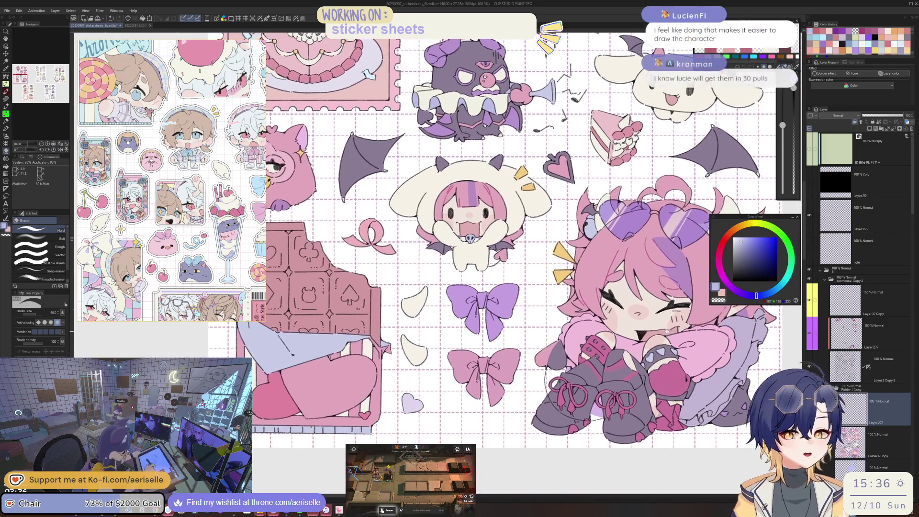
key(minus)
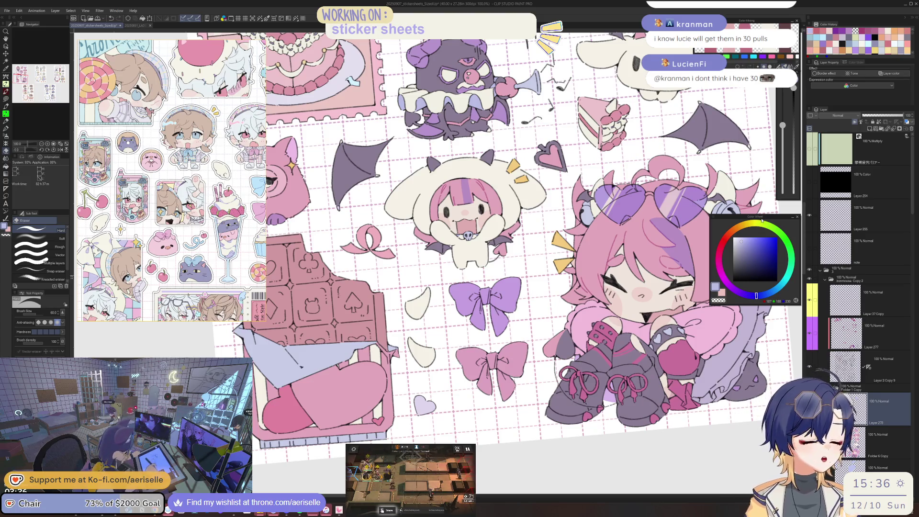
- Pan the view up to the bat clown sticker
scroll(408, 314, up, 1)
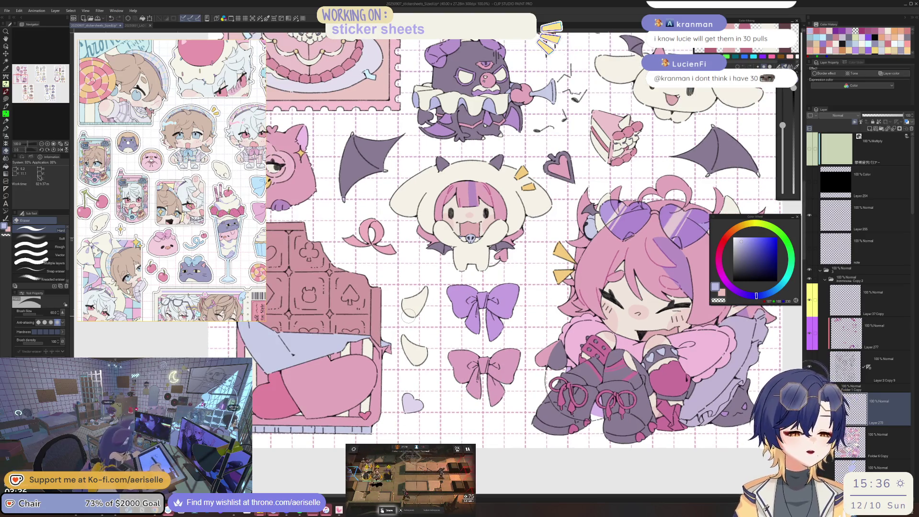
scroll(569, 364, up, 3)
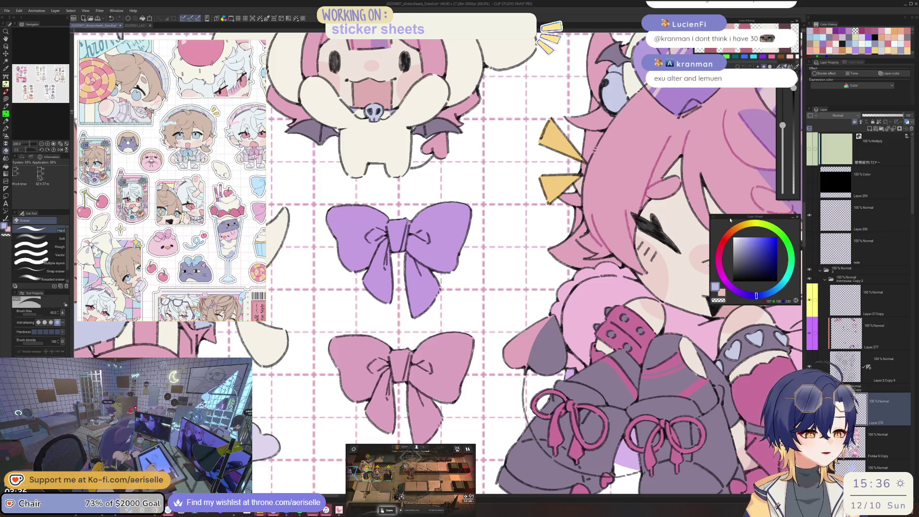
scroll(561, 318, down, 2)
mouse_move(562, 327)
mouse_down()
mouse_move(521, 393)
mouse_move(550, 388)
mouse_up()
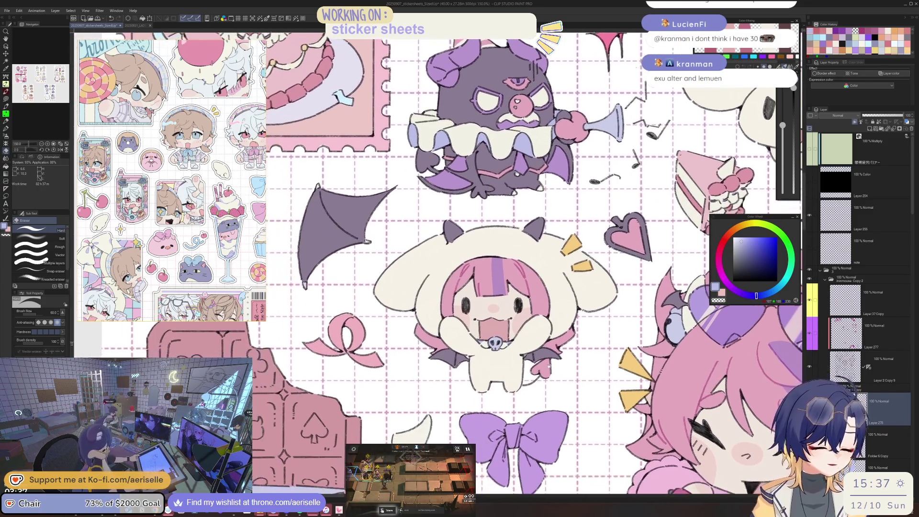
drag(529, 254, 517, 436)
scroll(590, 276, up, 5)
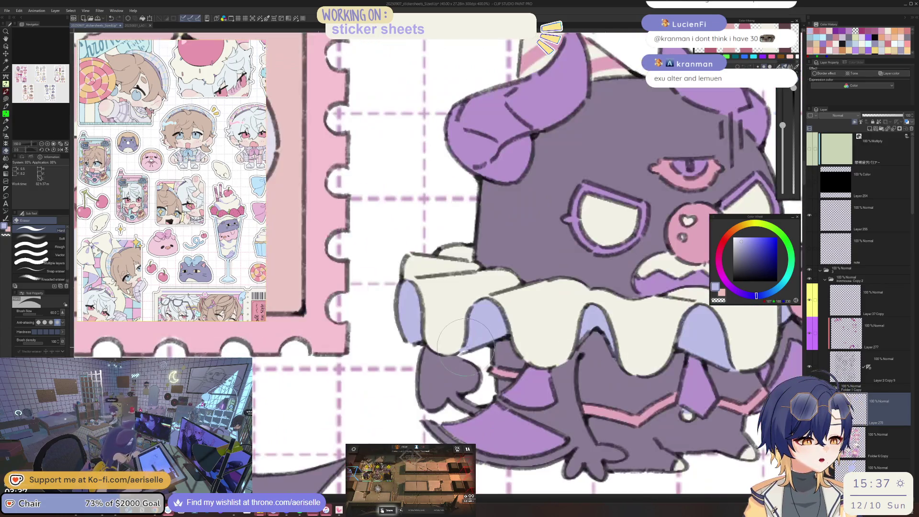
- Switch to the Lasso fill sub tool and zoom in around the bat clown
key(u)
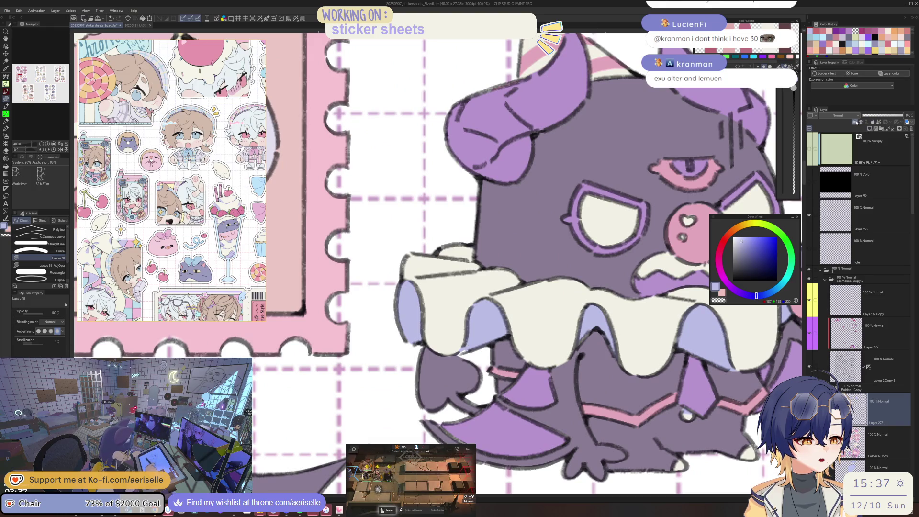
scroll(463, 348, up, 3)
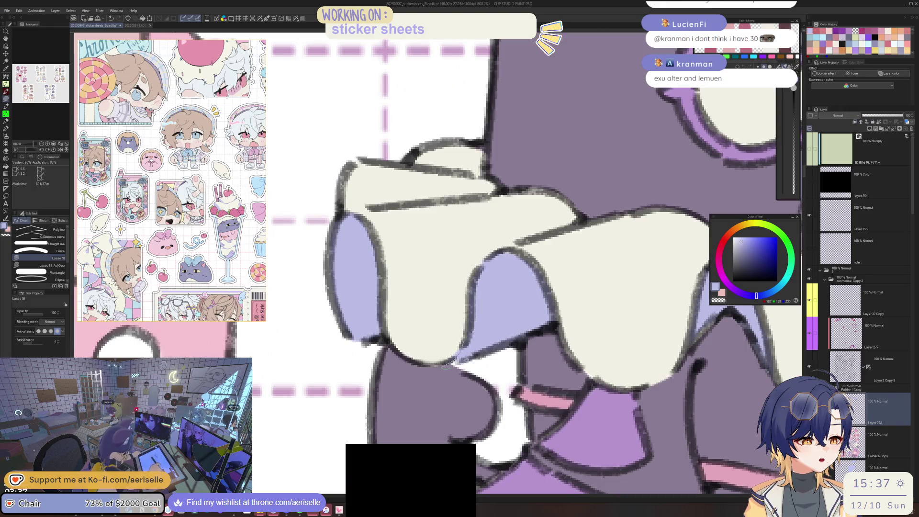
scroll(462, 354, down, 3)
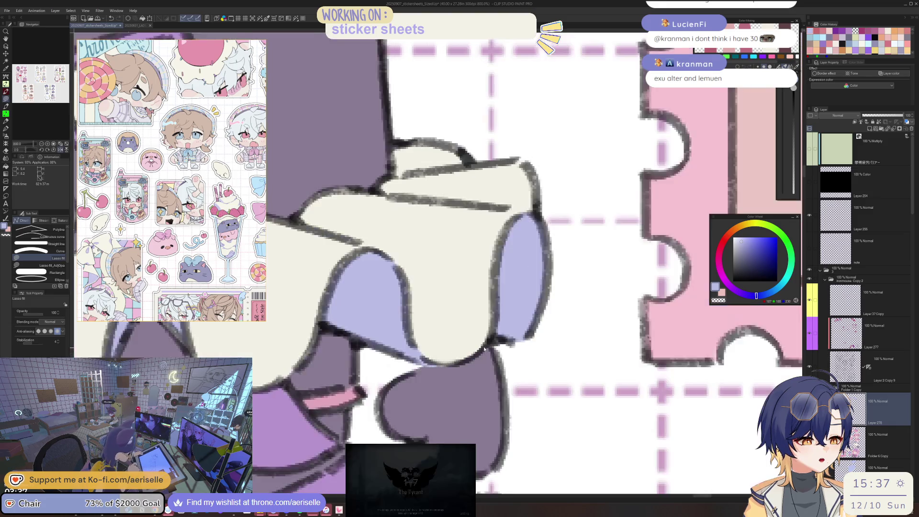
scroll(472, 349, down, 3)
- Rotate and zoom in on the pink-haired chibi's body, then reset the rotation
key(minus)
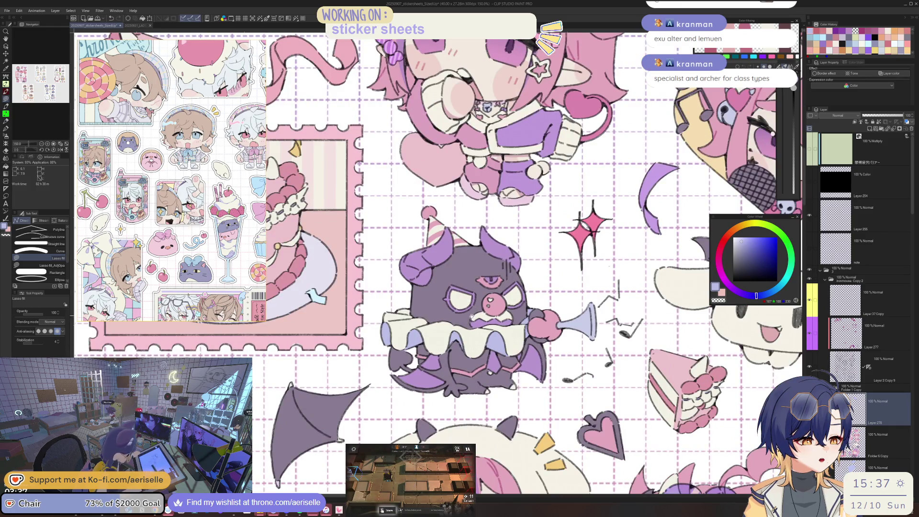
scroll(471, 313, up, 3)
scroll(478, 302, up, 3)
scroll(486, 287, up, 3)
scroll(491, 279, up, 3)
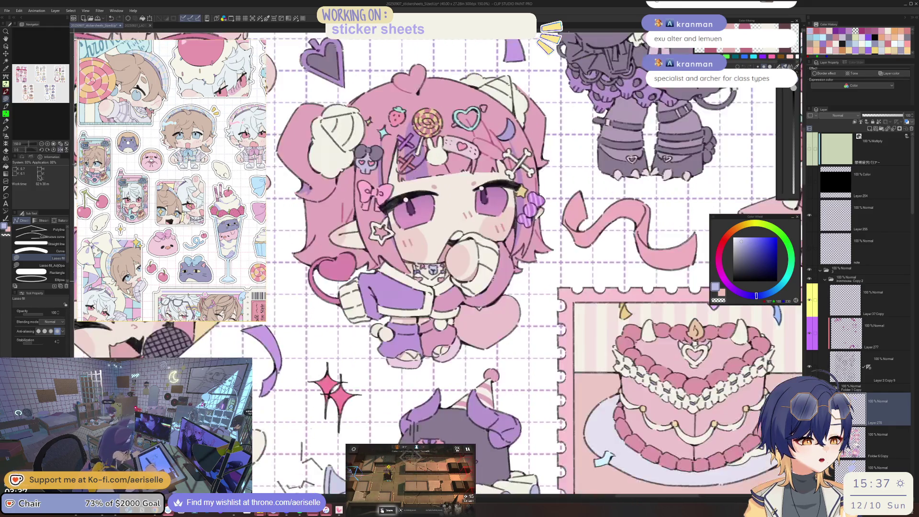
key(minus)
scroll(423, 346, up, 2)
scroll(423, 345, up, 2)
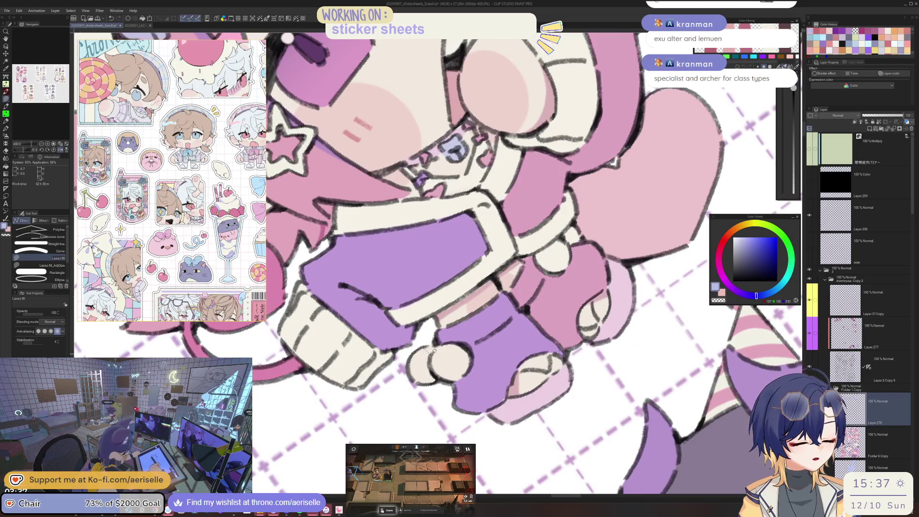
key(ctrl+@)
mouse_move(746, 360)
mouse_down()
mouse_move(650, 297)
mouse_move(610, 351)
mouse_move(594, 345)
mouse_move(604, 358)
mouse_up()
scroll(650, 297, down, 3)
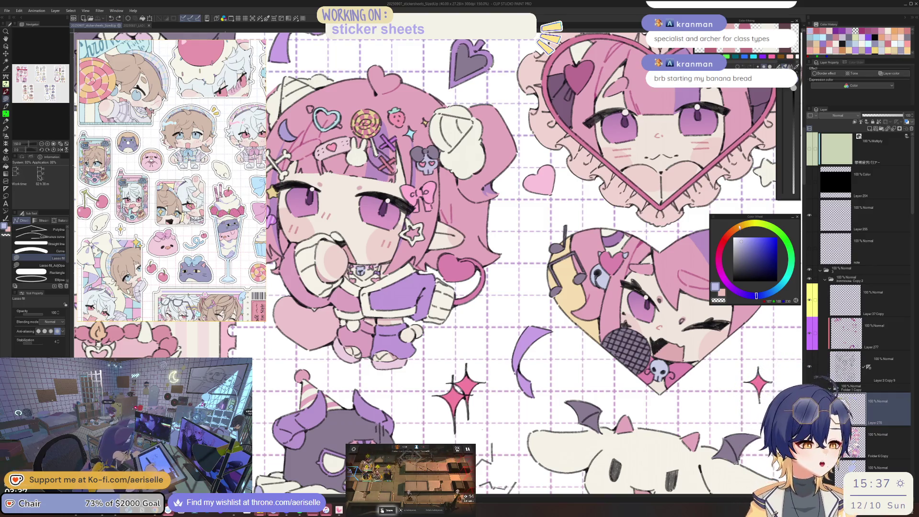
- Zoom in and out on the pink-haired chibi sticker
scroll(673, 261, down, 3)
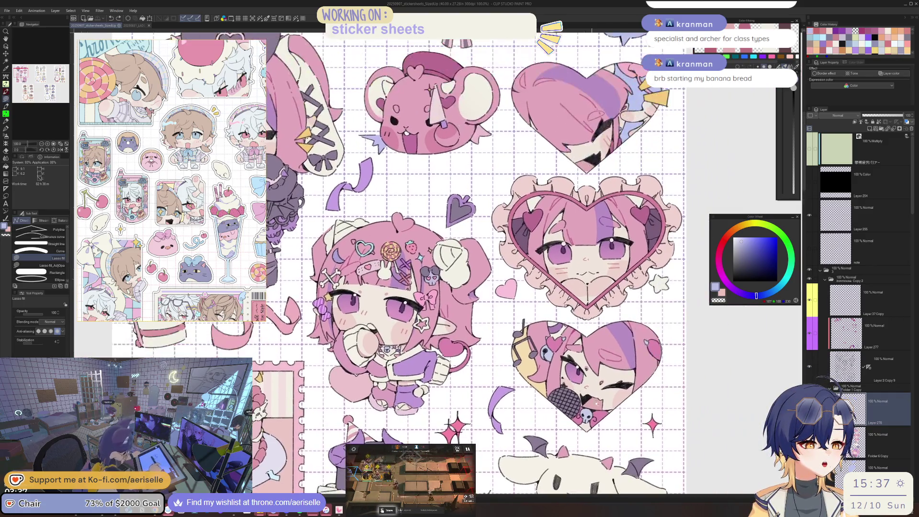
scroll(532, 379, down, 2)
scroll(541, 369, down, 3)
scroll(550, 354, down, 3)
scroll(560, 340, down, 3)
scroll(560, 335, down, 1)
scroll(555, 349, up, 3)
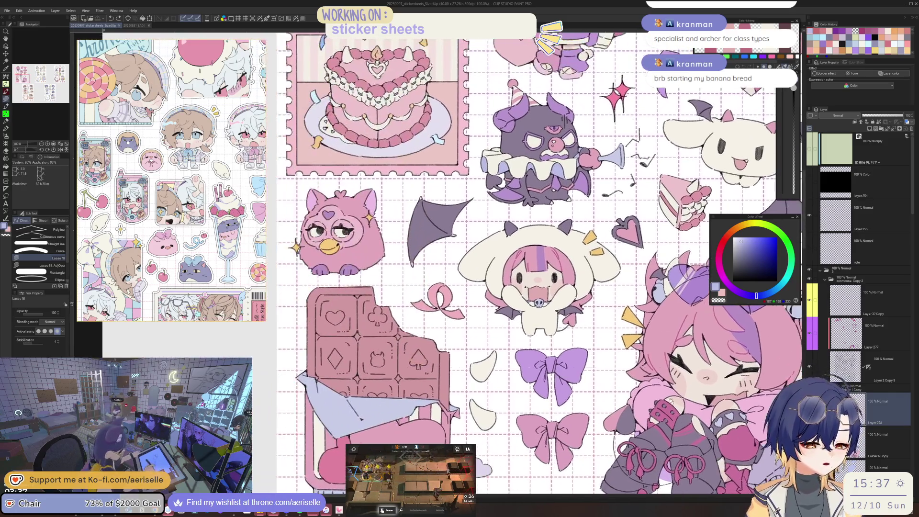
scroll(548, 369, up, 1)
scroll(542, 383, up, 2)
scroll(542, 383, up, 2)
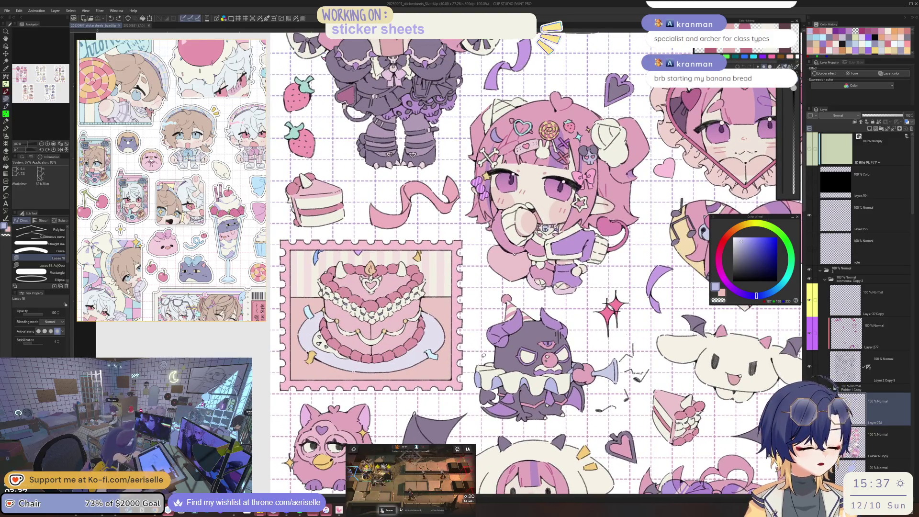
scroll(367, 283, up, 2)
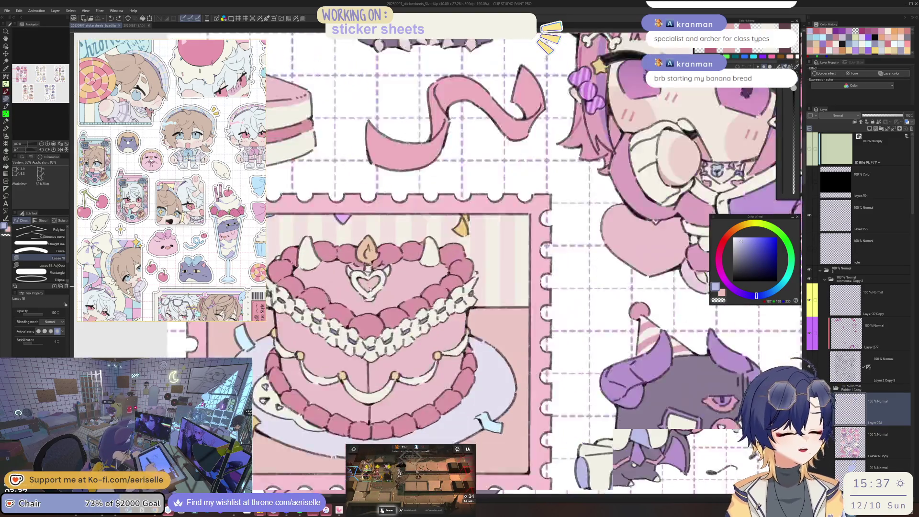
scroll(367, 282, up, 2)
scroll(383, 294, down, 4)
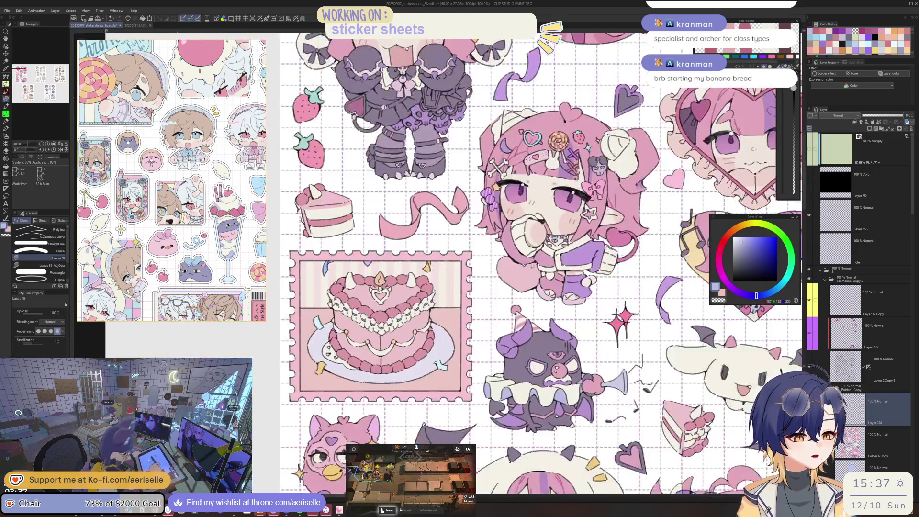
- Centre the chibi and paint lavender shading on her white hair puff with the pen
drag(541, 287, 560, 298)
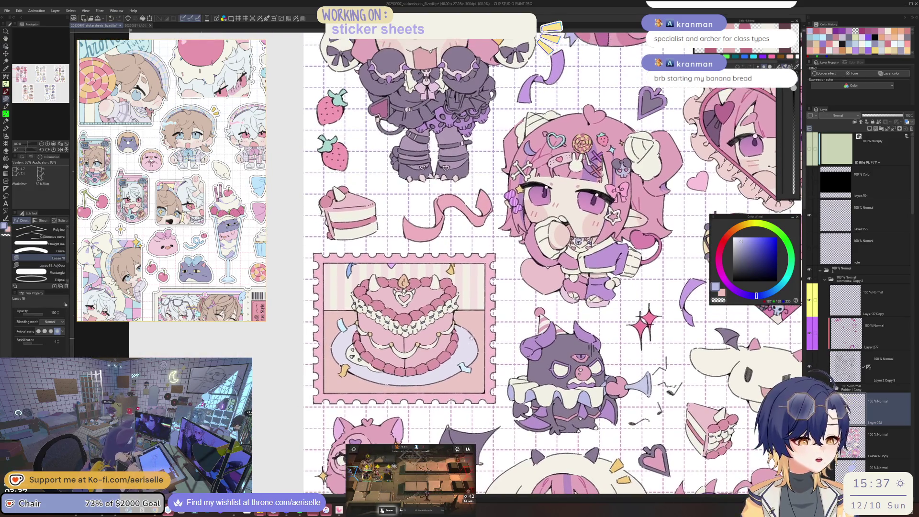
drag(476, 328, 452, 363)
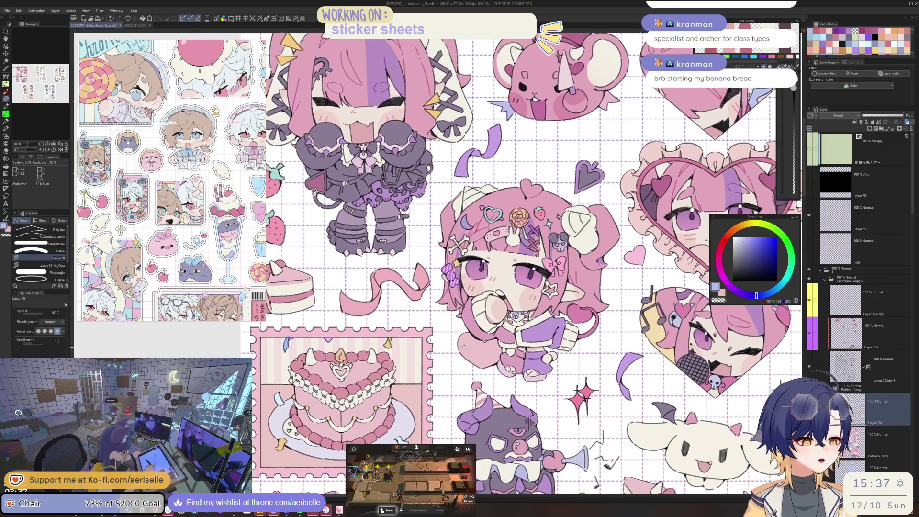
scroll(475, 338, up, 3)
key(p)
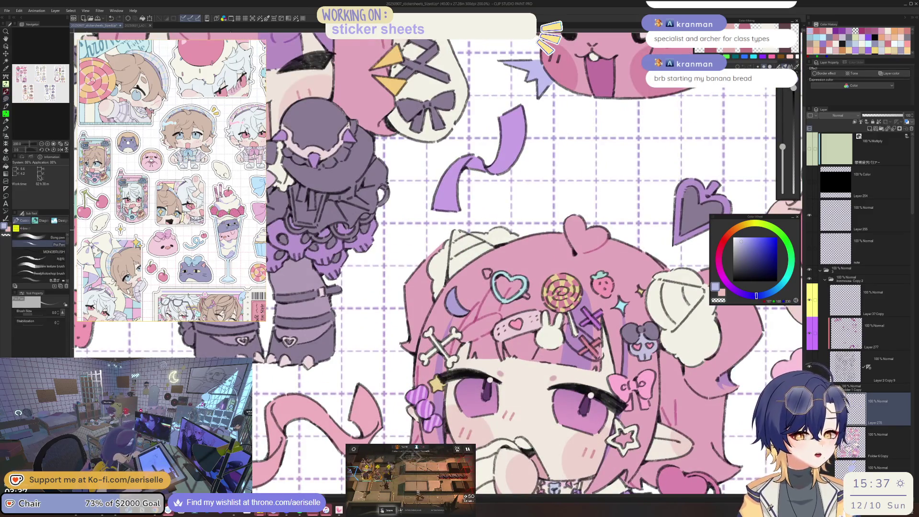
scroll(456, 286, down, 3)
scroll(456, 286, up, 3)
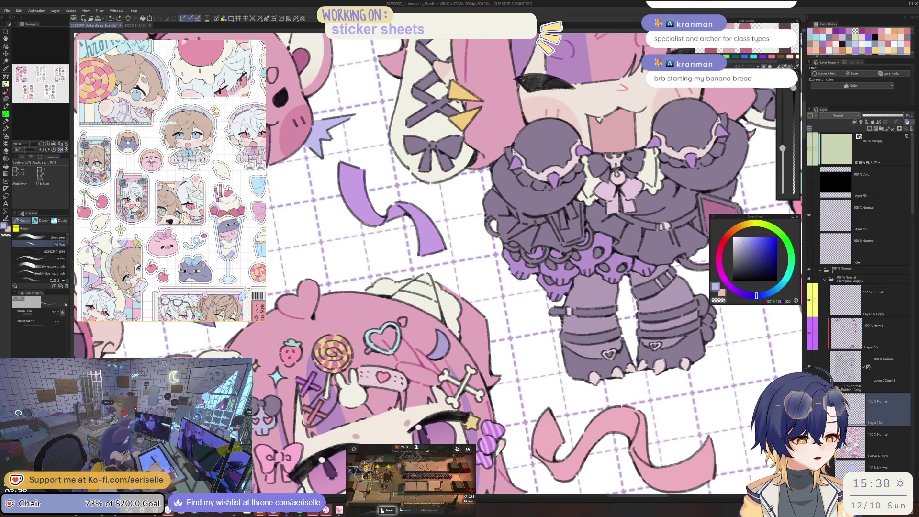
drag(431, 290, 438, 315)
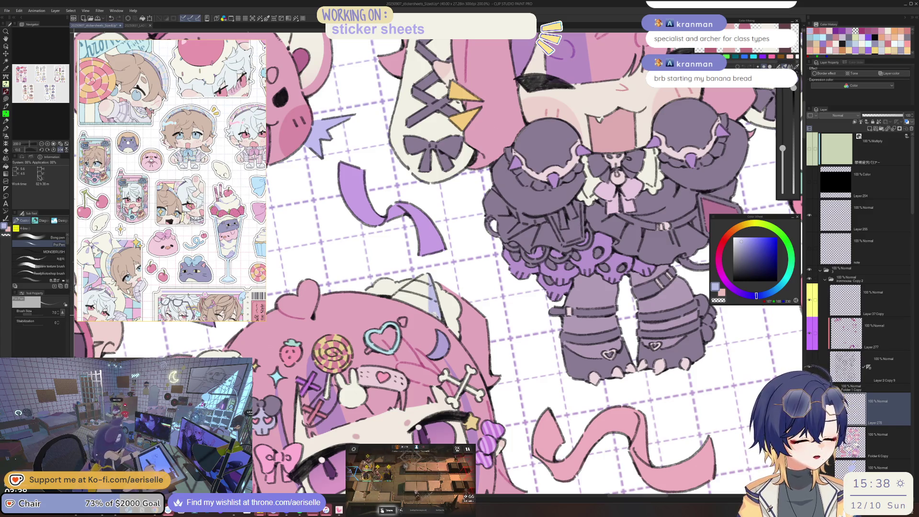
drag(435, 296, 596, 323)
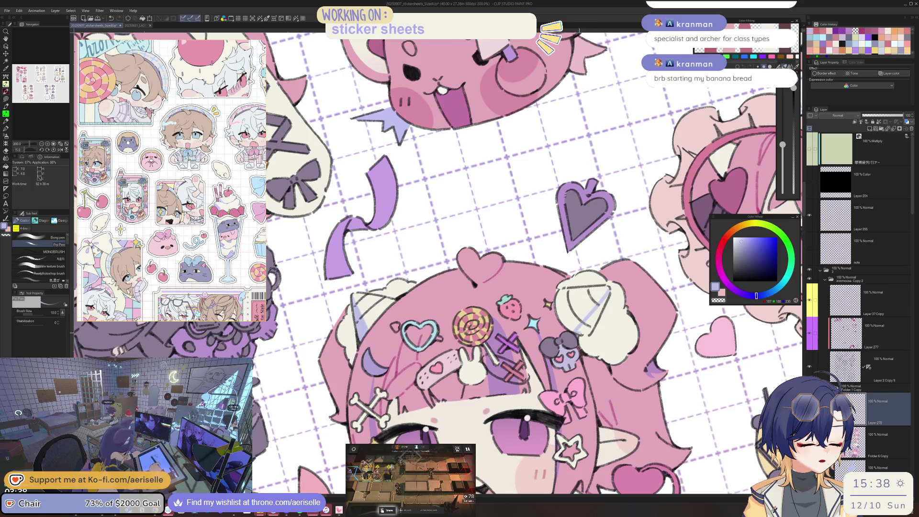
drag(607, 296, 584, 333)
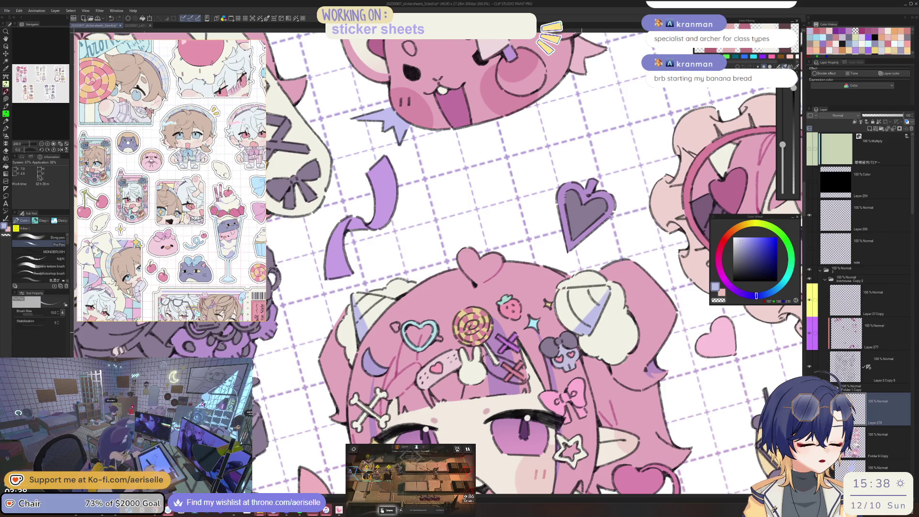
- Switch to the Eraser and zoom out to fit the whole sticker sheet
key(e)
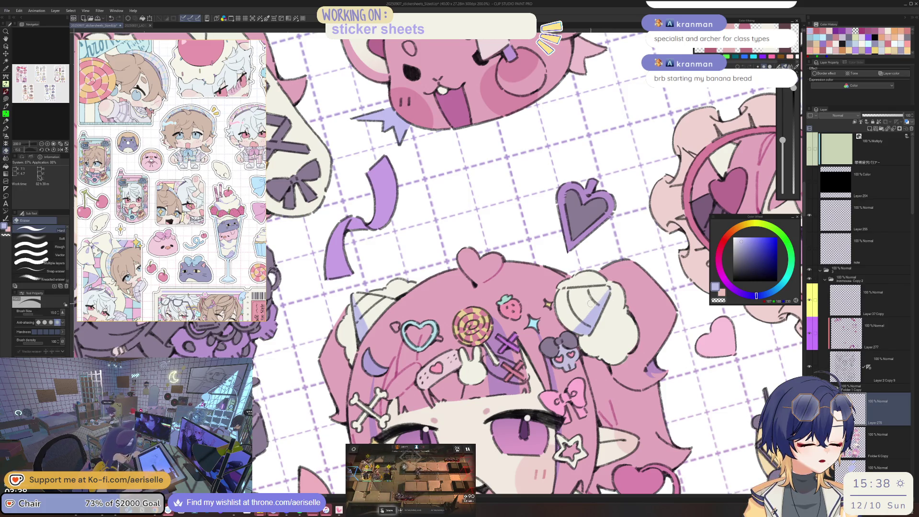
key(ctrl+minus)
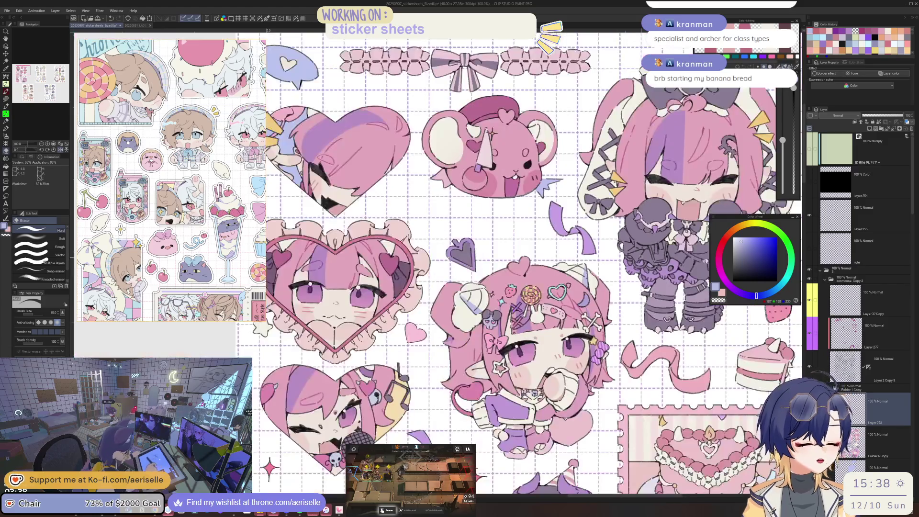
key(ctrl+minus)
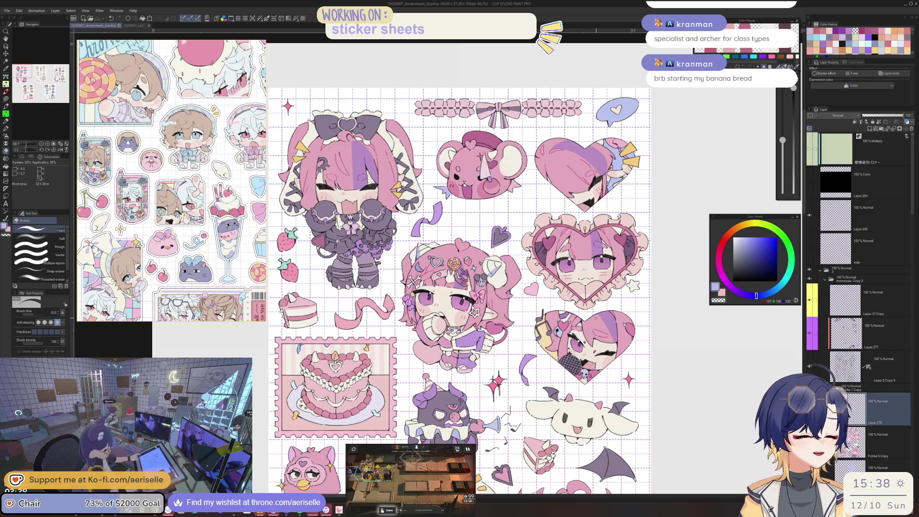
scroll(448, 326, up, 4)
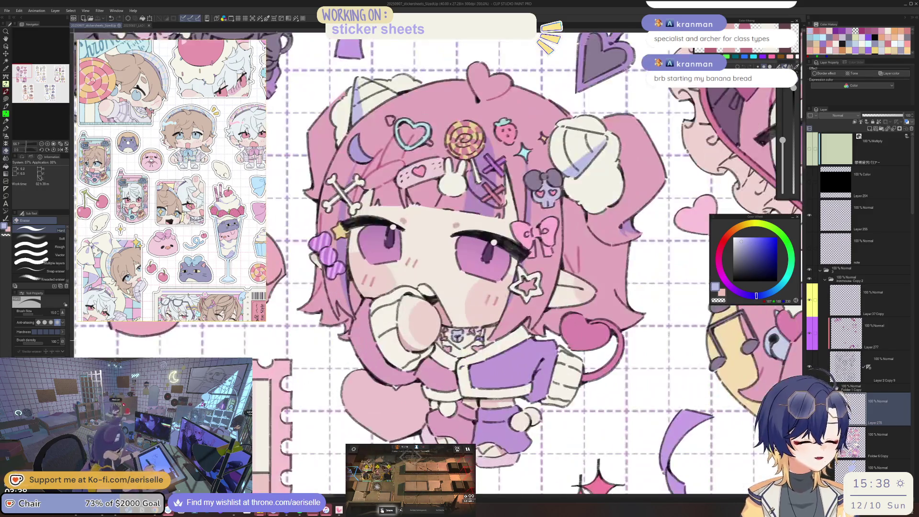
scroll(484, 199, down, 3)
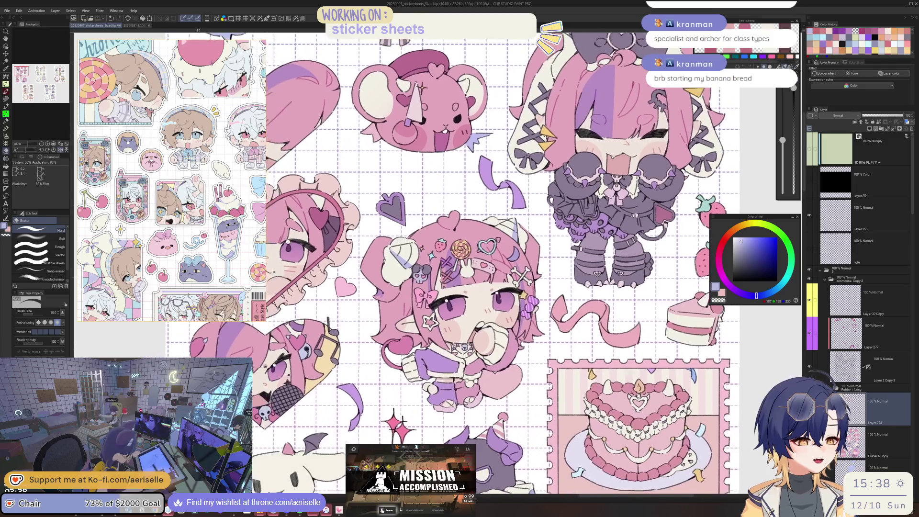
- Lasso-select the chibi girl's head and raise its Luminosity to 22 in Hue/Saturation/Luminosity
key(m)
drag(483, 200, 478, 201)
key(ctrl+u)
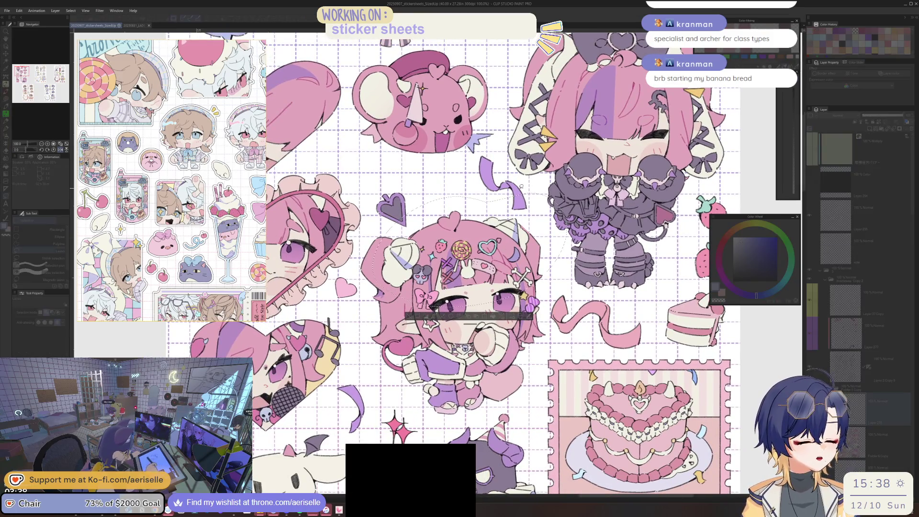
drag(579, 410, 588, 415)
click(646, 373)
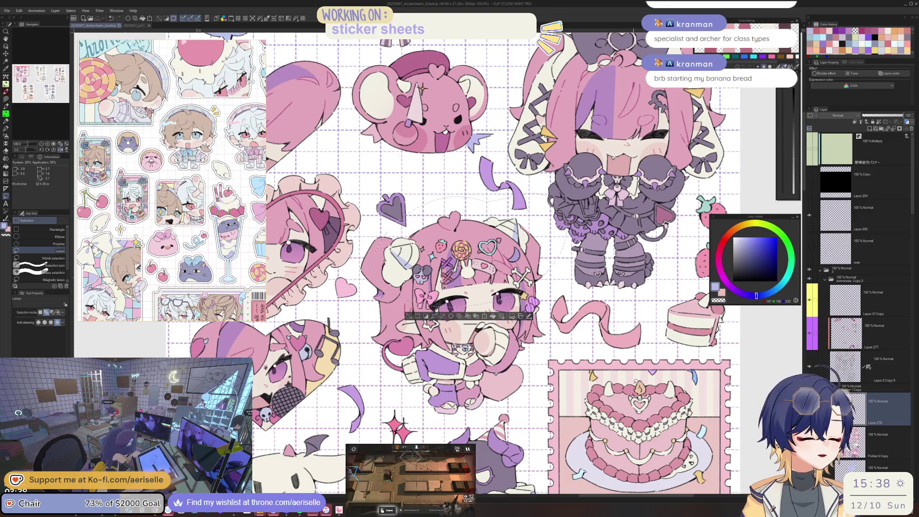
scroll(409, 317, down, 3)
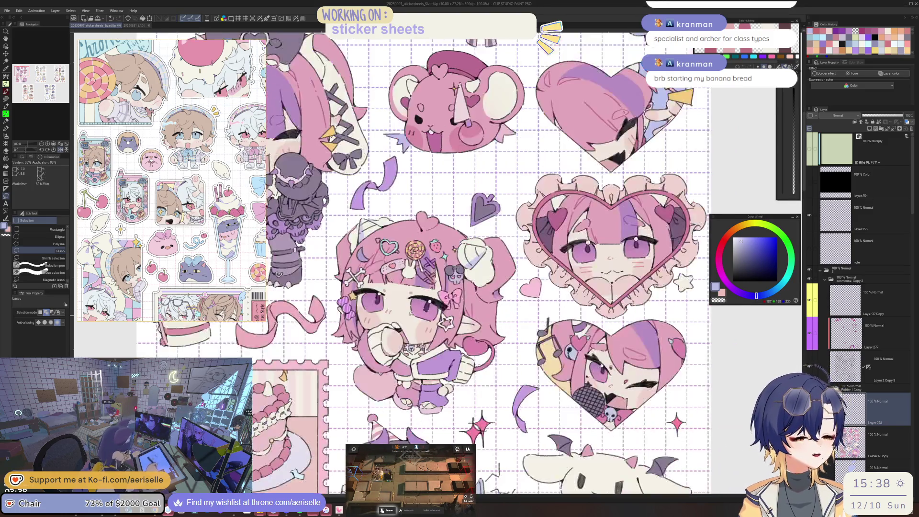
scroll(409, 317, down, 1)
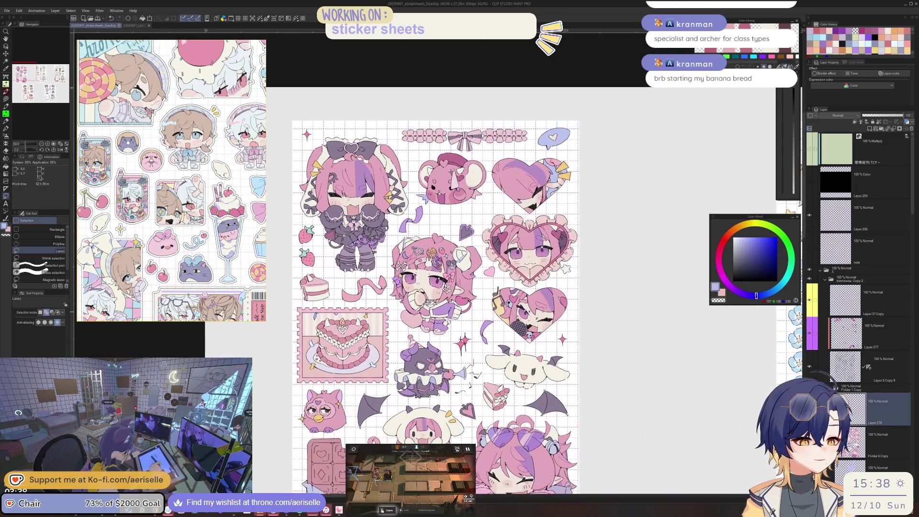
- Switch to the Eraser and save the sticker sheet with Ctrl+S
key(e)
scroll(563, 272, down, 1)
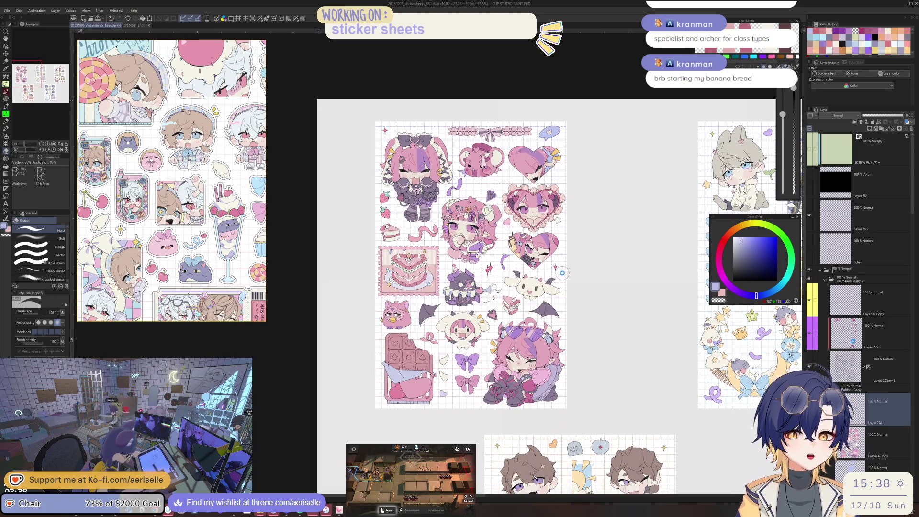
key(ctrl+s)
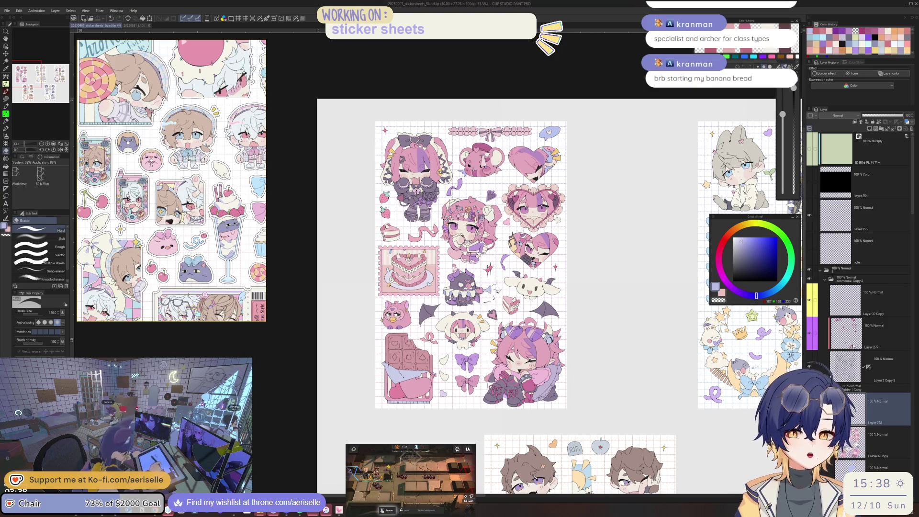
- Make Layer 277 active, eyedrop the light pink and choose a darker pink in the Color Wheel
click(852, 335)
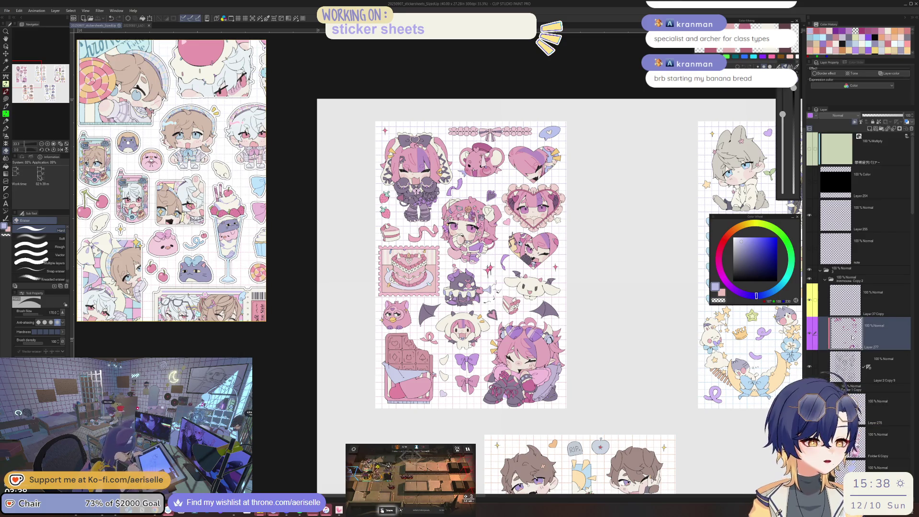
scroll(410, 165, up, 3)
scroll(411, 165, up, 2)
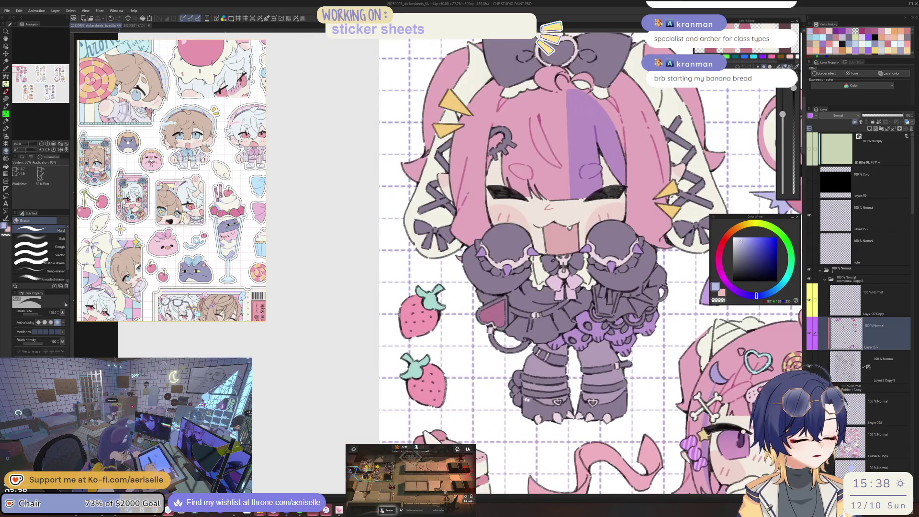
drag(622, 335, 584, 220)
alt+click(757, 221)
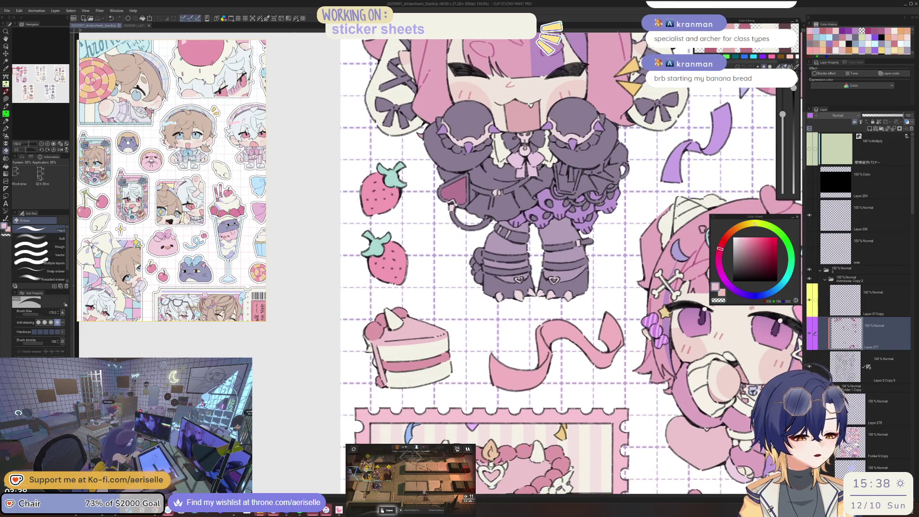
drag(759, 218, 537, 266)
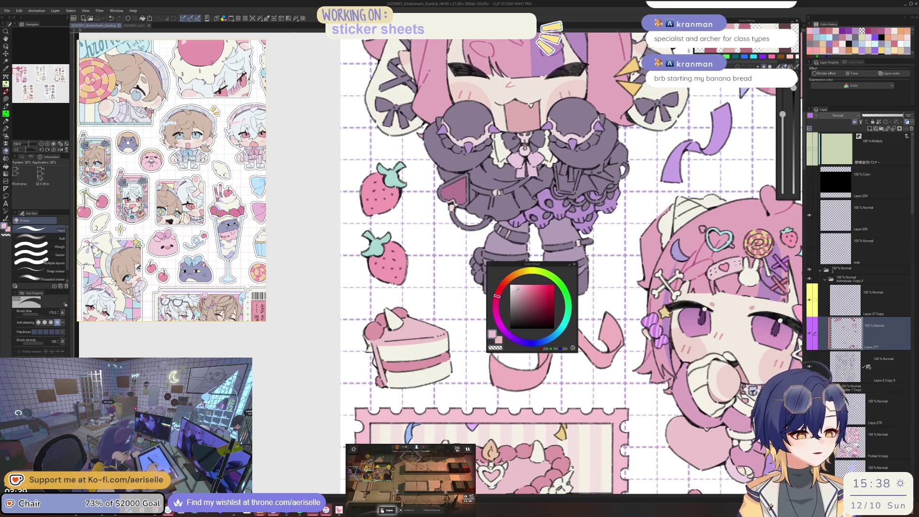
click(531, 294)
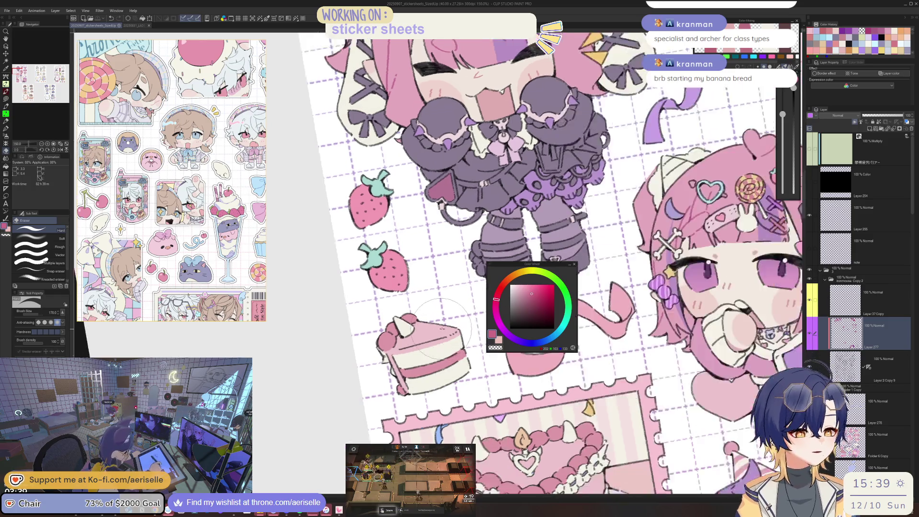
- Select the Lasso fill tool and bring the heart cake stamp into view
key(u)
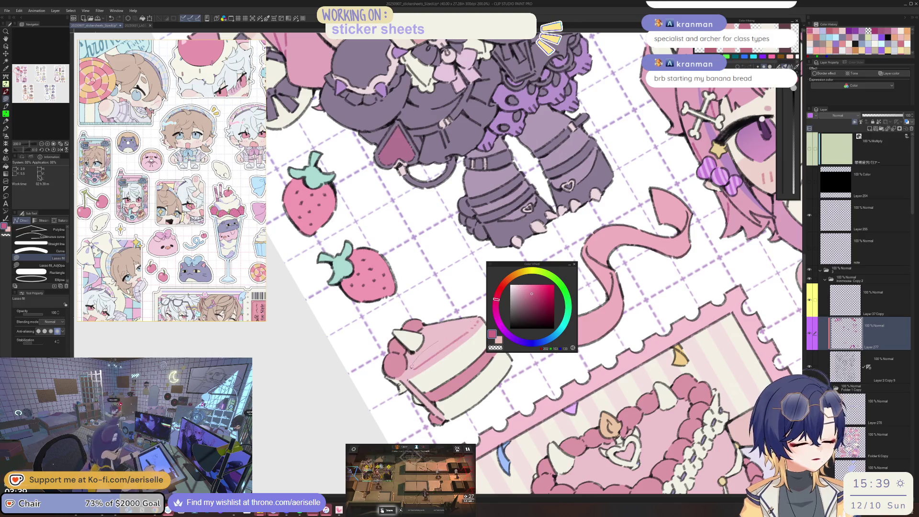
drag(460, 343, 470, 362)
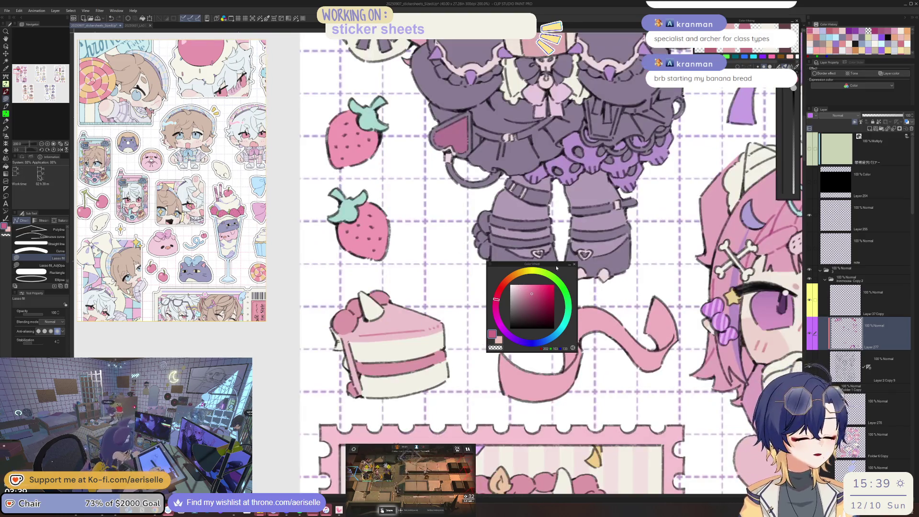
drag(556, 267, 657, 261)
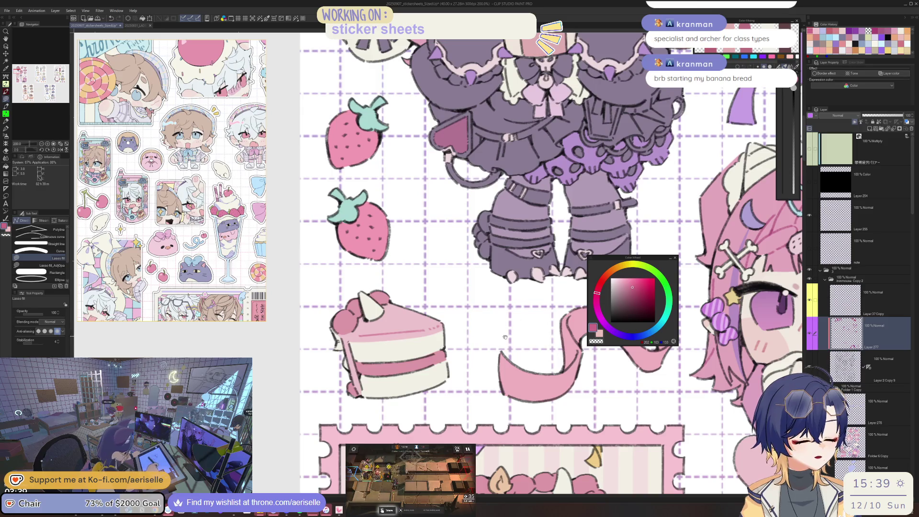
drag(505, 337, 424, 297)
scroll(423, 297, down, 2)
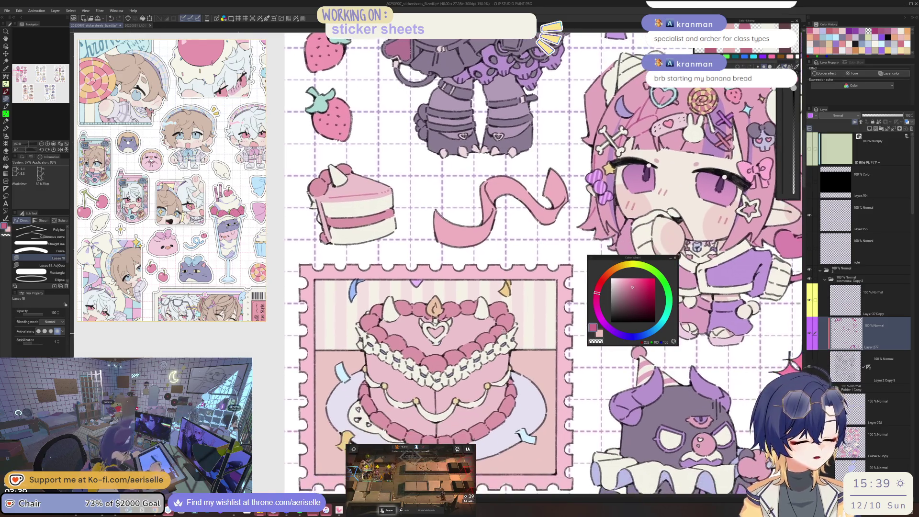
scroll(437, 387, up, 2)
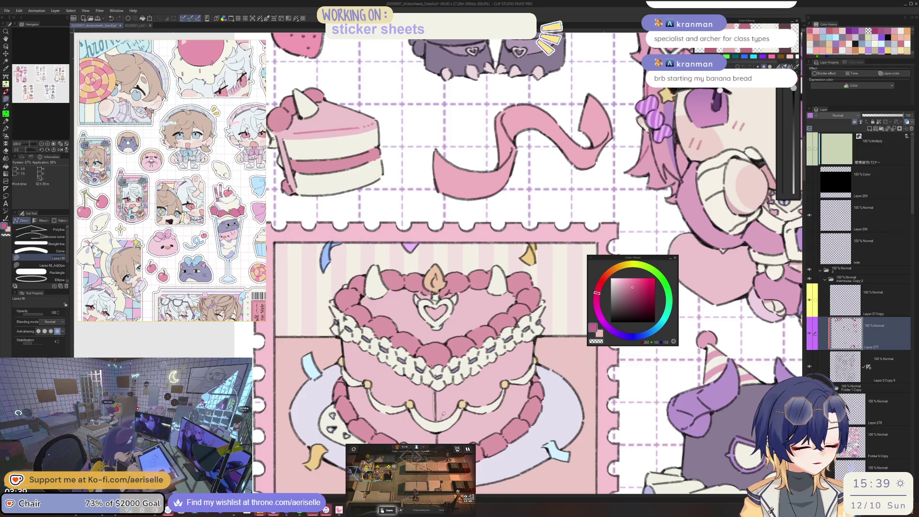
drag(442, 415, 443, 396)
scroll(436, 368, up, 3)
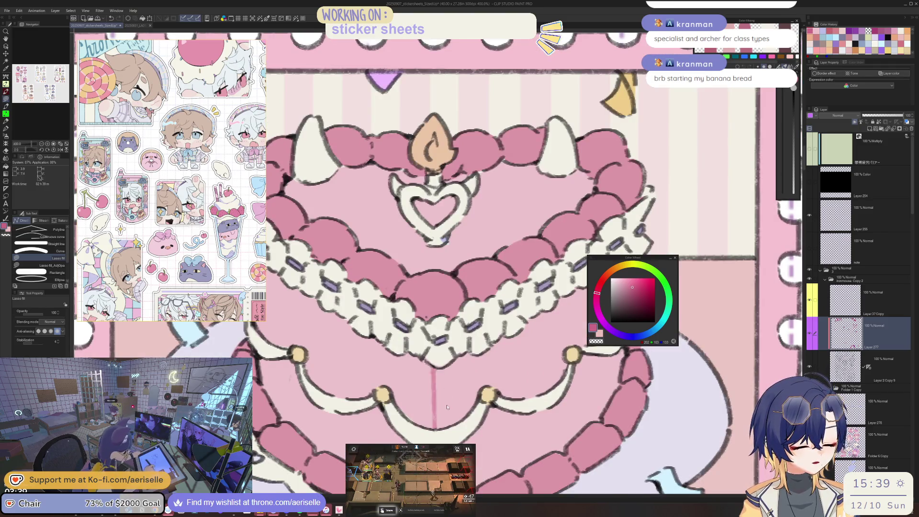
scroll(447, 408, down, 3)
scroll(425, 379, up, 3)
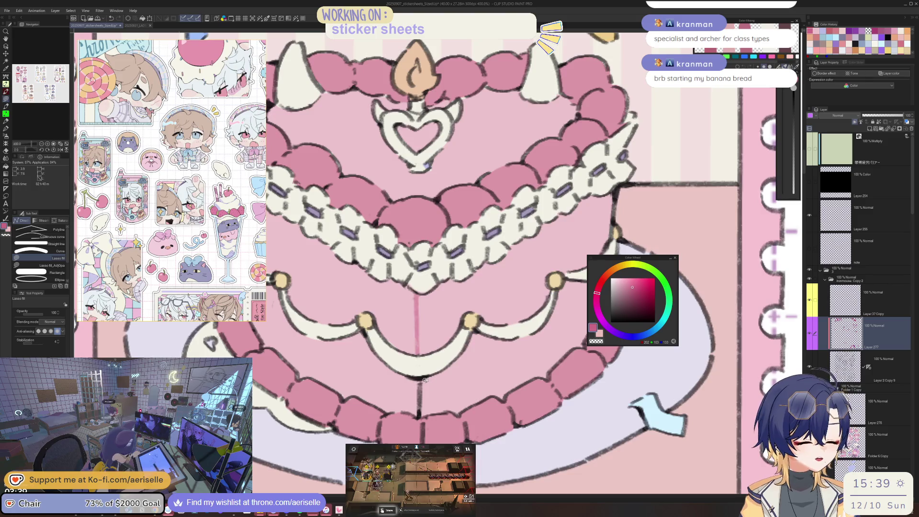
scroll(425, 379, down, 3)
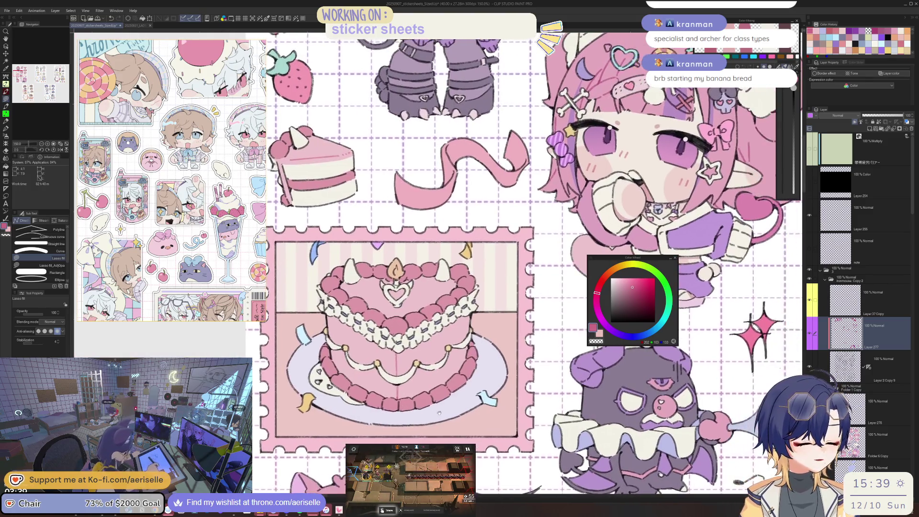
drag(438, 413, 429, 416)
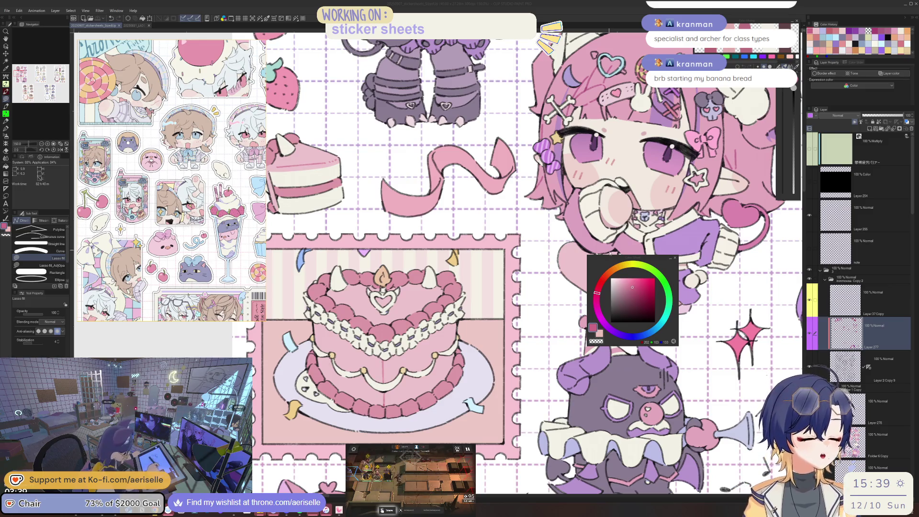
scroll(459, 345, up, 3)
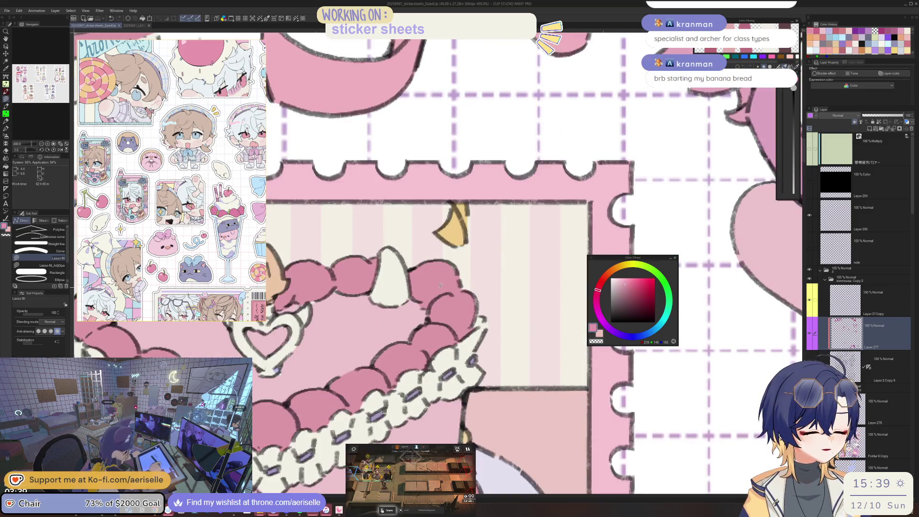
scroll(460, 345, down, 3)
scroll(459, 345, up, 1)
scroll(460, 345, up, 2)
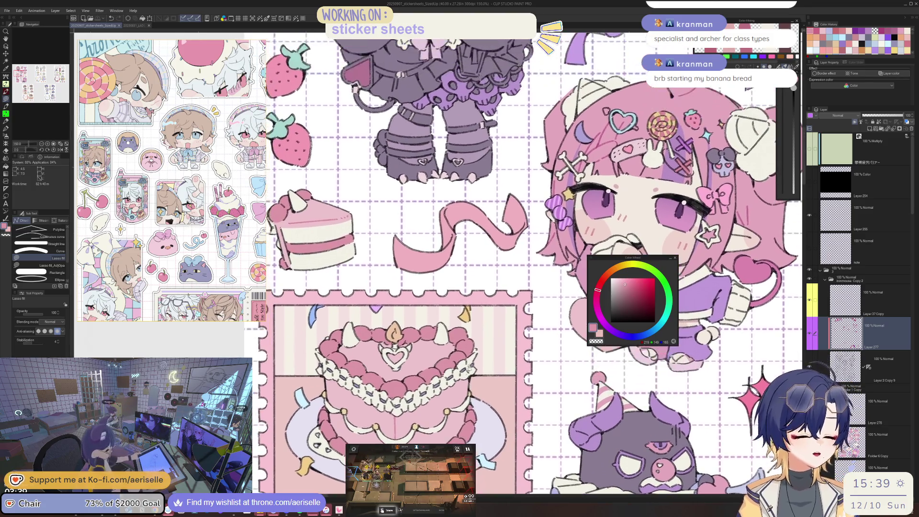
scroll(457, 335, up, 2)
scroll(458, 335, down, 2)
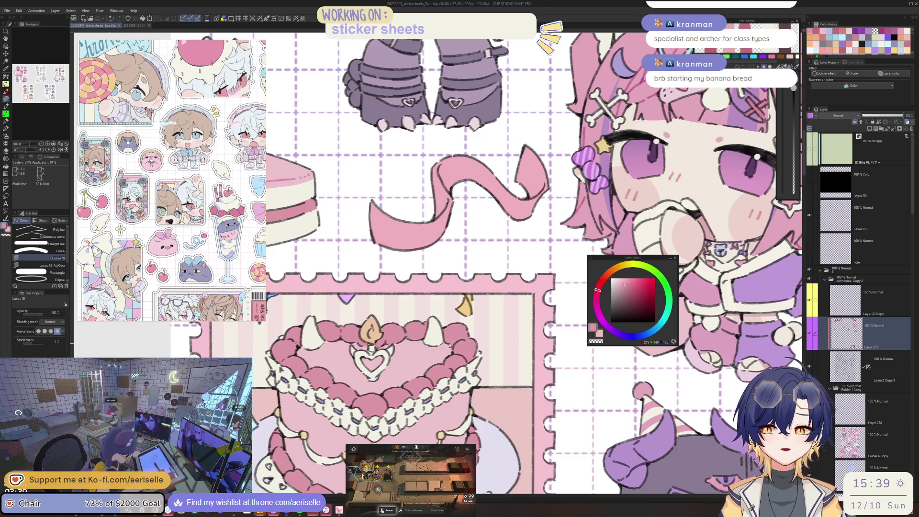
scroll(455, 335, up, 3)
scroll(457, 334, down, 2)
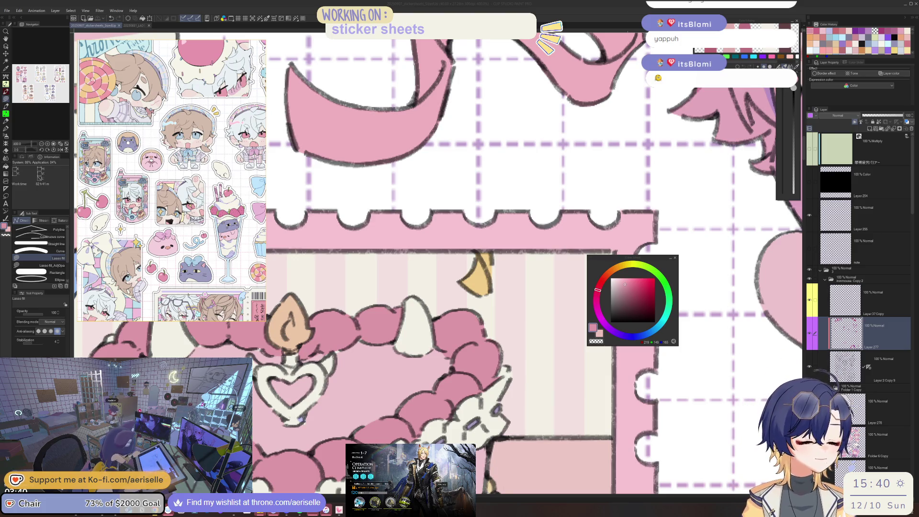
- Zoom out on the cake stamp, sample its colours and fill a small cream patch
key(ctrl+minus)
key(ctrl+minus)
key(ctrl+minus)
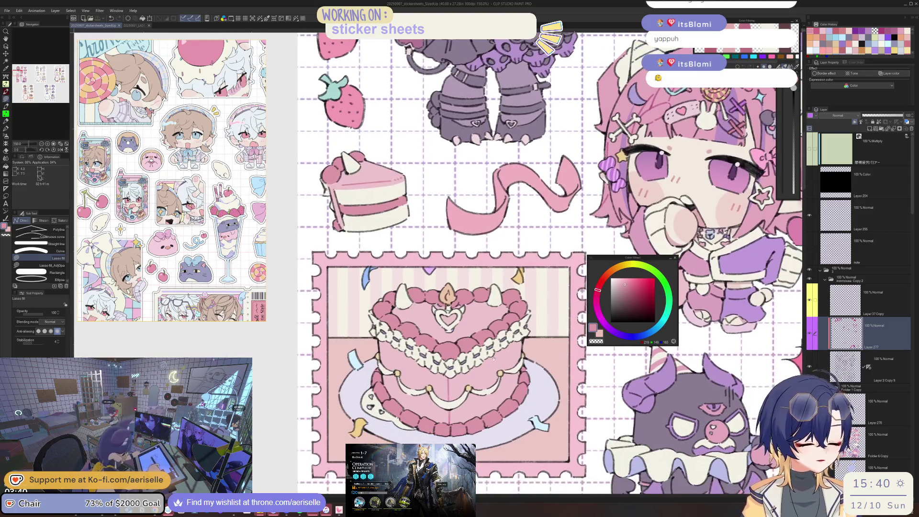
key(ctrl+minus)
scroll(457, 361, up, 4)
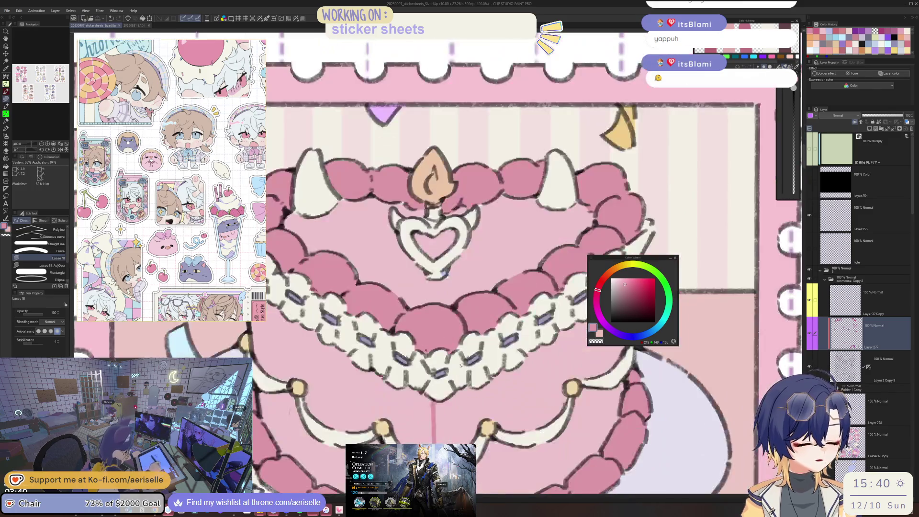
alt+click(460, 330)
key(ctrl+shift)
ctrl+shift+click(438, 393)
alt+click(438, 394)
drag(426, 395, 455, 390)
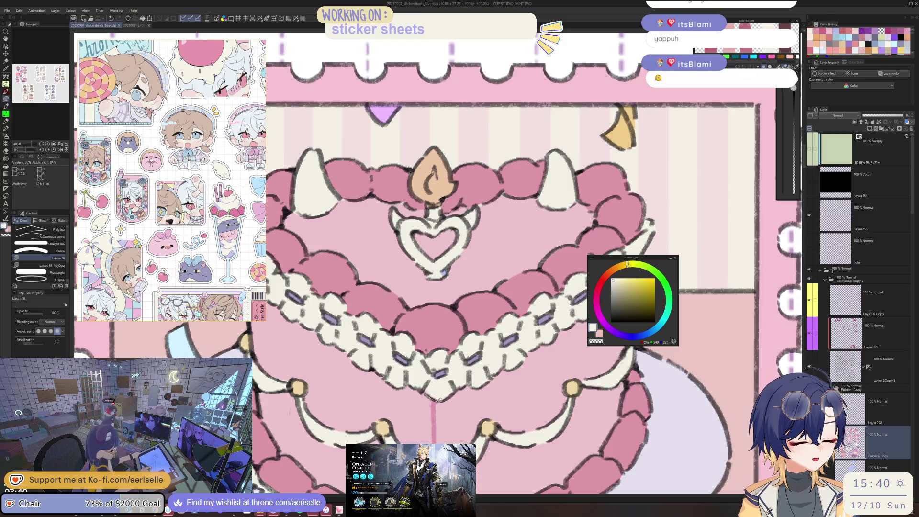
- Eyedrop the cake's pink, then choose a darker pink in the Color Wheel
scroll(481, 373, down, 4)
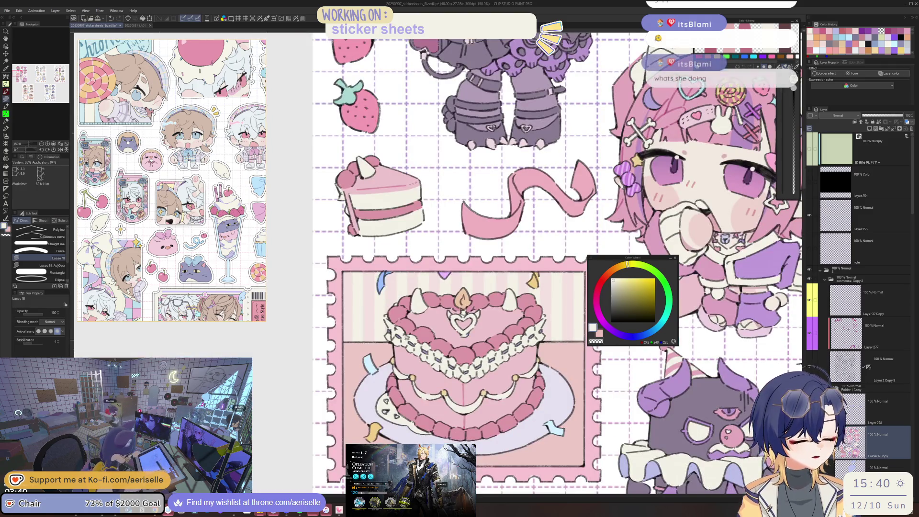
scroll(489, 358, up, 2)
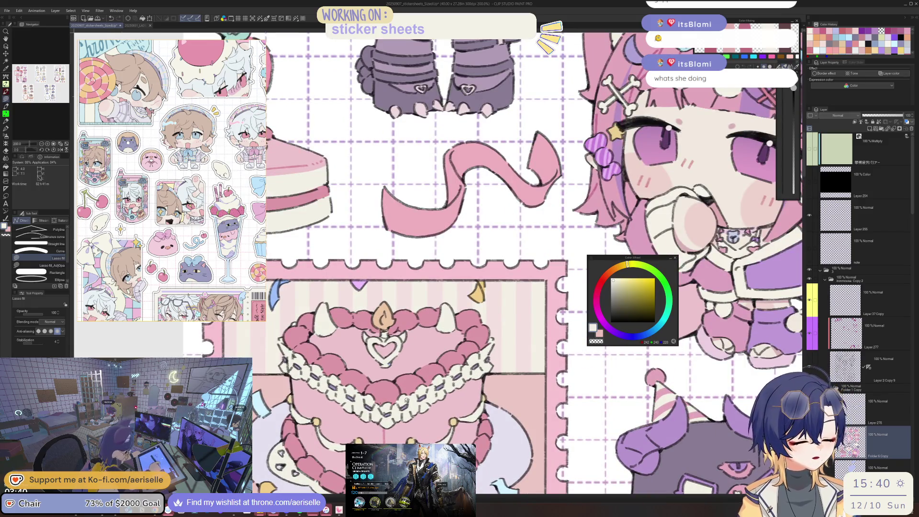
scroll(363, 394, up, 1)
scroll(362, 395, up, 1)
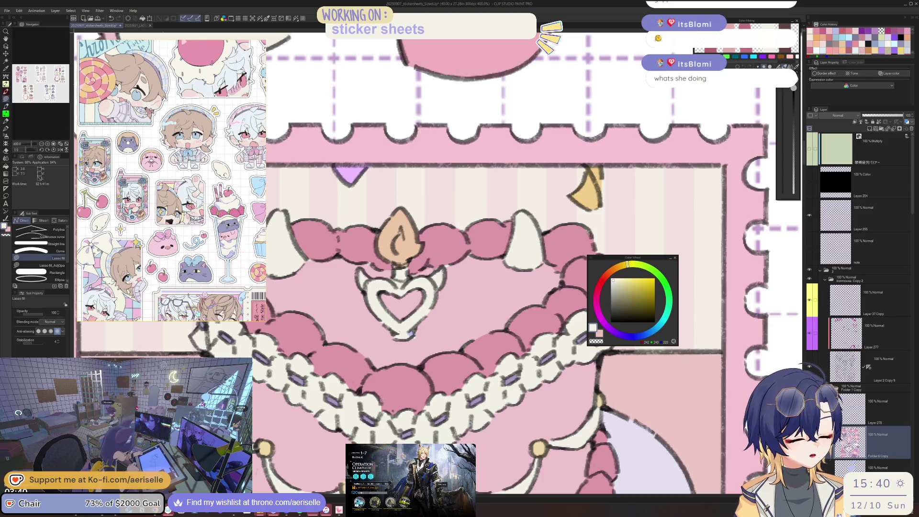
scroll(381, 404, down, 4)
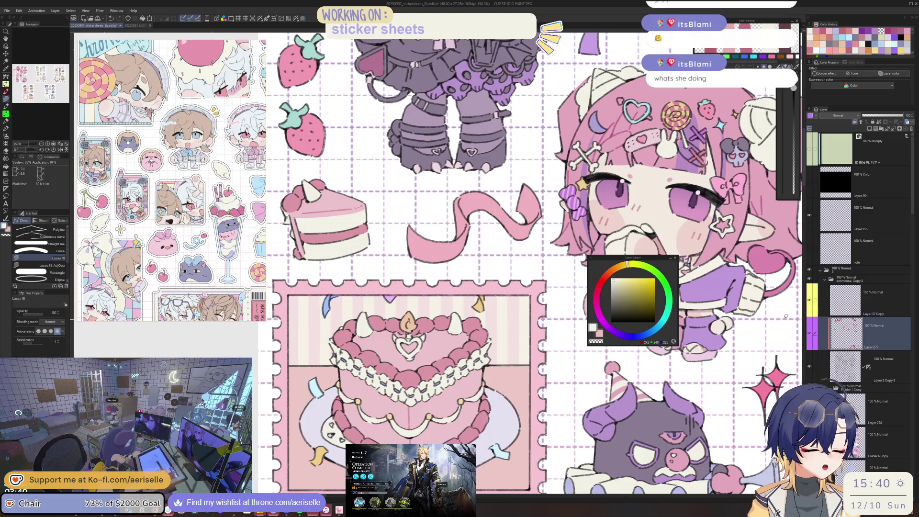
scroll(462, 355, up, 3)
alt+click(463, 355)
alt+click(487, 308)
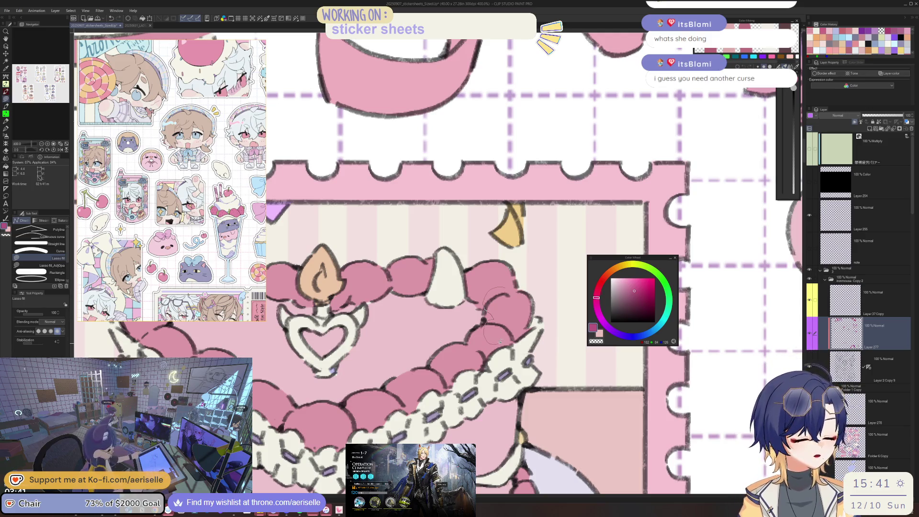
- Lasso-fill a dark pink shading patch on the top-tier frosting ruffle
drag(484, 320, 481, 335)
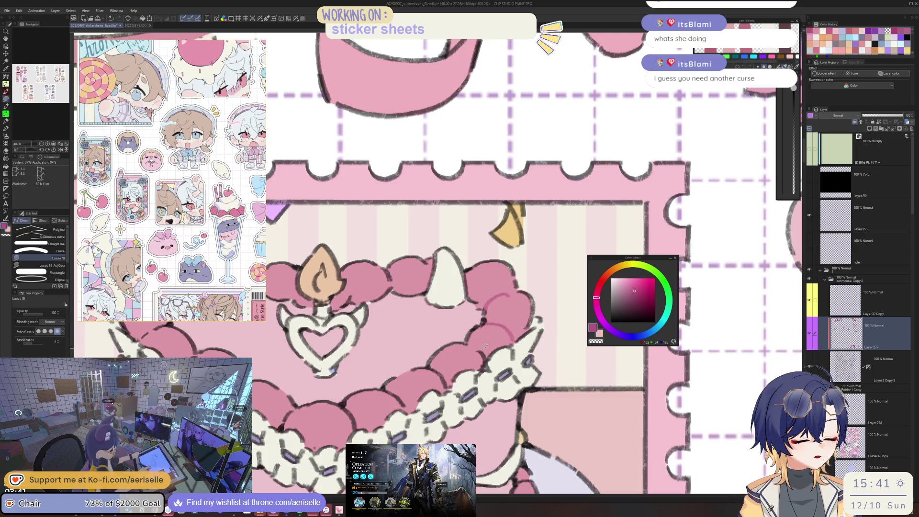
key(e)
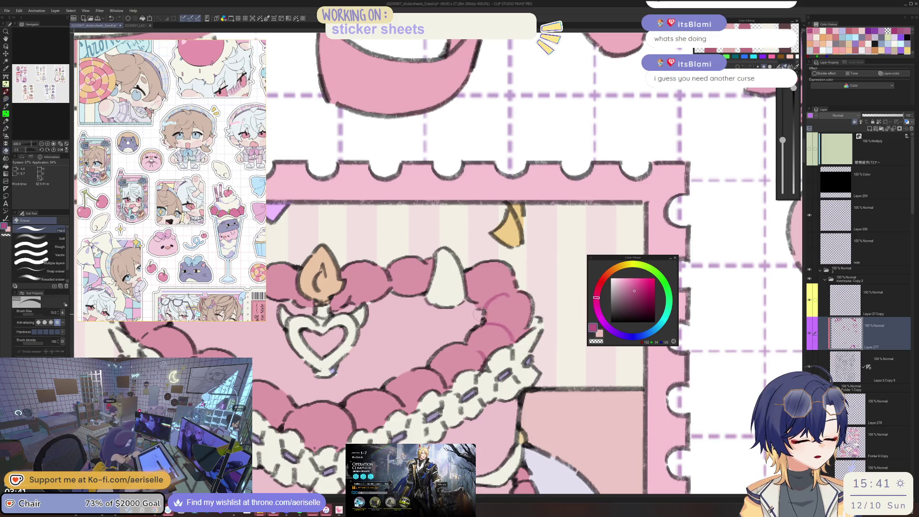
key(u)
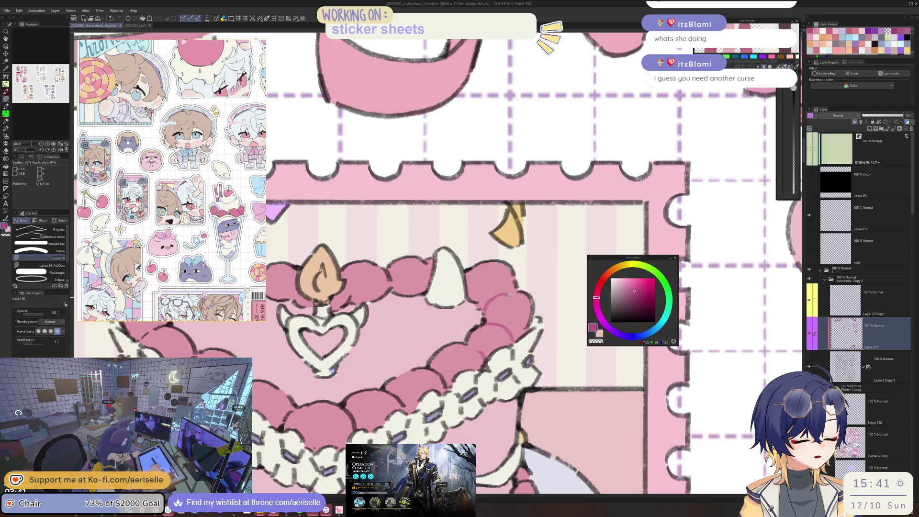
drag(509, 294, 562, 357)
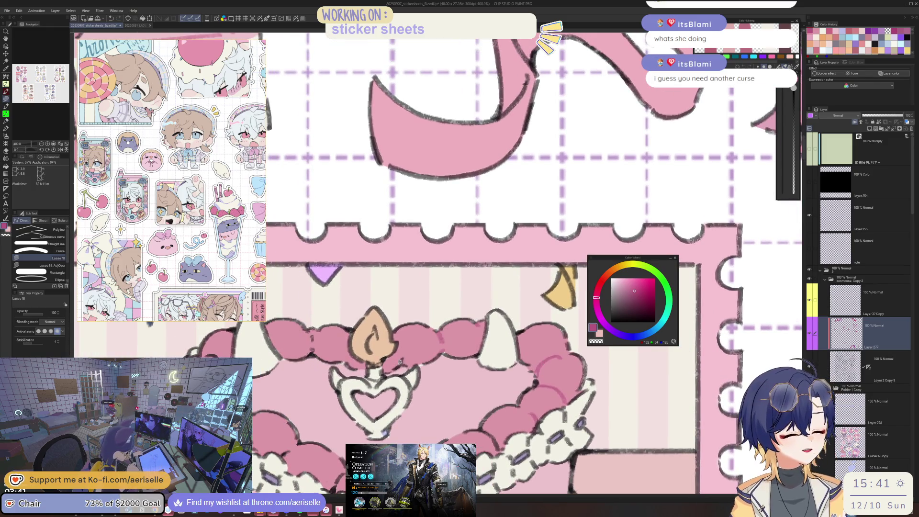
drag(400, 353, 536, 346)
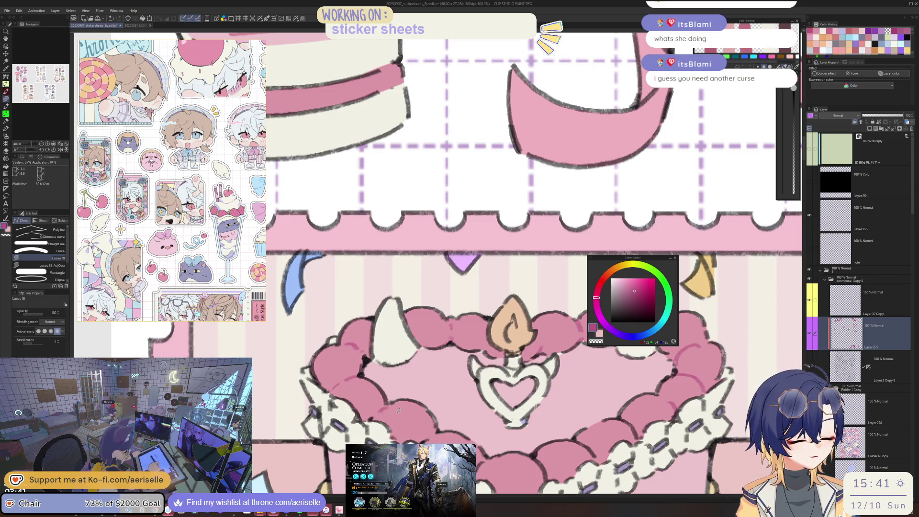
- Zoom out and pan along the cake frosting toward the lower tier
scroll(399, 410, down, 3)
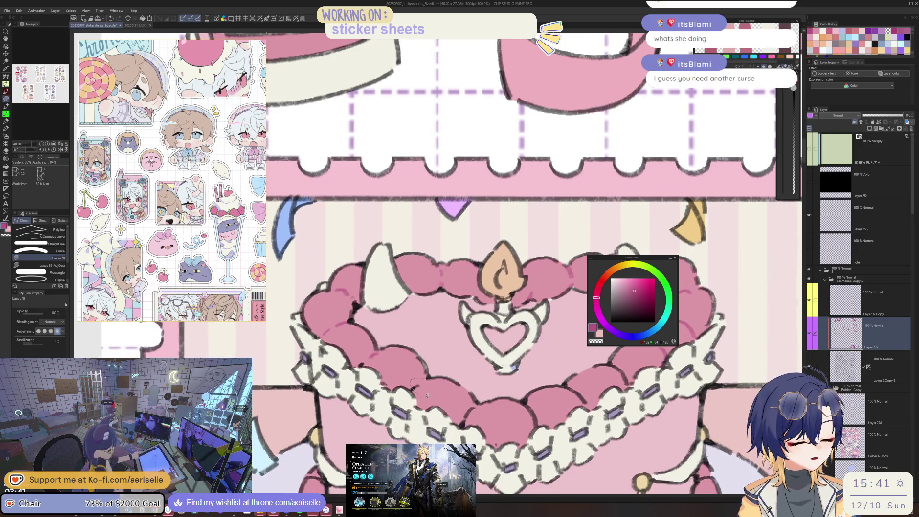
scroll(427, 395, down, 2)
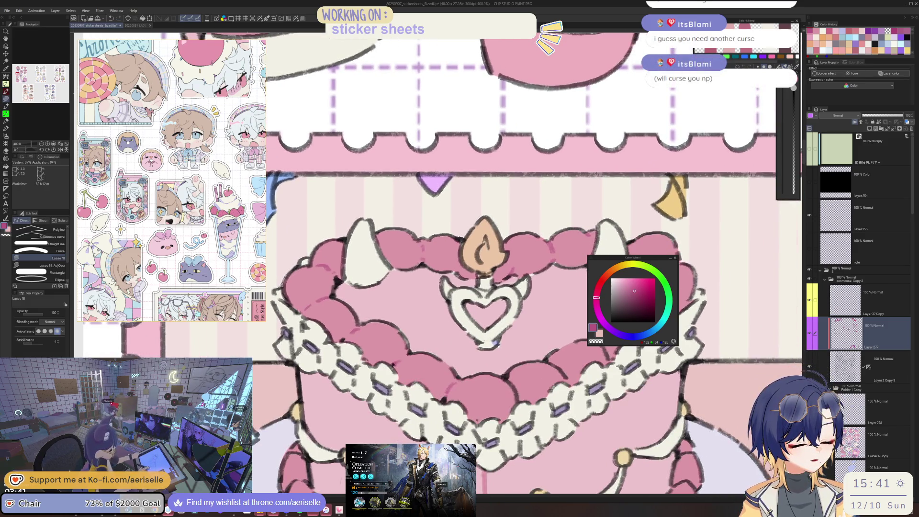
scroll(479, 287, down, 1)
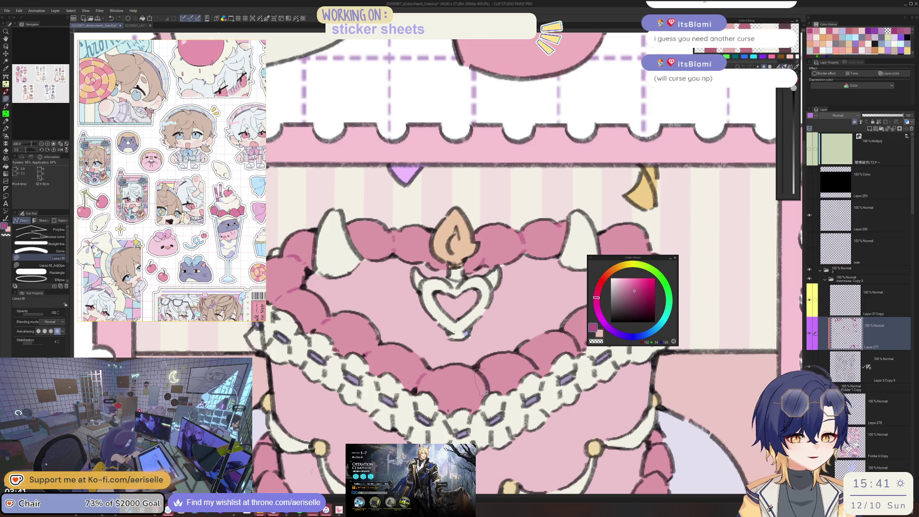
drag(585, 367, 538, 379)
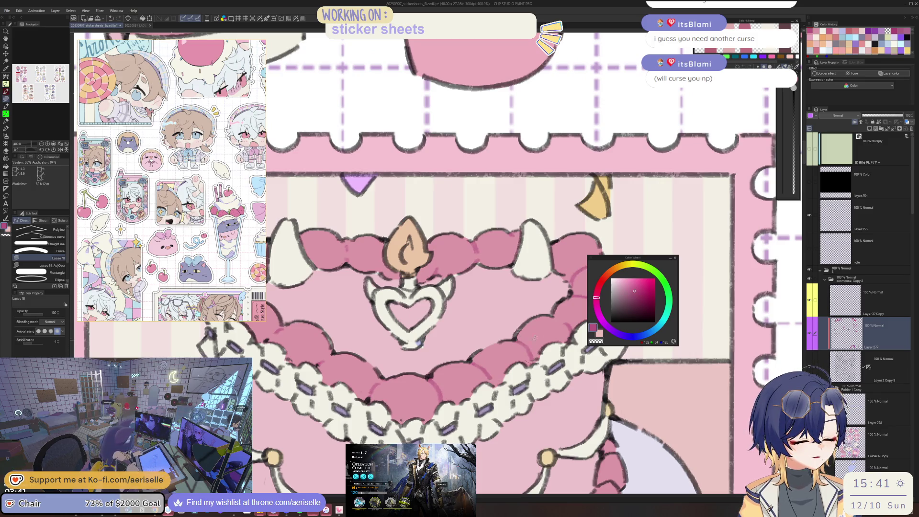
drag(535, 338, 520, 372)
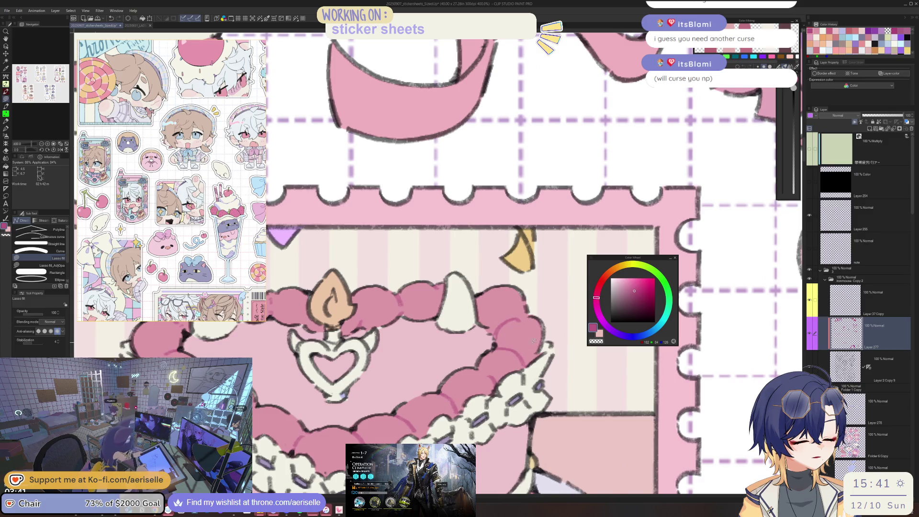
scroll(534, 341, down, 3)
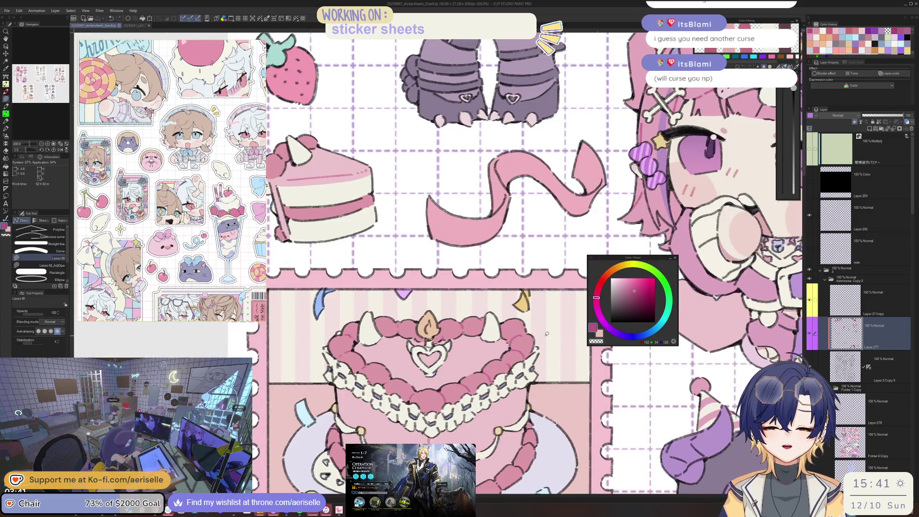
mouse_move(518, 389)
mouse_down()
mouse_move(507, 336)
mouse_move(521, 307)
mouse_up()
scroll(409, 395, up, 4)
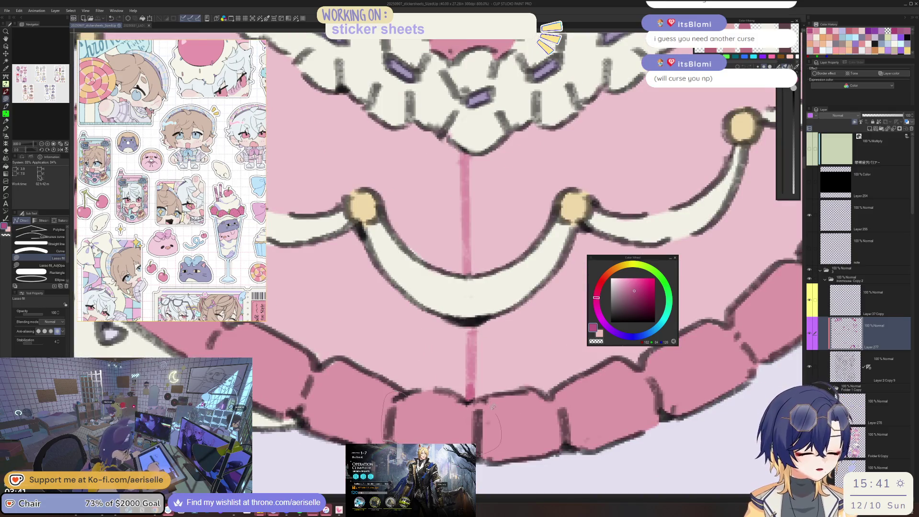
- Lasso-fill dark pink shading along the top of the cake's bottom ruffle tier
mouse_move(625, 401)
mouse_down()
mouse_move(573, 395)
mouse_move(489, 353)
mouse_up()
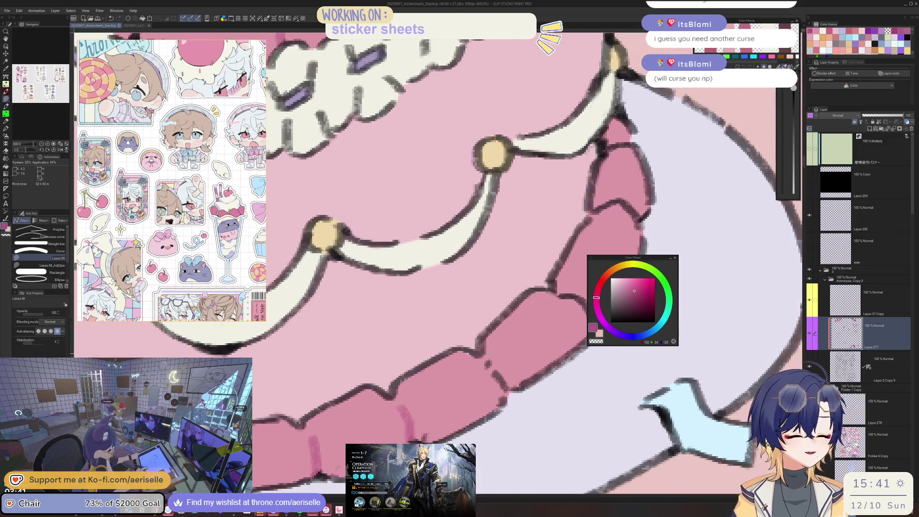
drag(553, 329, 495, 339)
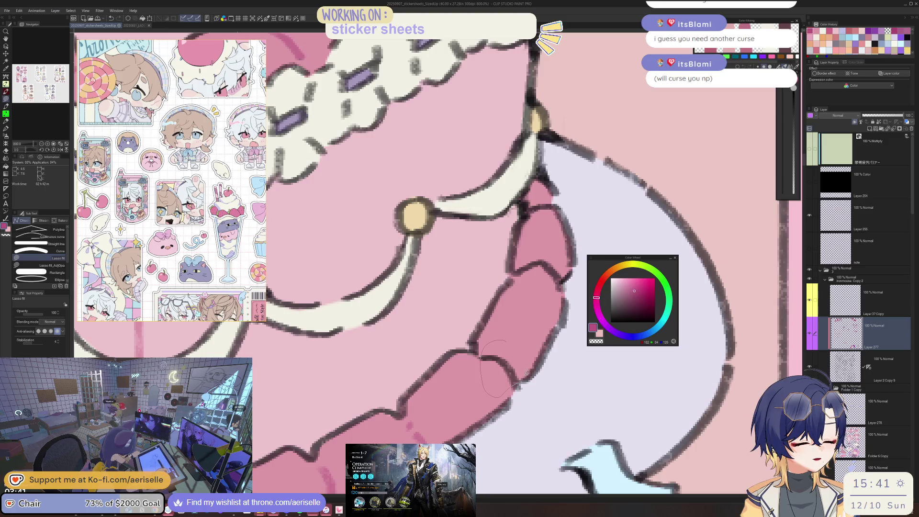
drag(527, 372, 524, 378)
drag(549, 205, 498, 267)
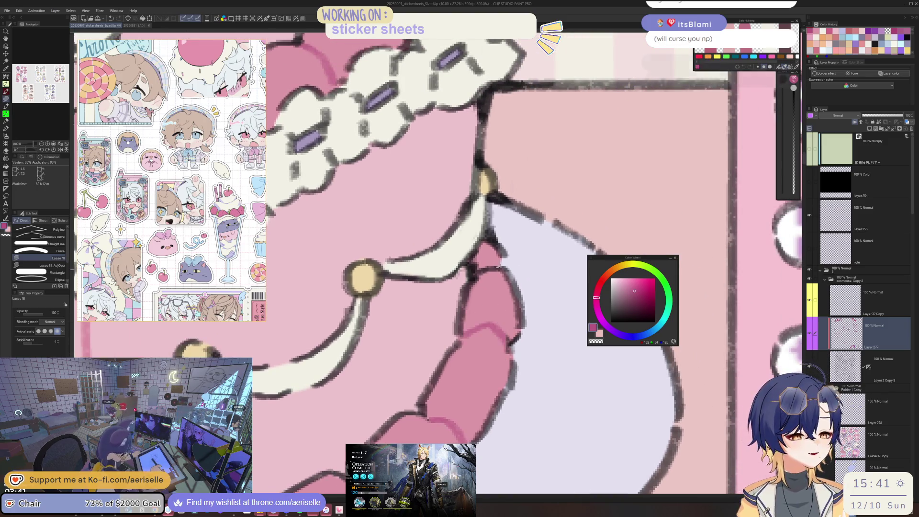
key(ctrl+alt+0)
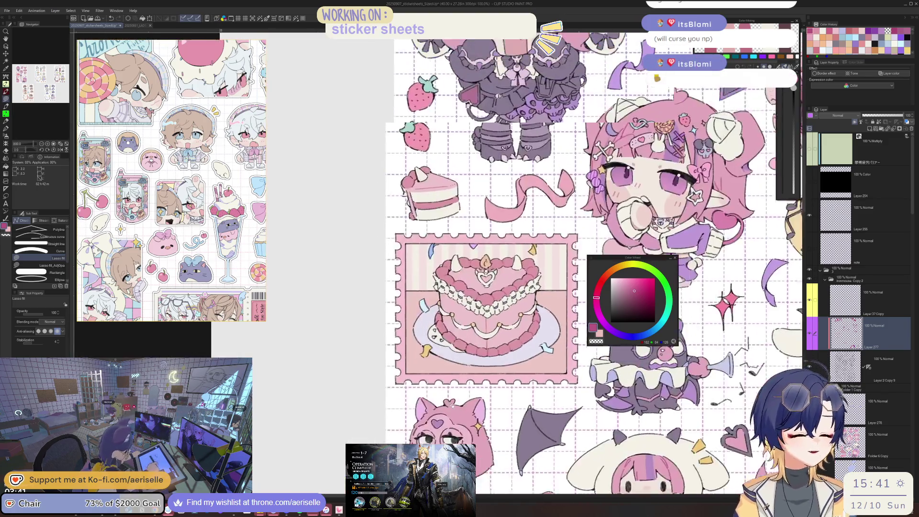
scroll(450, 335, up, 3)
scroll(450, 329, up, 4)
drag(455, 340, 452, 351)
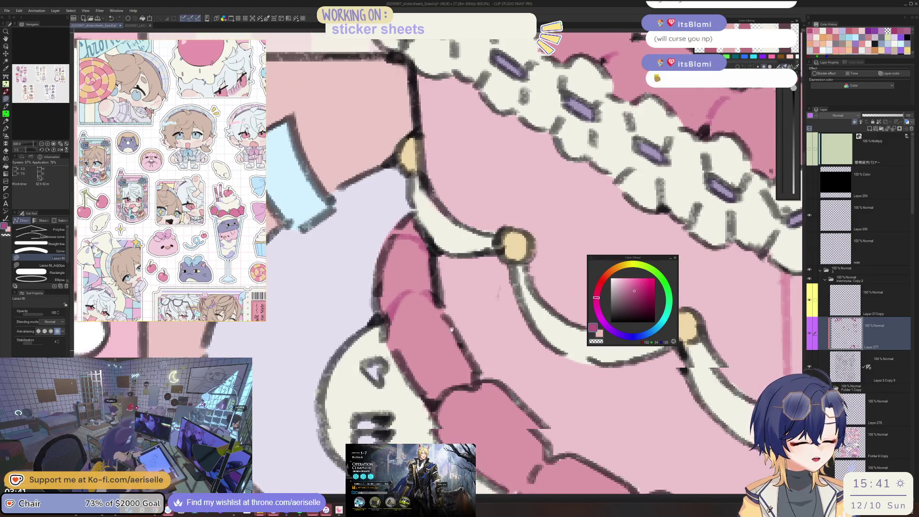
- Cover the stray dark line at the ruffles' left end with pink
drag(417, 409, 399, 328)
drag(575, 460, 453, 383)
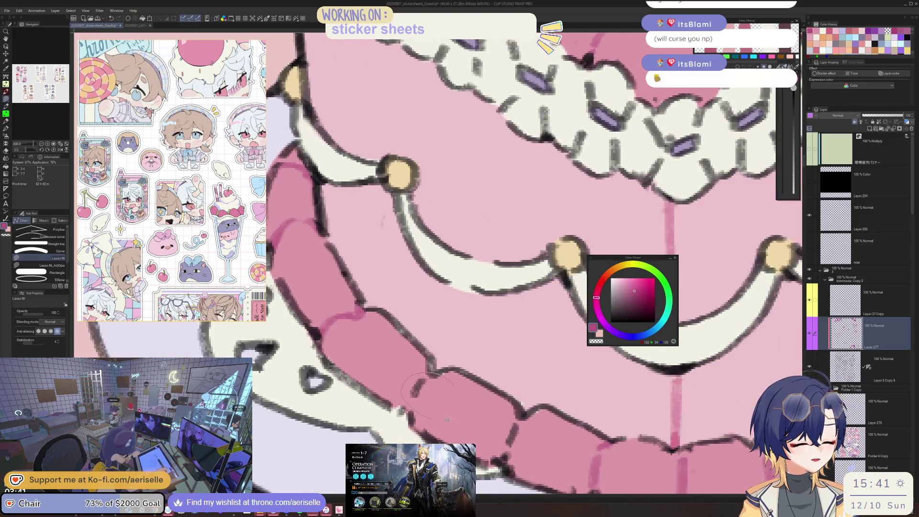
scroll(447, 419, down, 4)
scroll(445, 398, up, 1)
scroll(443, 378, up, 3)
drag(450, 406, 433, 369)
drag(440, 376, 410, 387)
scroll(494, 407, down, 4)
scroll(494, 383, up, 1)
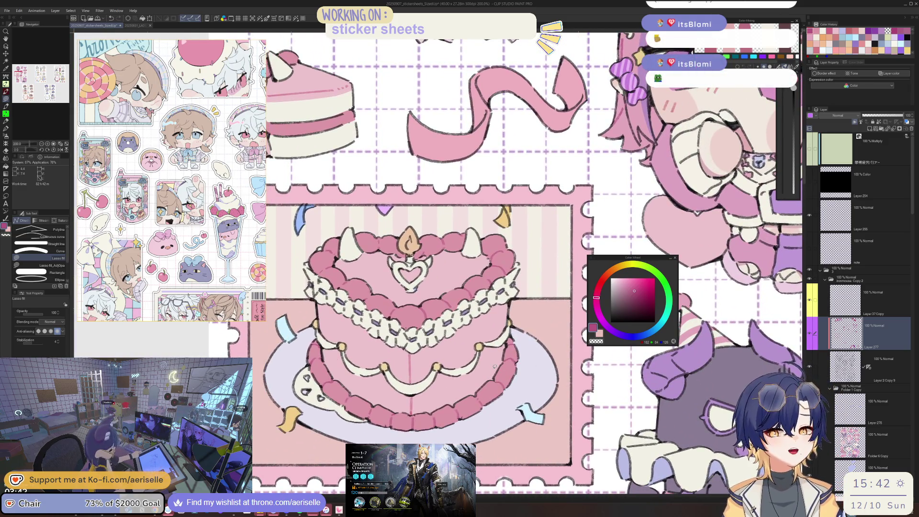
- Sample the cake's light pink colour from the sticker
scroll(511, 282, up, 1)
scroll(508, 320, down, 1)
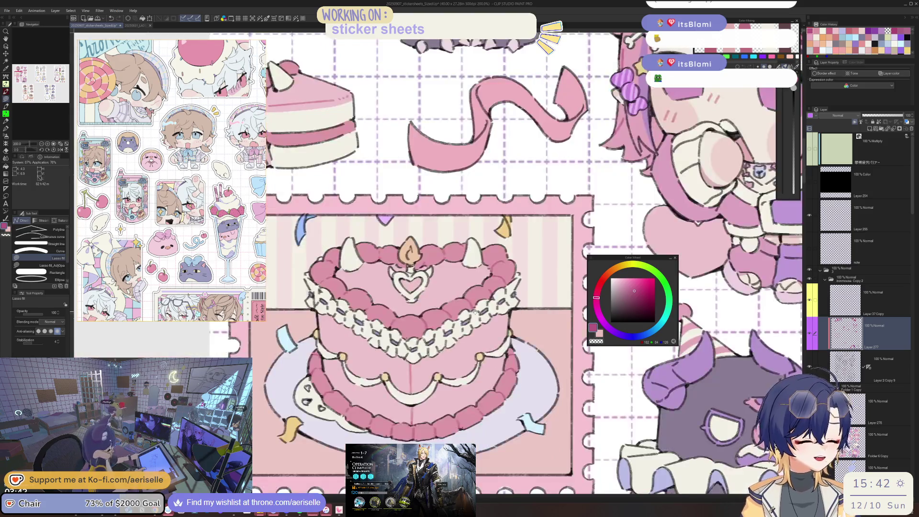
scroll(505, 363, up, 1)
scroll(399, 322, up, 4)
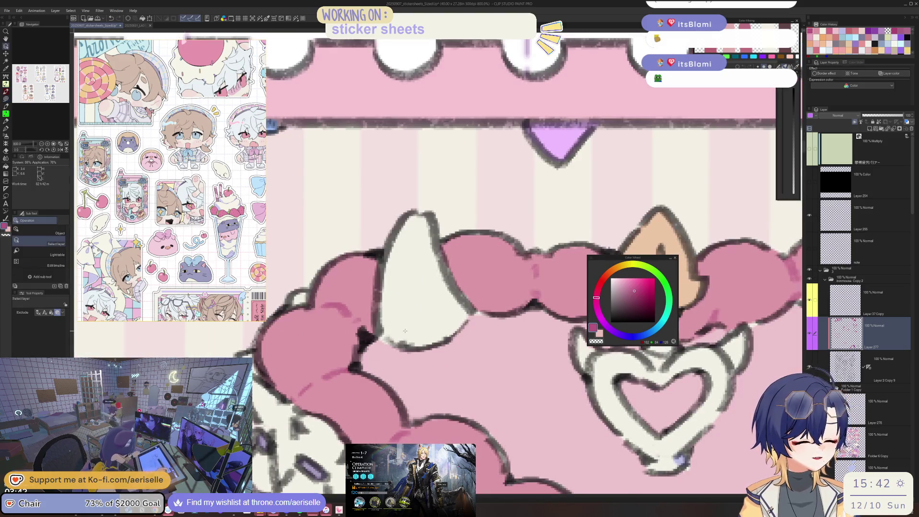
alt+click(392, 340)
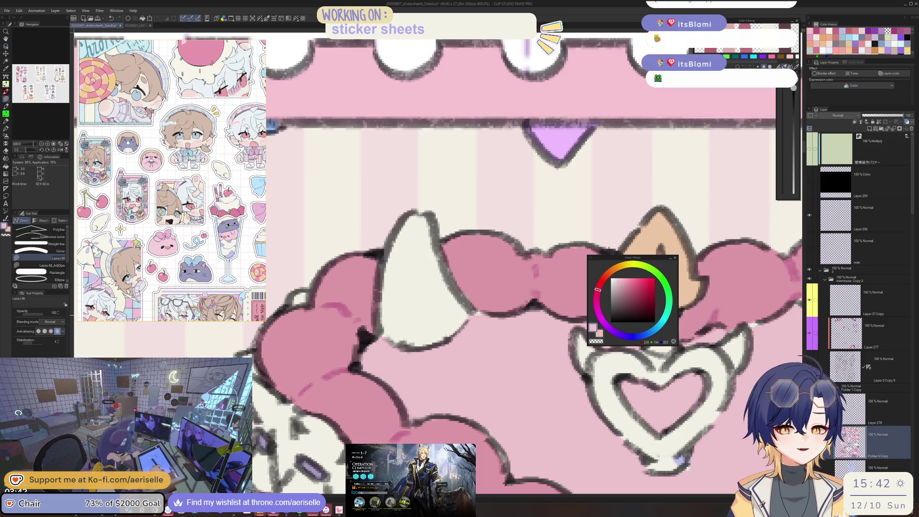
scroll(487, 303, down, 1)
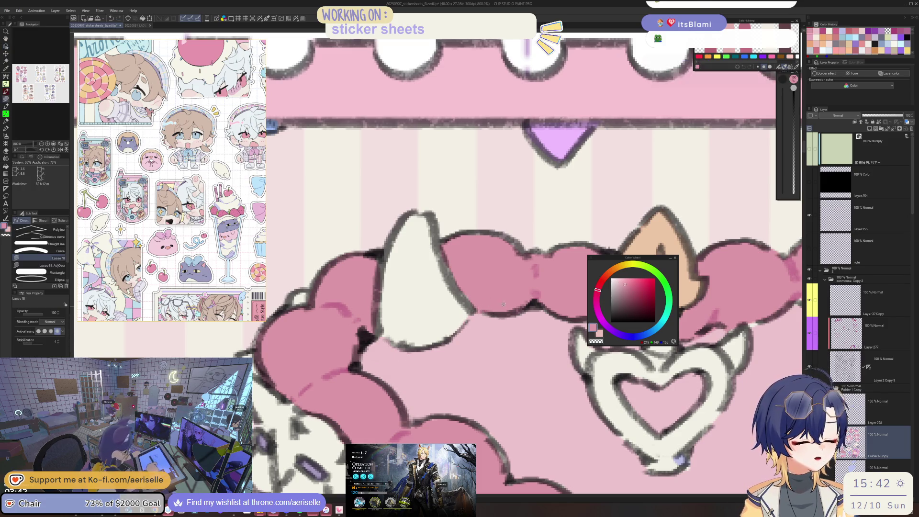
scroll(488, 297, down, 1)
scroll(490, 287, down, 1)
scroll(493, 278, down, 1)
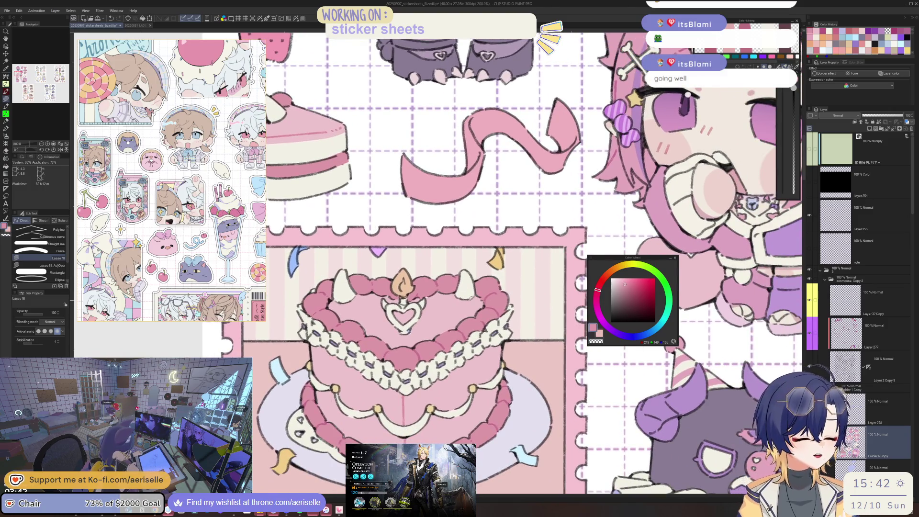
scroll(494, 272, up, 2)
scroll(427, 309, up, 1)
scroll(431, 304, up, 1)
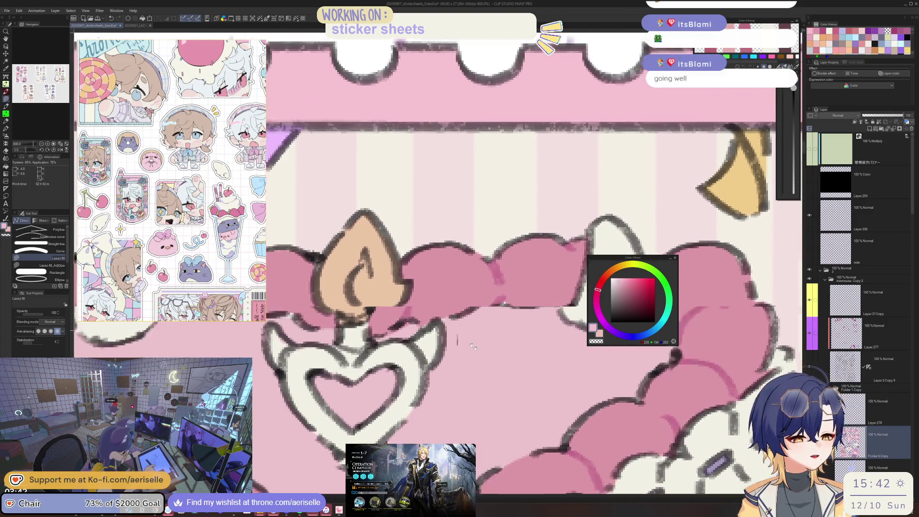
- Fill the candle flame with a deep red, then nudge the colour toward pink
drag(371, 268, 452, 335)
alt+click(452, 334)
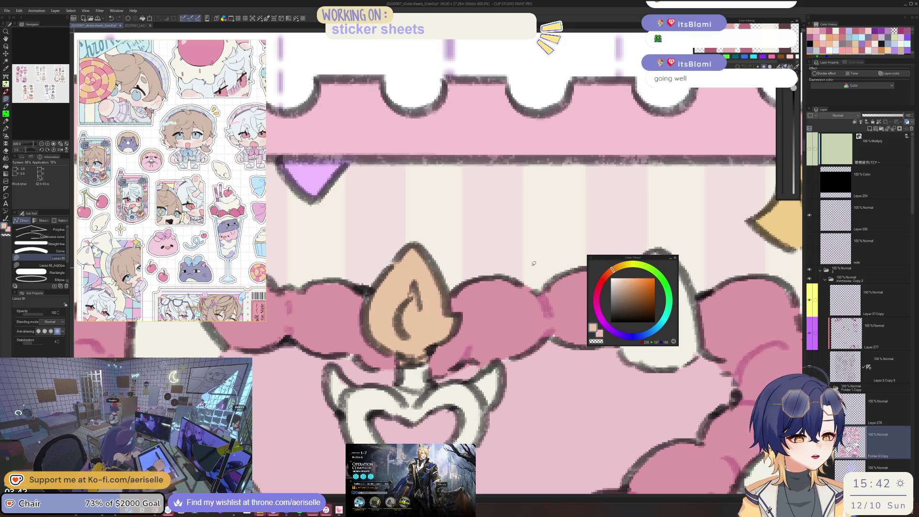
click(606, 277)
click(603, 282)
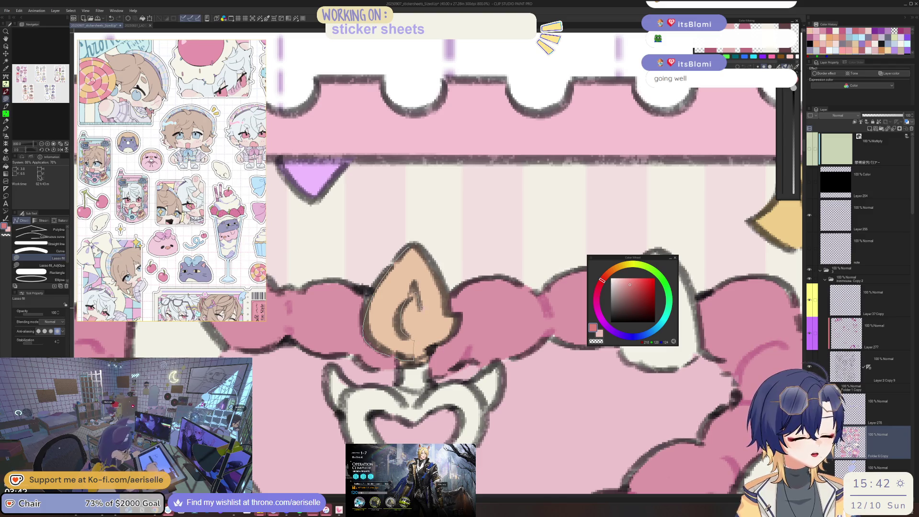
drag(453, 312, 447, 301)
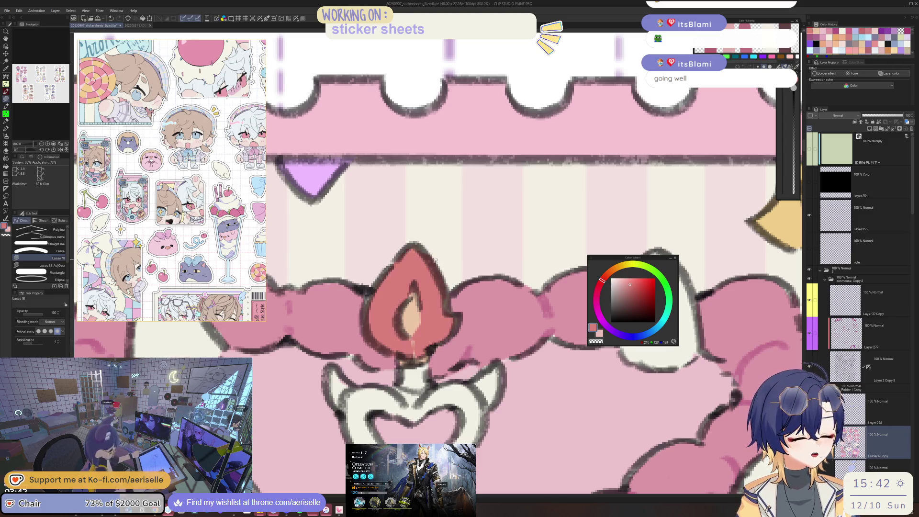
key(ctrl+alt+0)
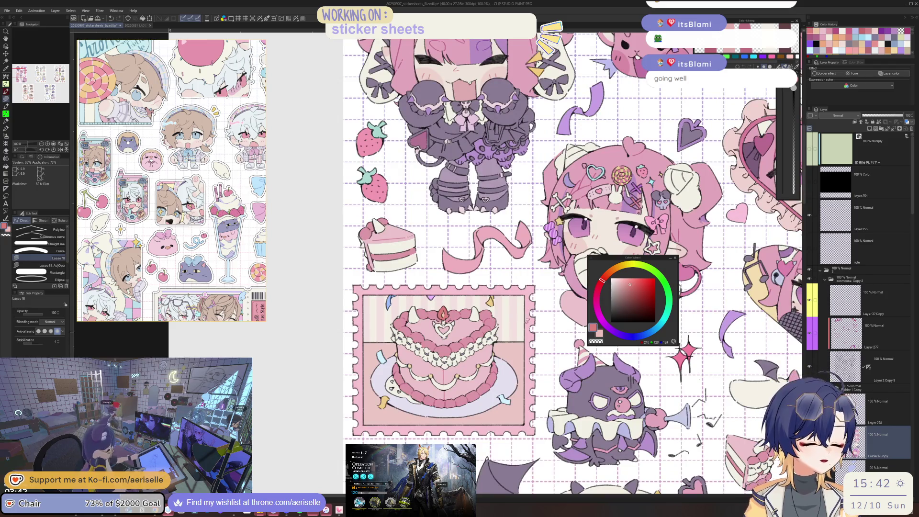
click(598, 289)
- Draw a light coral highlight stroke inside the candle flame
scroll(443, 306, up, 4)
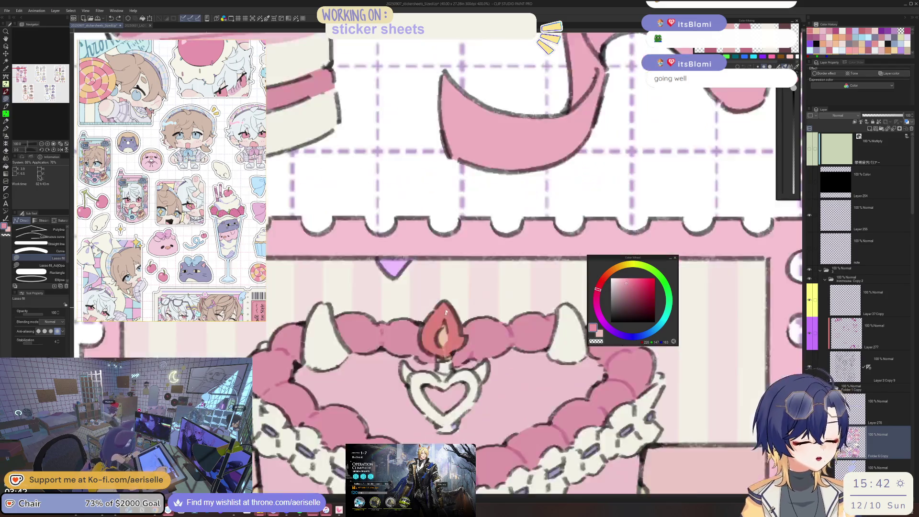
scroll(442, 300, up, 2)
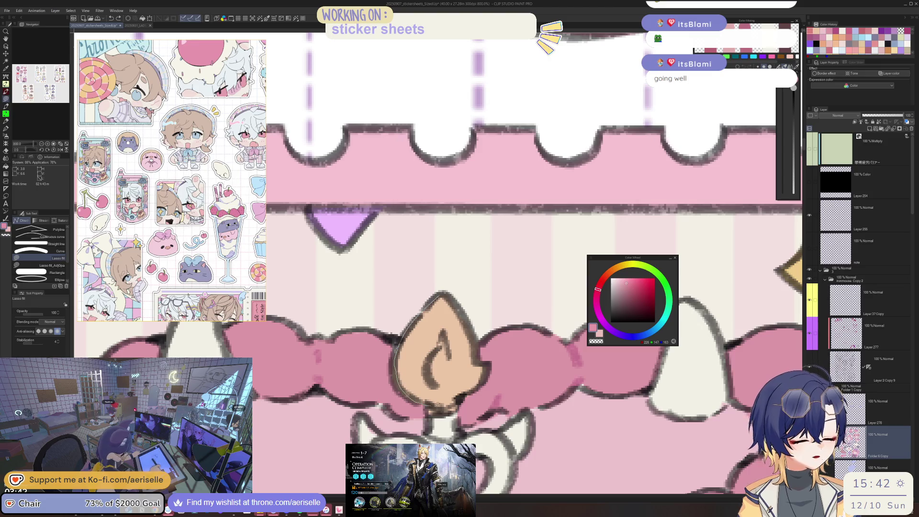
drag(438, 404, 451, 366)
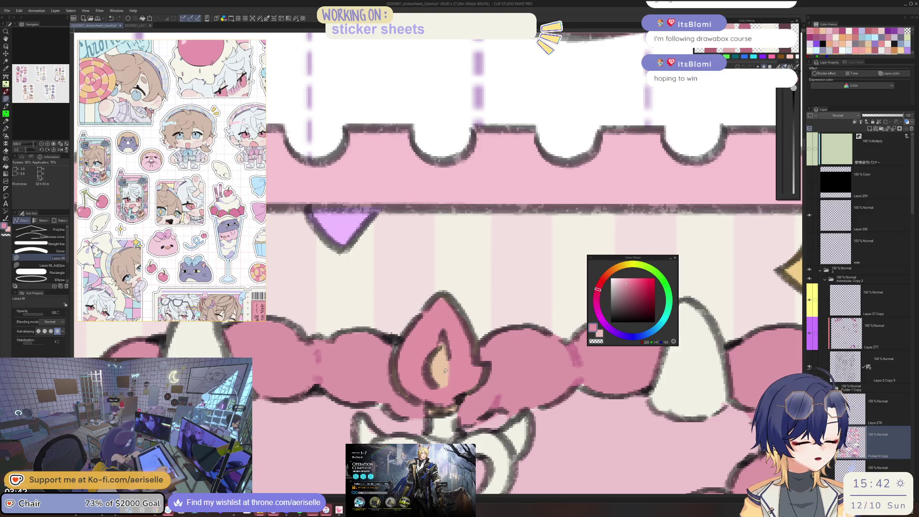
alt+click(446, 367)
click(605, 278)
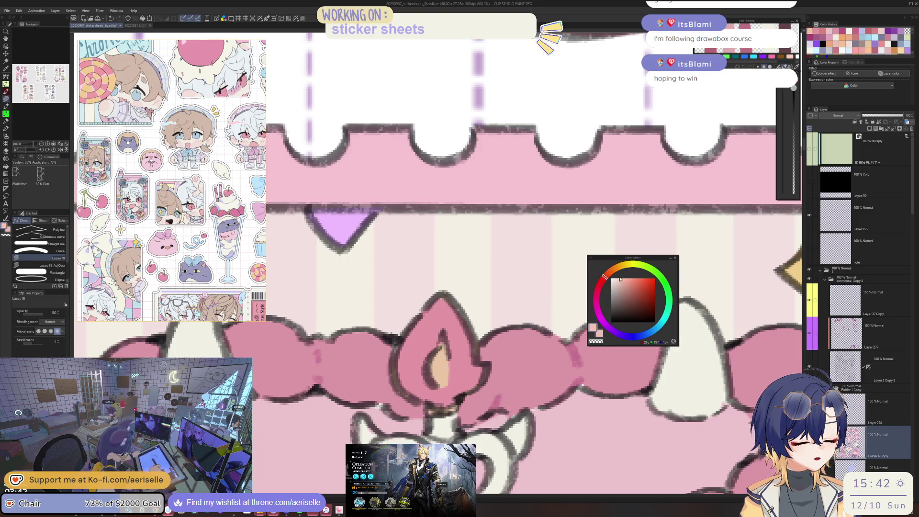
mouse_move(442, 337)
mouse_down()
mouse_move(427, 369)
mouse_move(446, 339)
mouse_up()
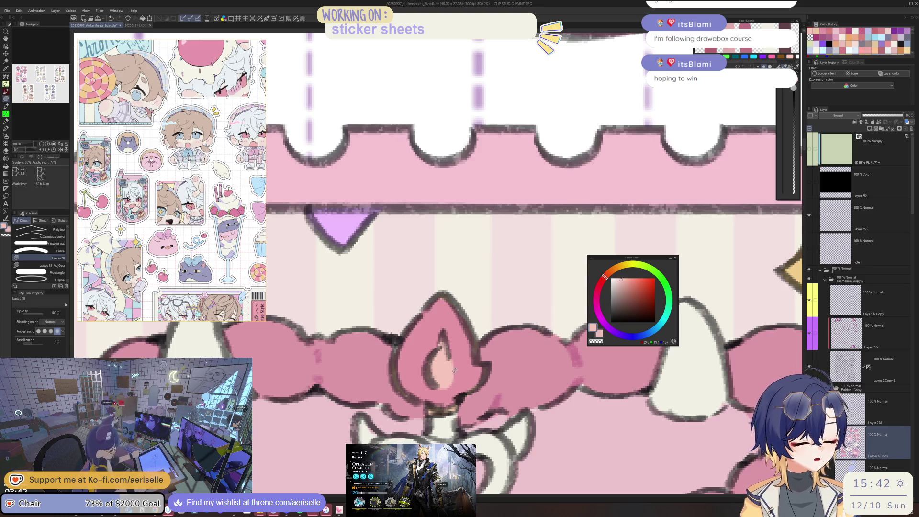
scroll(439, 382, down, 8)
drag(548, 387, 513, 339)
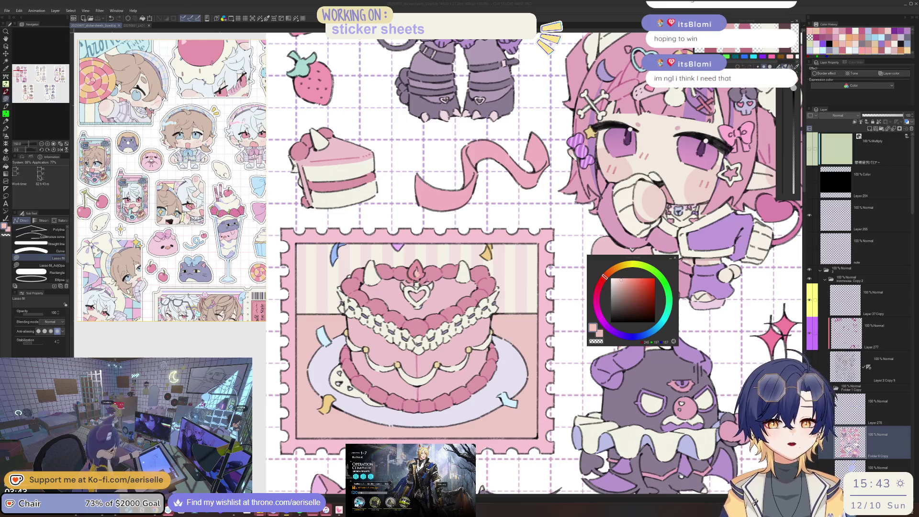
- Select Layer 277 and choose a darker pink on the Color Wheel
click(480, 326)
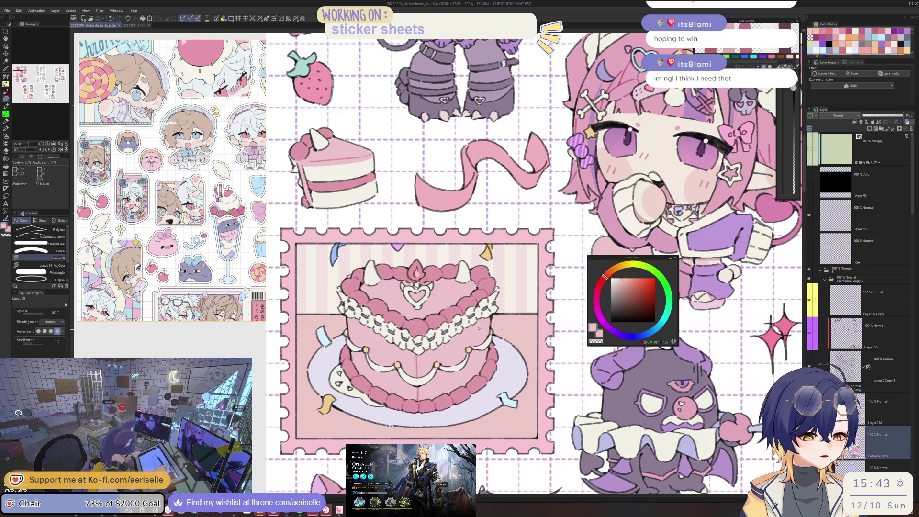
scroll(480, 326, down, 1)
scroll(480, 325, down, 1)
scroll(479, 345, down, 1)
drag(476, 363, 385, 374)
mouse_move(478, 403)
mouse_down()
mouse_move(477, 381)
mouse_move(529, 369)
mouse_up()
click(871, 332)
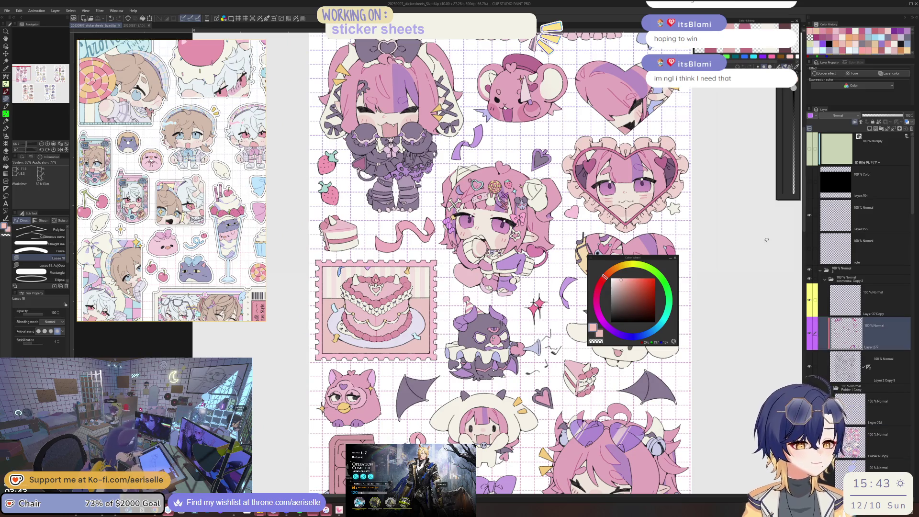
scroll(407, 239, up, 3)
scroll(409, 258, up, 3)
click(597, 296)
click(626, 288)
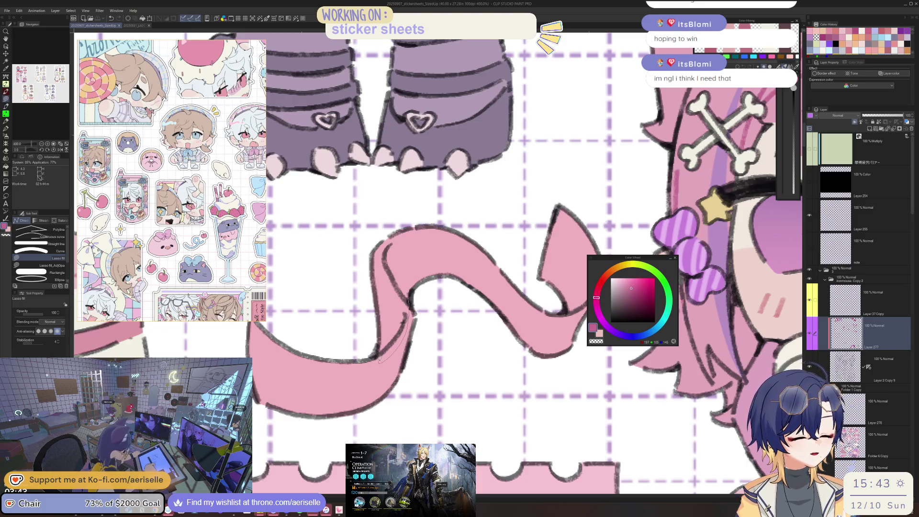
- Shade strips along the wavy ribbon's left edge with the darker pink
drag(379, 262, 378, 260)
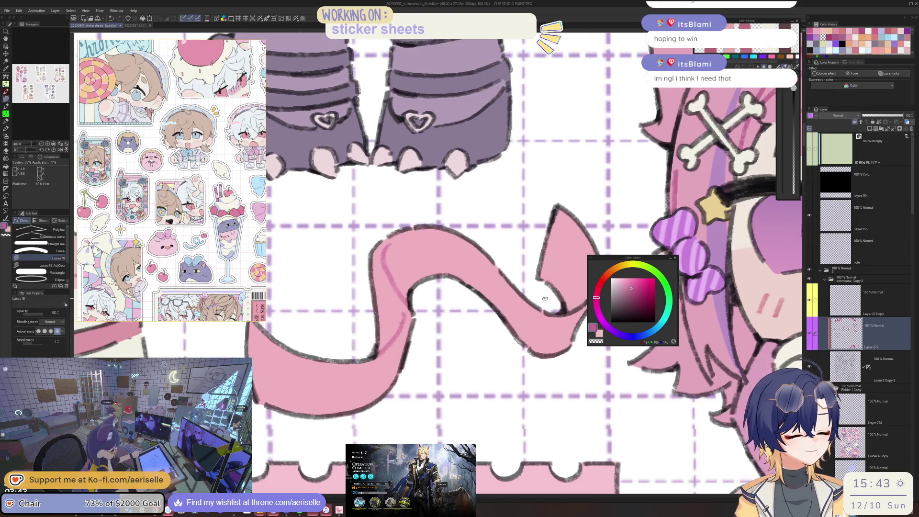
drag(478, 287, 462, 293)
click(637, 291)
key(g)
click(382, 324)
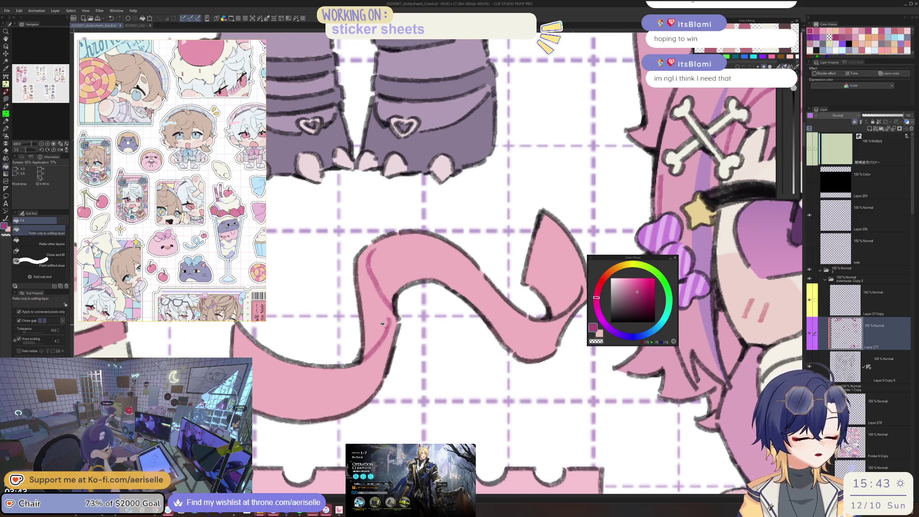
key(u)
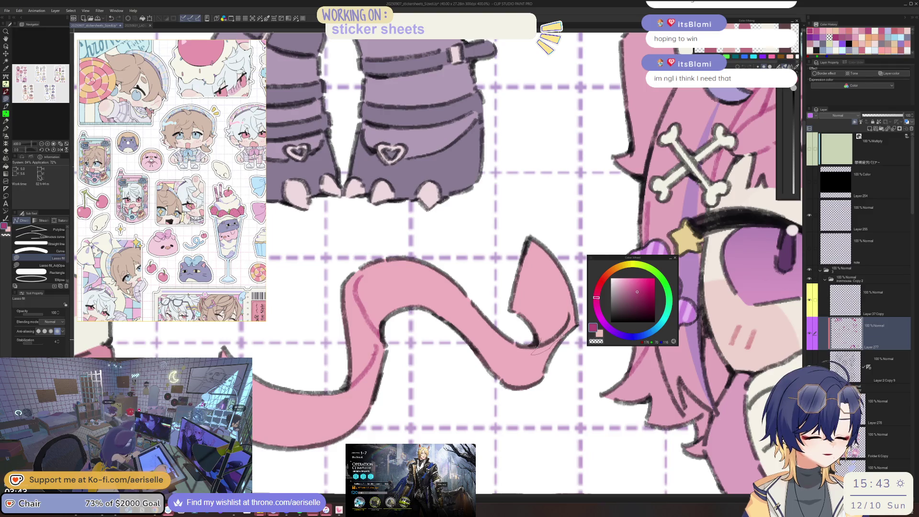
- Shade the curled pink ribbon's inner curve with the darker pink
key(ctrl+alt+0)
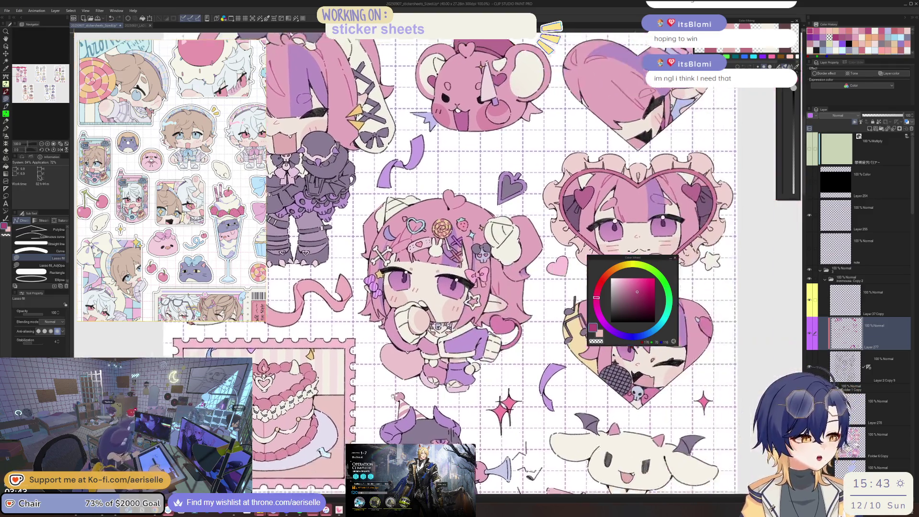
drag(450, 296, 364, 182)
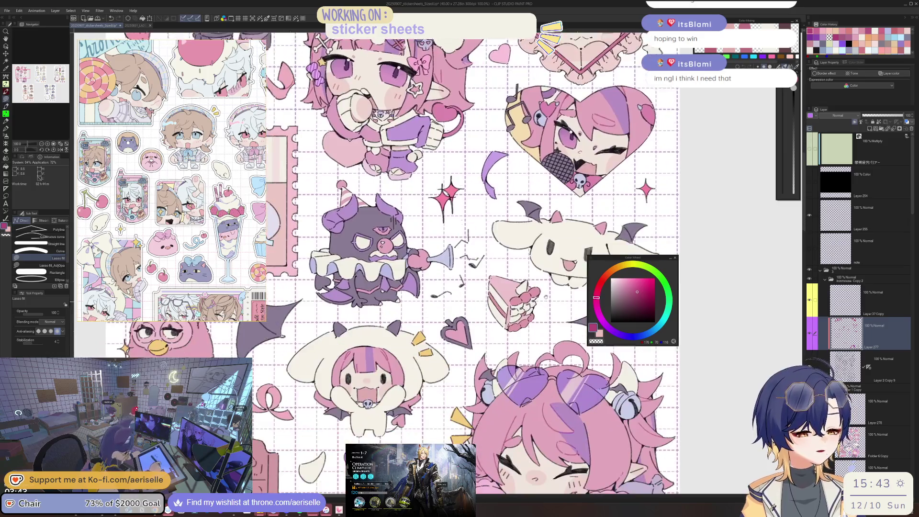
drag(476, 430, 476, 182)
scroll(477, 326, up, 4)
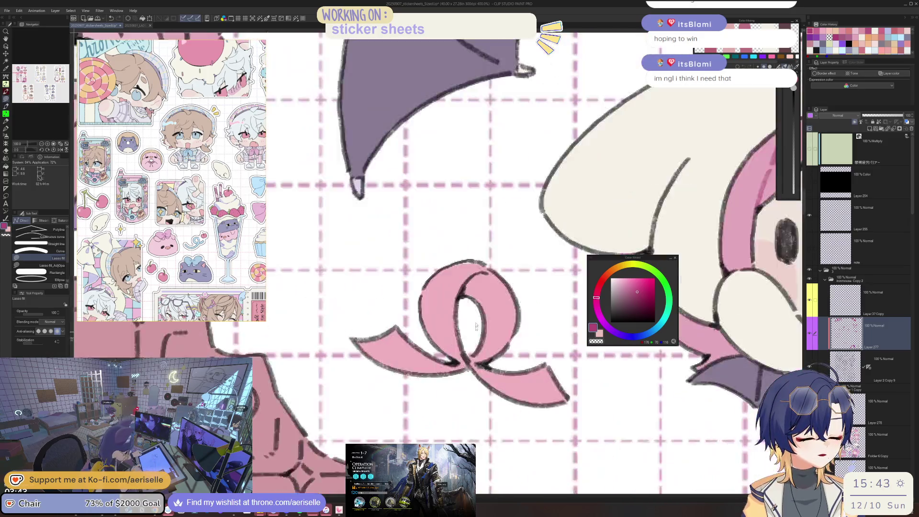
scroll(476, 325, up, 2)
drag(491, 261, 493, 262)
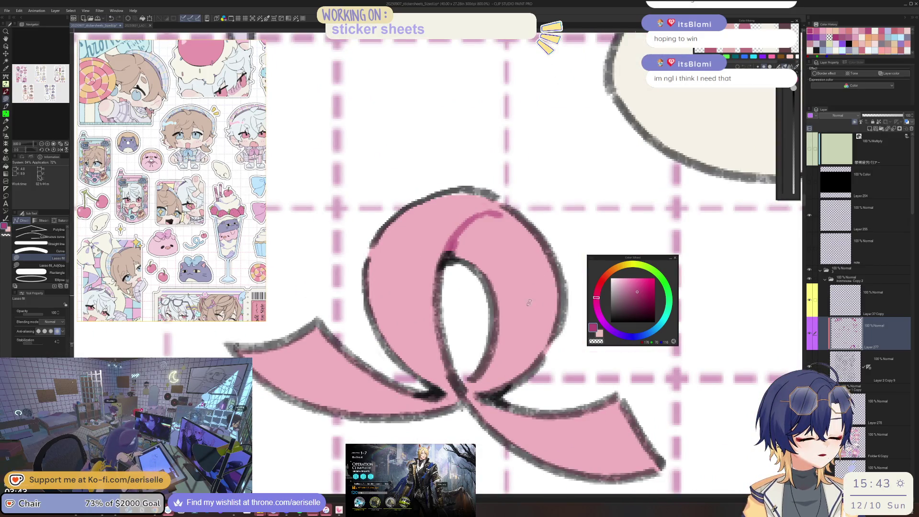
scroll(451, 381, down, 2)
scroll(479, 368, down, 2)
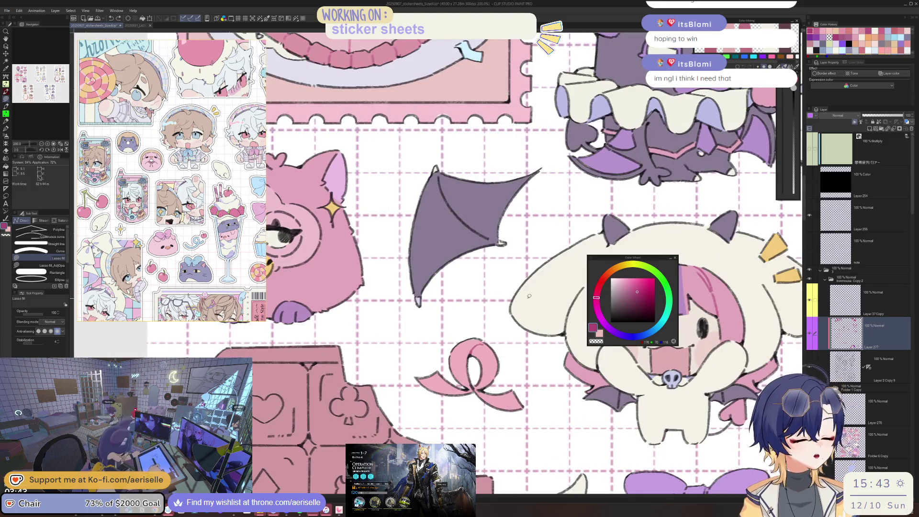
key(minus)
key(minus)
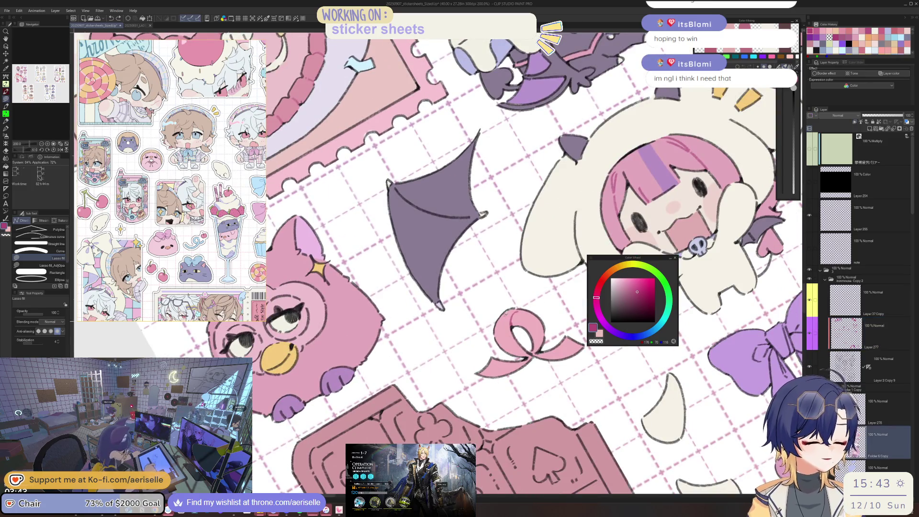
scroll(571, 322, up, 4)
scroll(571, 321, down, 3)
key(asciicircum)
key(asciicircum)
scroll(571, 321, down, 2)
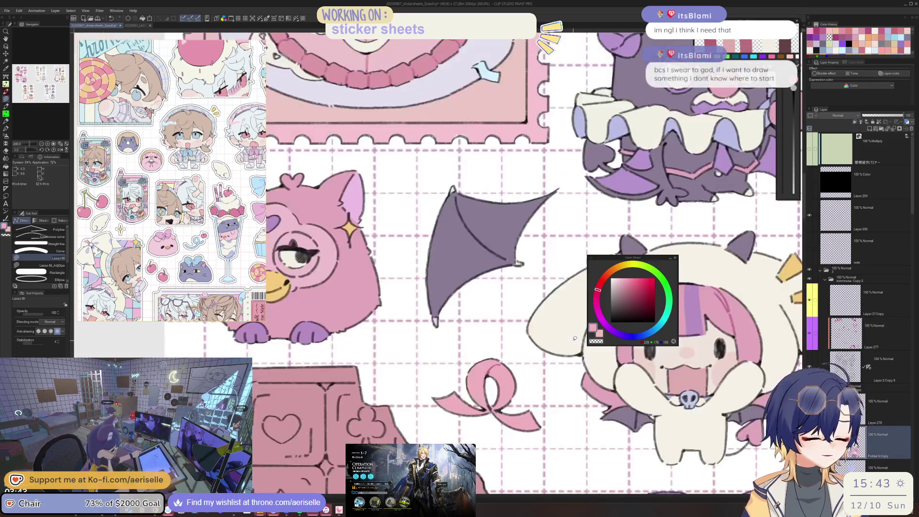
scroll(490, 373, down, 2)
scroll(489, 374, down, 1)
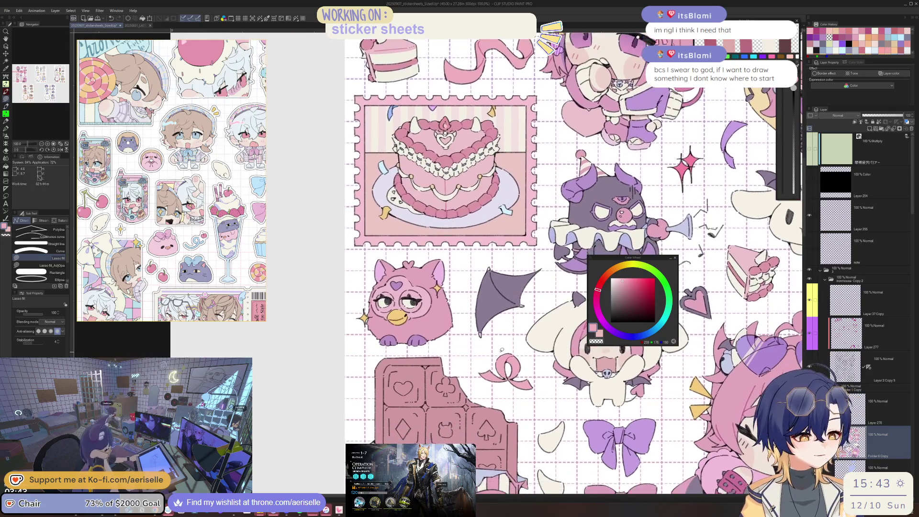
scroll(469, 383, right, 1)
scroll(445, 390, right, 2)
scroll(445, 390, down, 1)
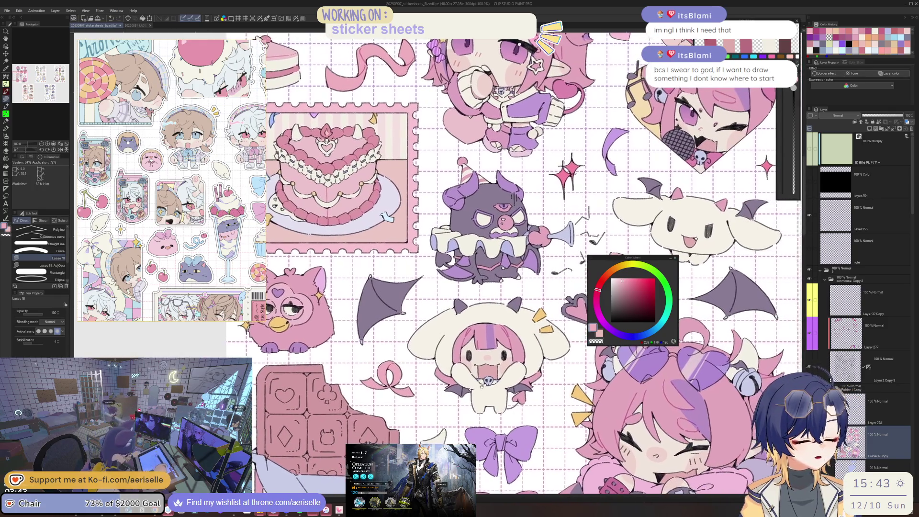
scroll(457, 385, down, 1)
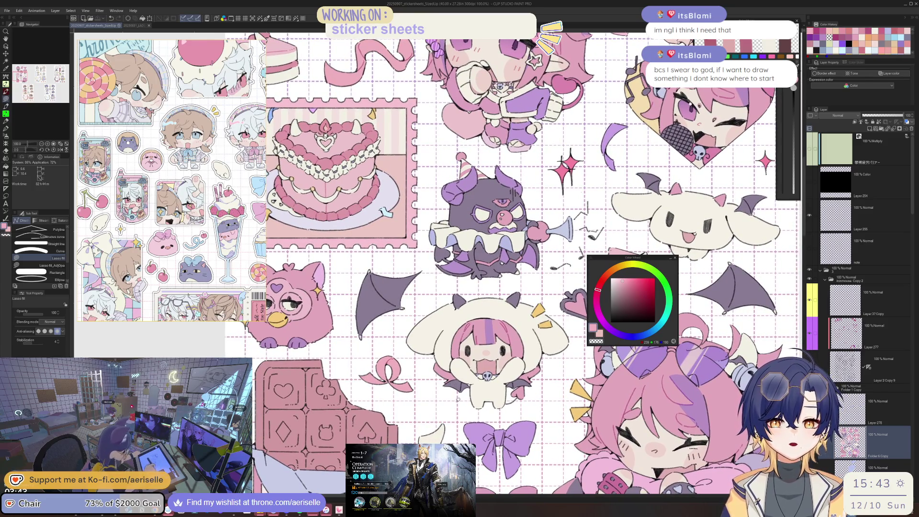
scroll(466, 385, up, 2)
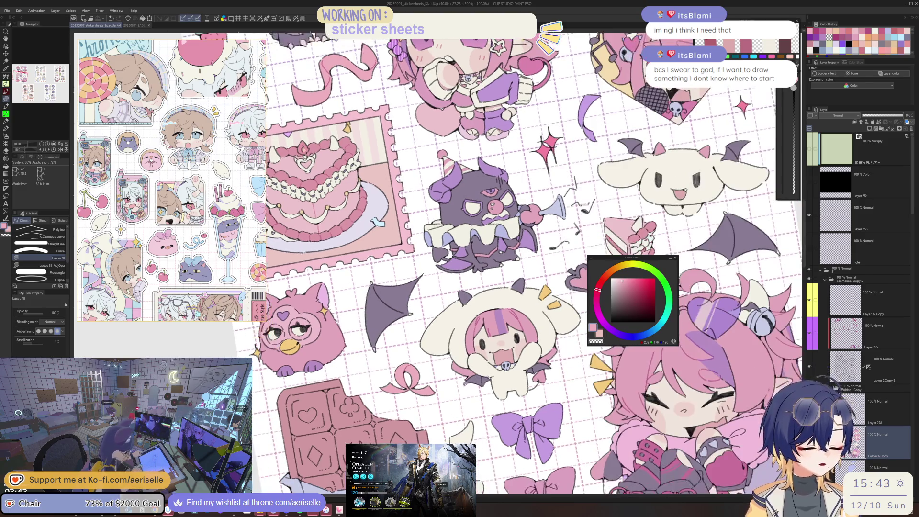
click(848, 367)
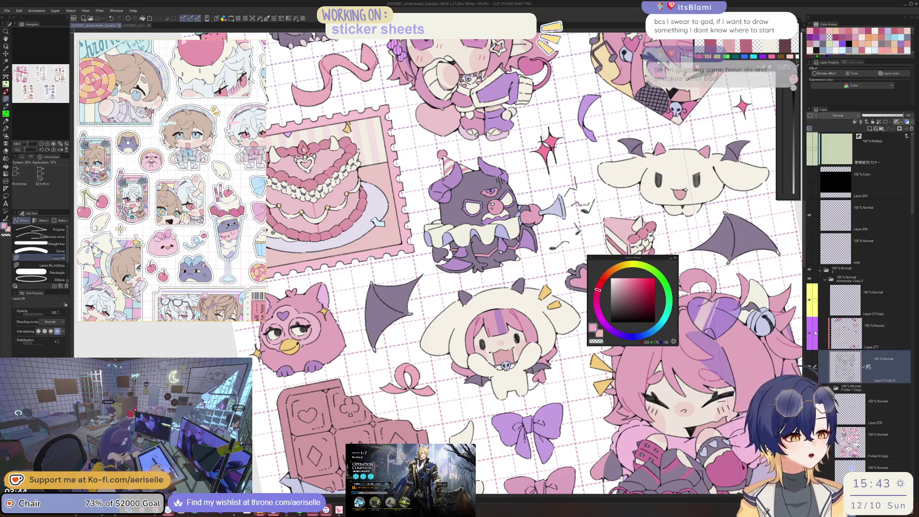
key(ctrl+at)
scroll(528, 302, down, 2)
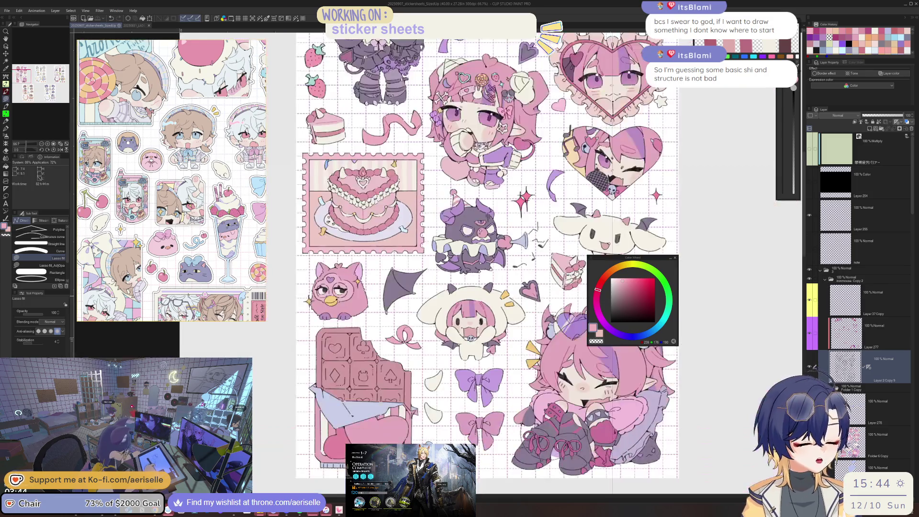
drag(527, 268, 539, 405)
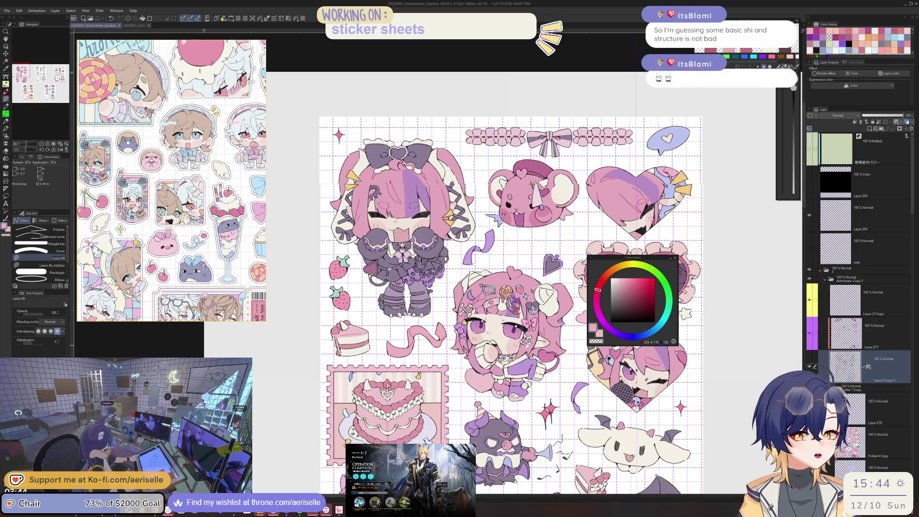
drag(526, 335, 479, 363)
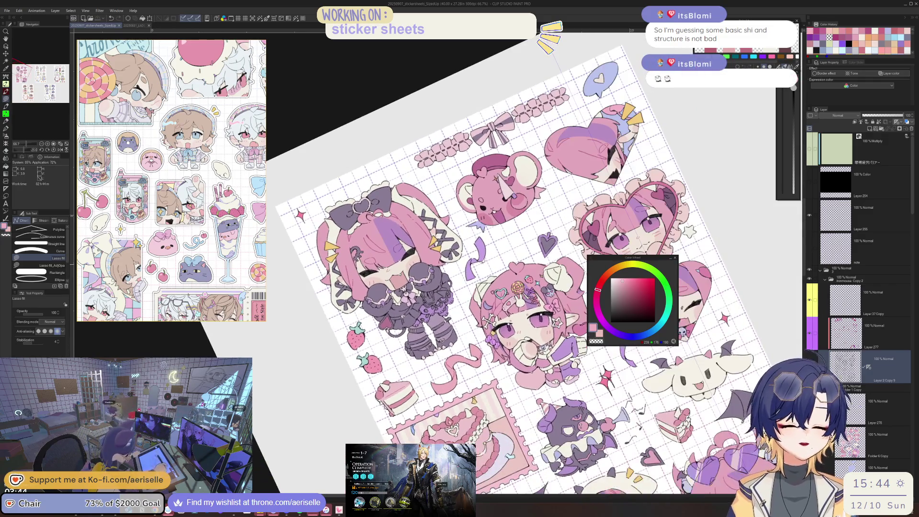
scroll(477, 262, up, 2)
- Sample the ribbon's purple and return to Layer 277
alt+click(465, 267)
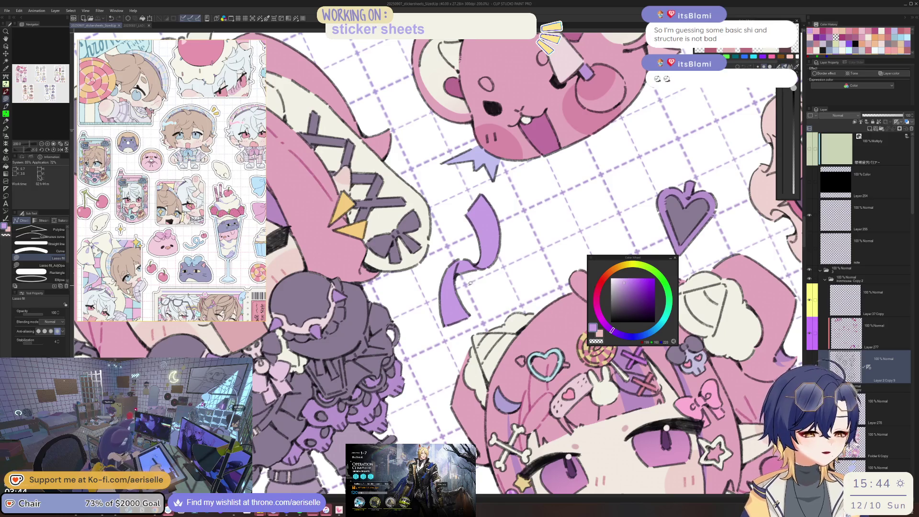
ctrl+shift+click(498, 271)
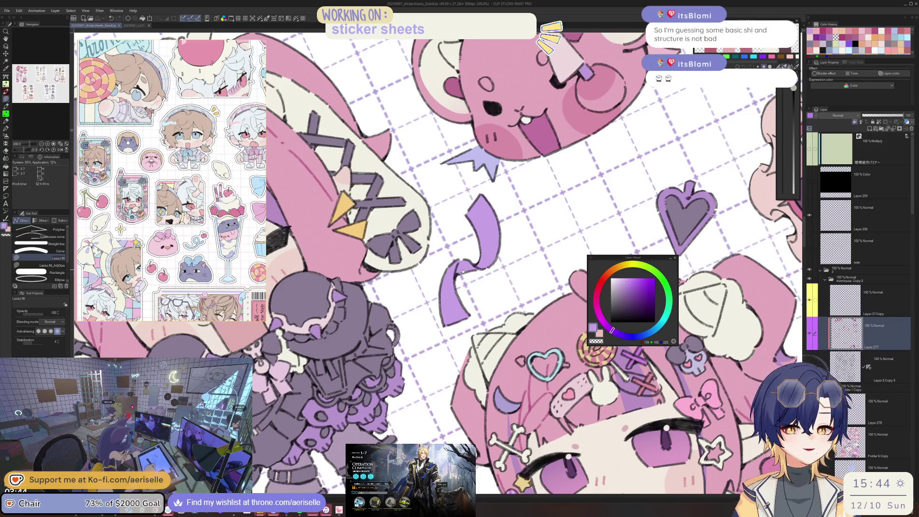
scroll(462, 270, up, 2)
scroll(452, 307, up, 1)
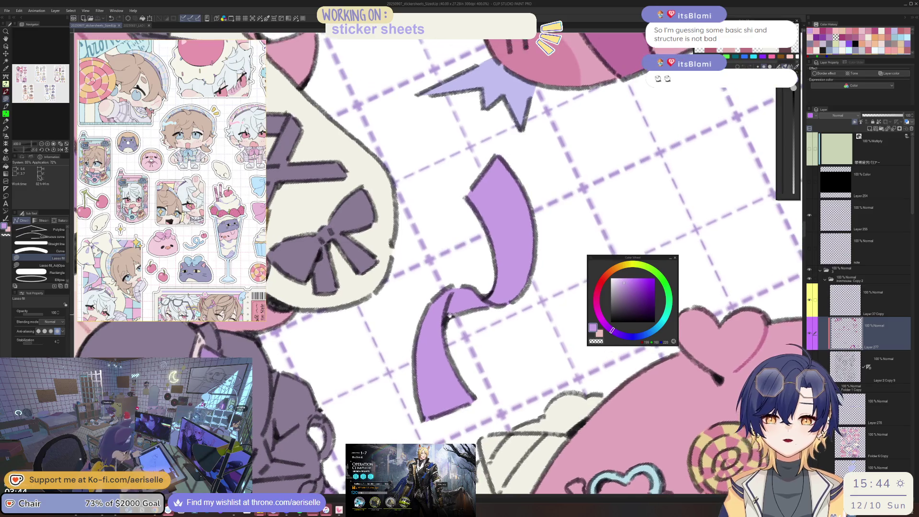
scroll(450, 315, up, 1)
scroll(455, 323, down, 1)
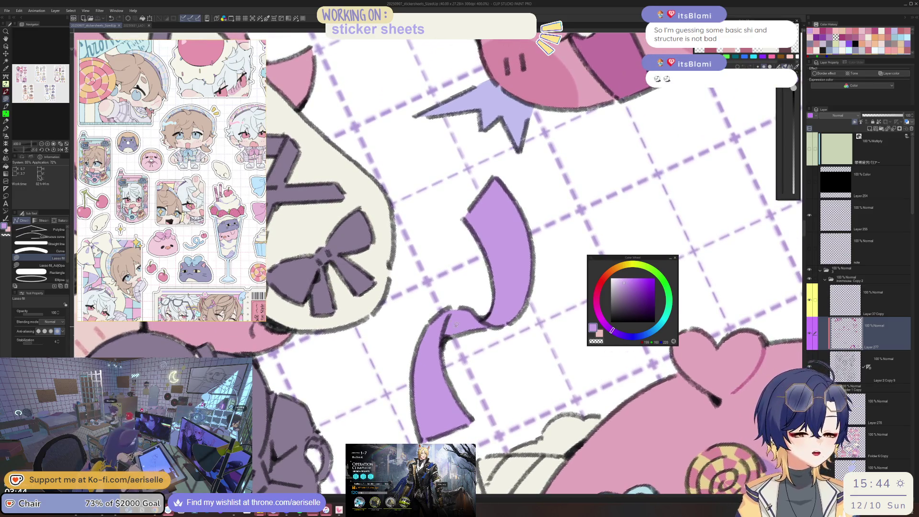
scroll(456, 324, down, 1)
scroll(460, 324, down, 1)
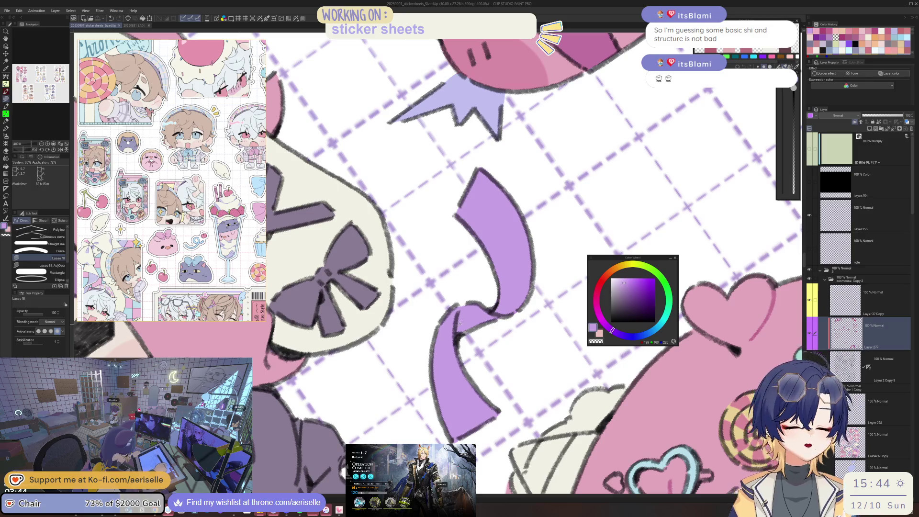
- Lasso-fill darker purple shading patches onto the small ribbon curl's inner fold
alt+click(453, 335)
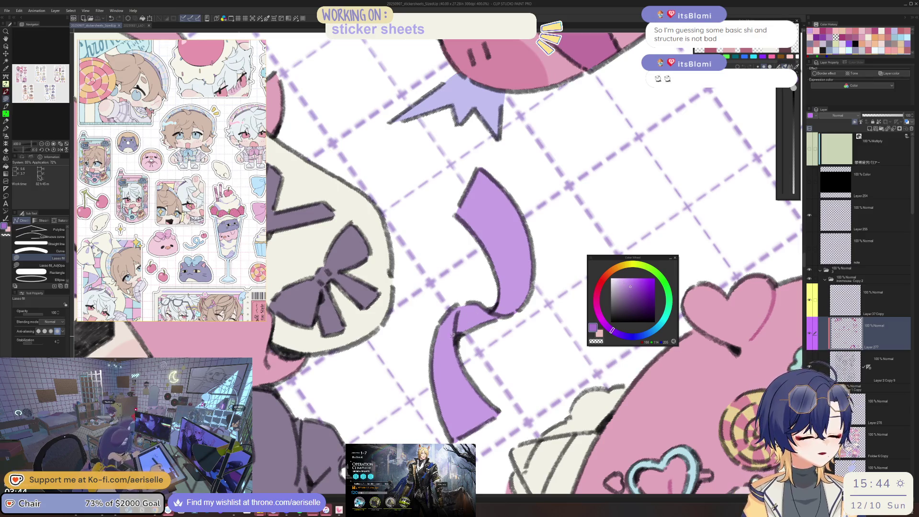
drag(452, 335, 494, 304)
click(636, 293)
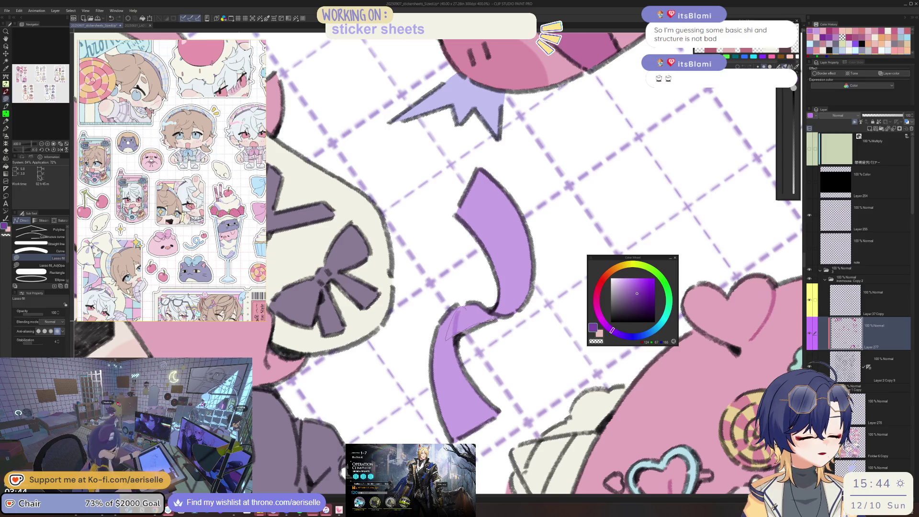
drag(489, 312, 493, 310)
scroll(493, 306, down, 4)
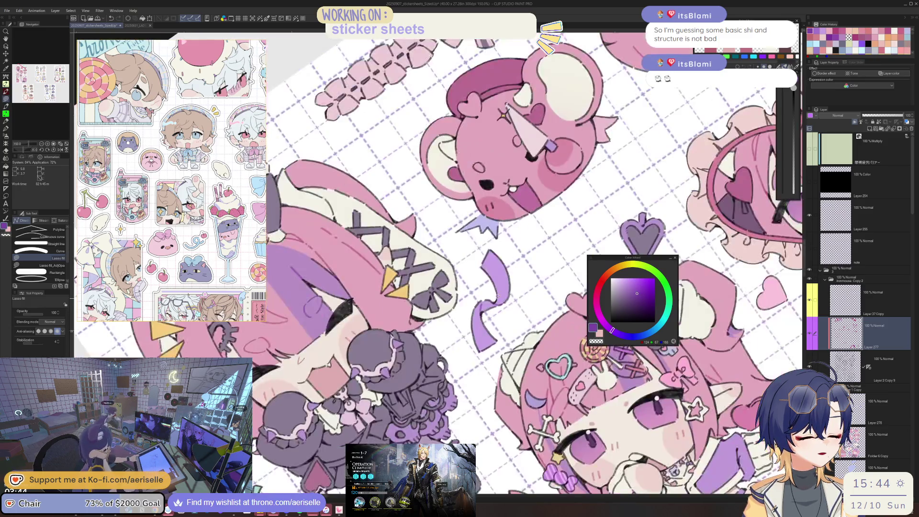
- Reset the canvas rotation and pick a brighter purple on the Color Wheel
click(639, 298)
key(ctrl+@)
key(g)
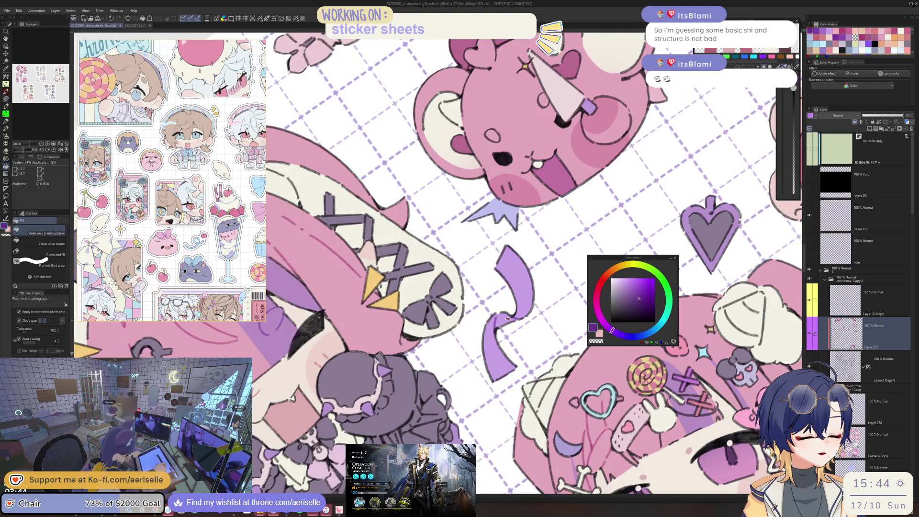
scroll(521, 311, up, 2)
scroll(521, 311, down, 3)
scroll(521, 311, up, 1)
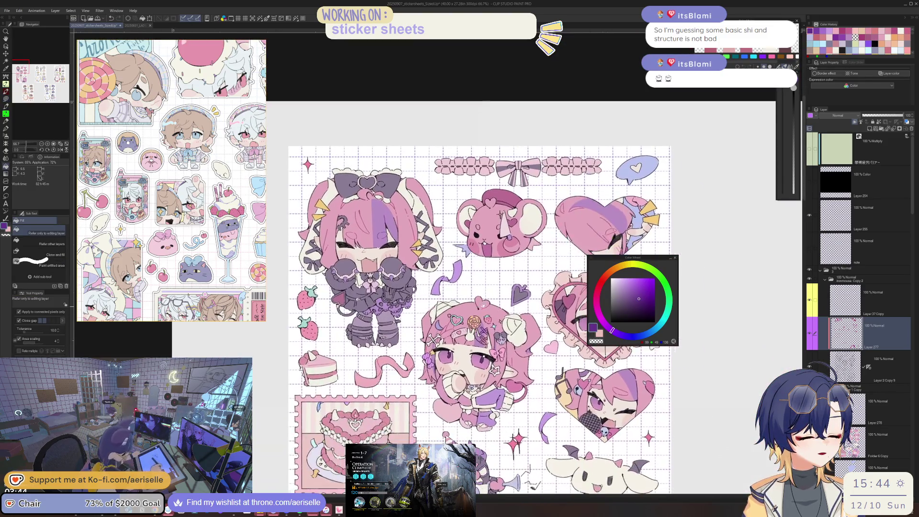
click(643, 289)
scroll(443, 268, up, 3)
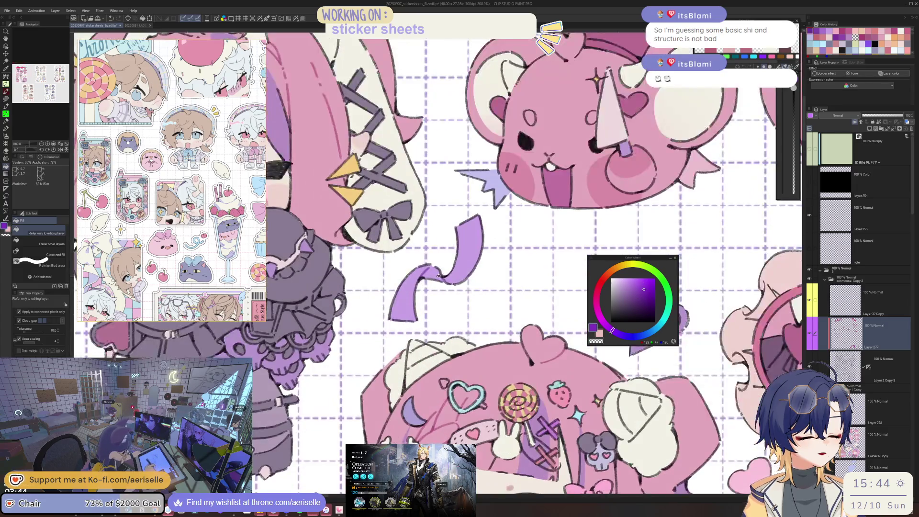
scroll(504, 249, down, 3)
scroll(553, 292, down, 1)
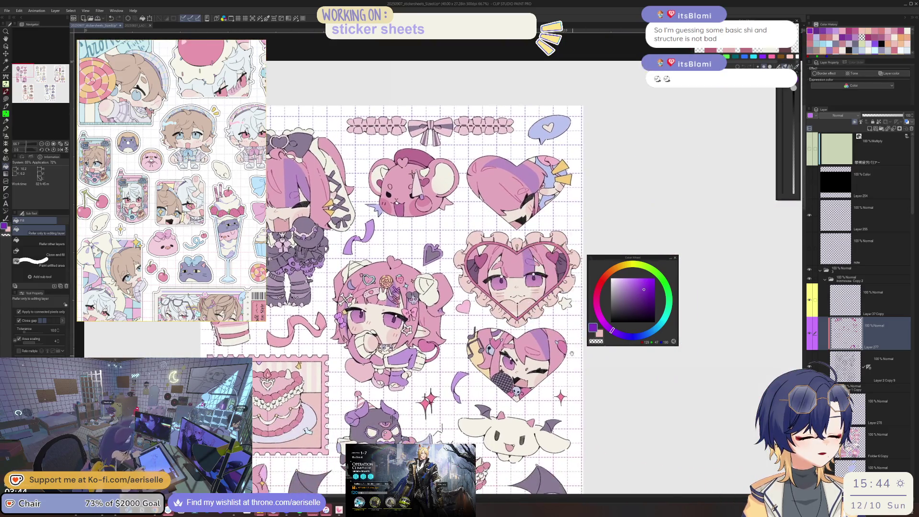
scroll(442, 335, up, 4)
- Switch between Lasso fill and Eraser while bringing the lower stickers into view
key(u)
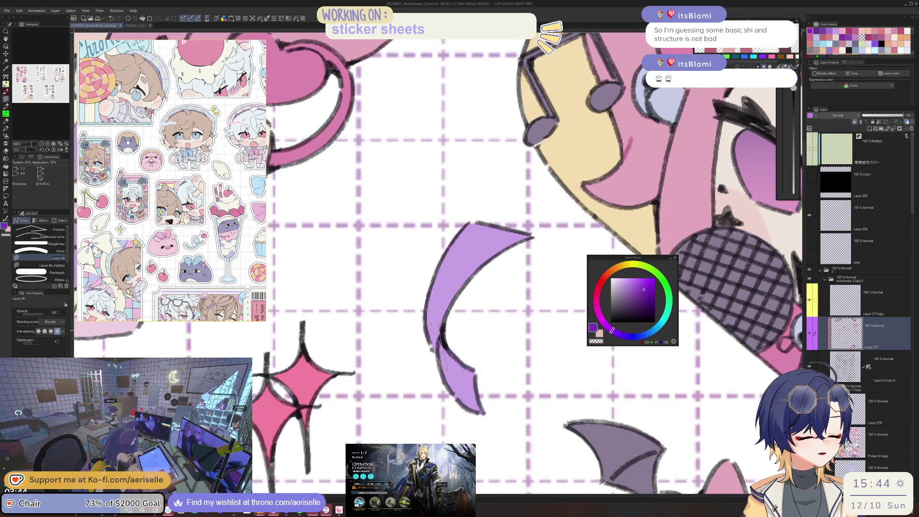
scroll(433, 325, down, 5)
scroll(425, 316, up, 1)
scroll(426, 316, up, 1)
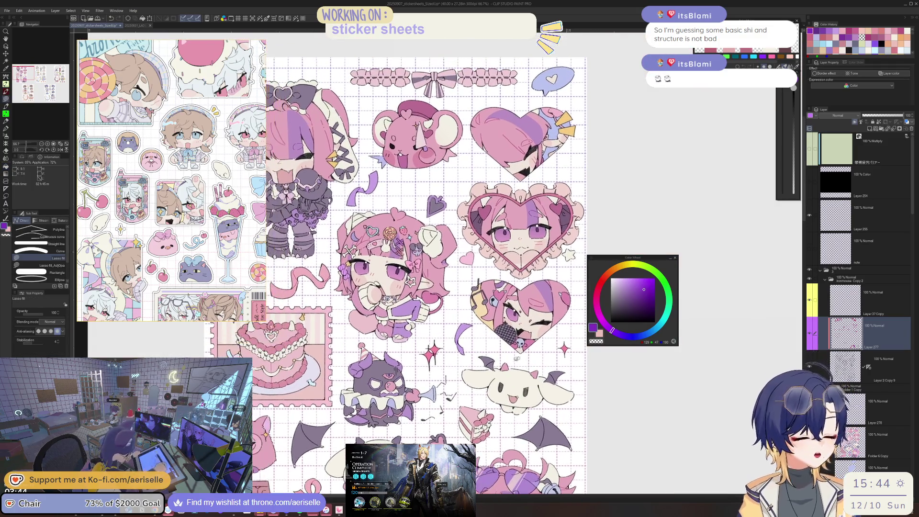
scroll(426, 316, up, 1)
key(e)
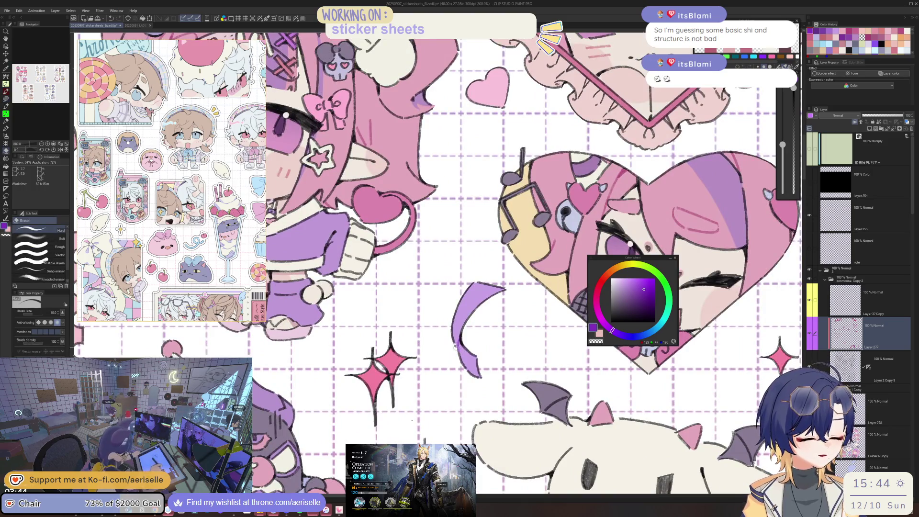
scroll(456, 344, down, 3)
mouse_move(456, 344)
mouse_down()
mouse_move(538, 305)
mouse_move(457, 309)
mouse_up()
scroll(457, 309, up, 2)
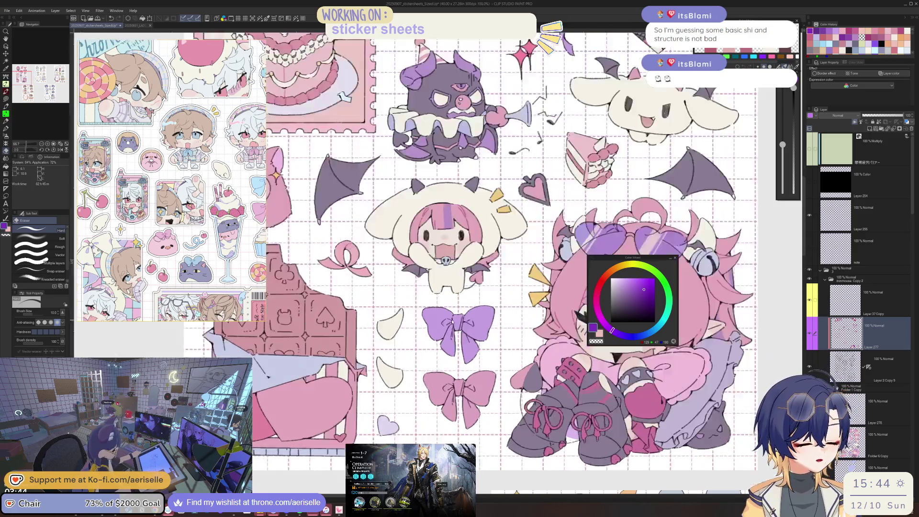
scroll(457, 309, up, 3)
- Lasso-fill darker purple fold lines on the purple bow's left and right loops
key(u)
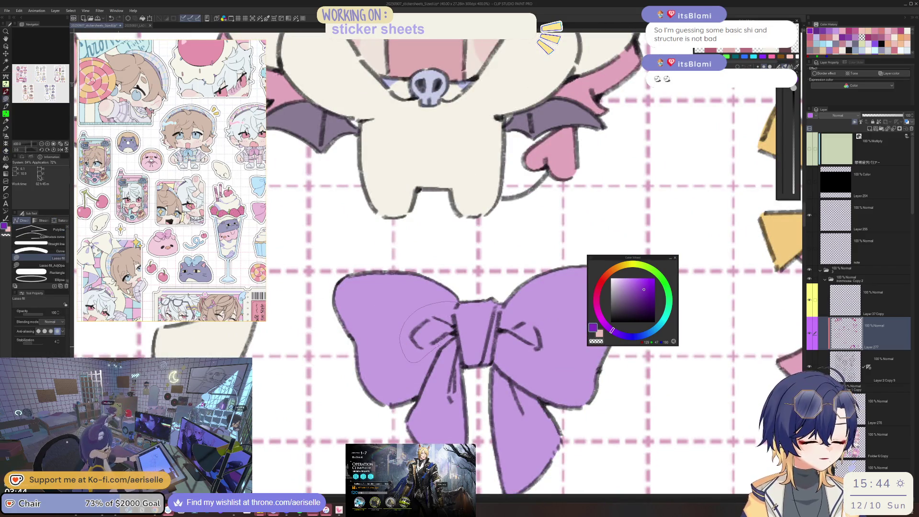
drag(410, 358, 457, 309)
key(e)
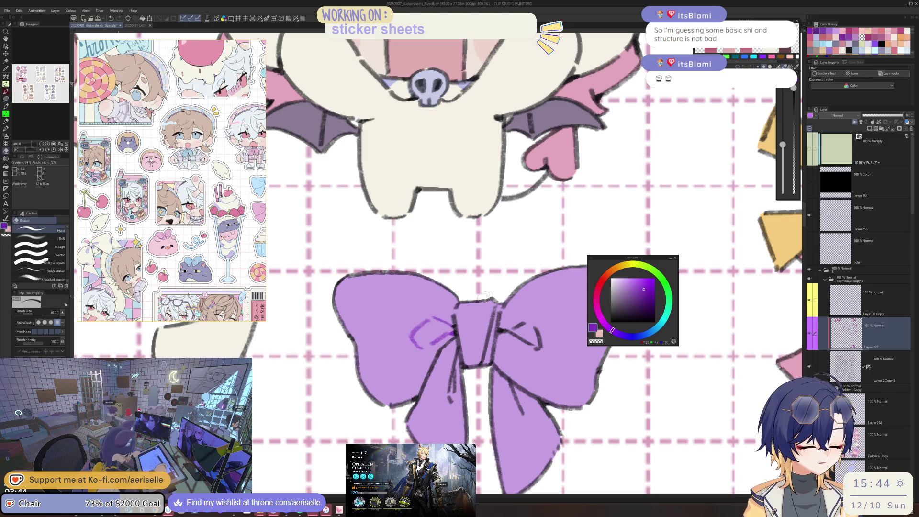
key(u)
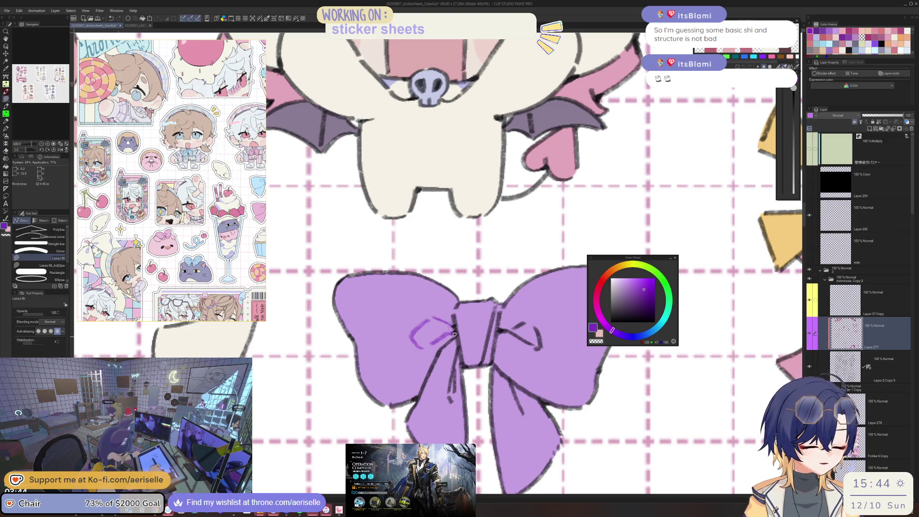
drag(535, 365, 538, 342)
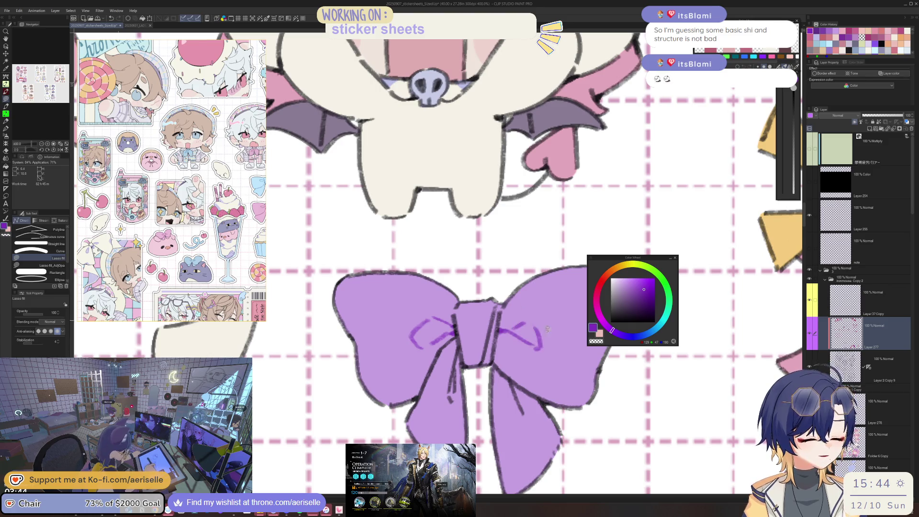
- Add a darker purple fold line down the purple bow's knot
mouse_move(510, 381)
mouse_down()
mouse_move(472, 351)
mouse_move(479, 363)
mouse_up()
scroll(483, 382, down, 2)
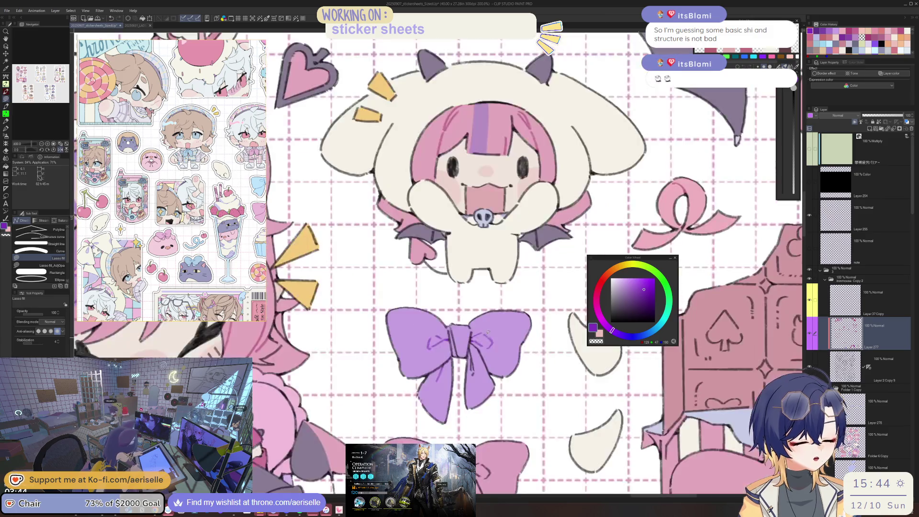
scroll(470, 351, up, 3)
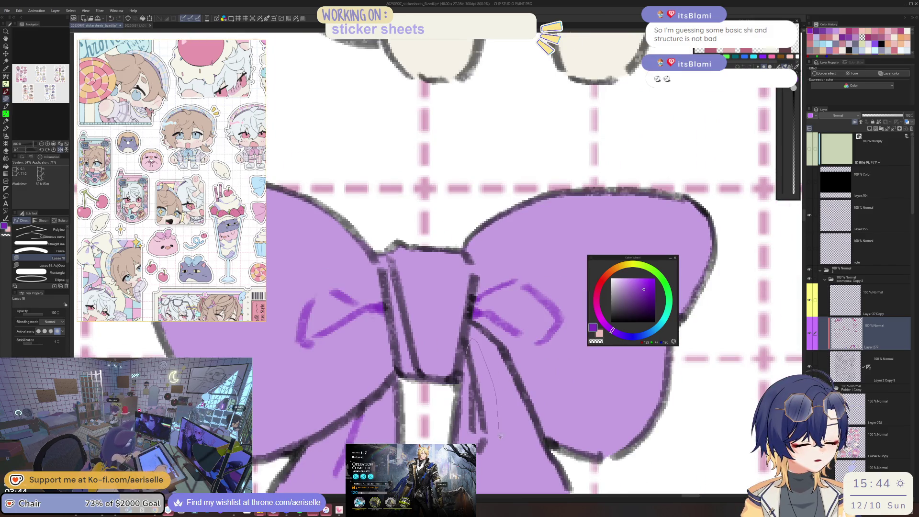
scroll(469, 393, down, 1)
scroll(478, 344, down, 2)
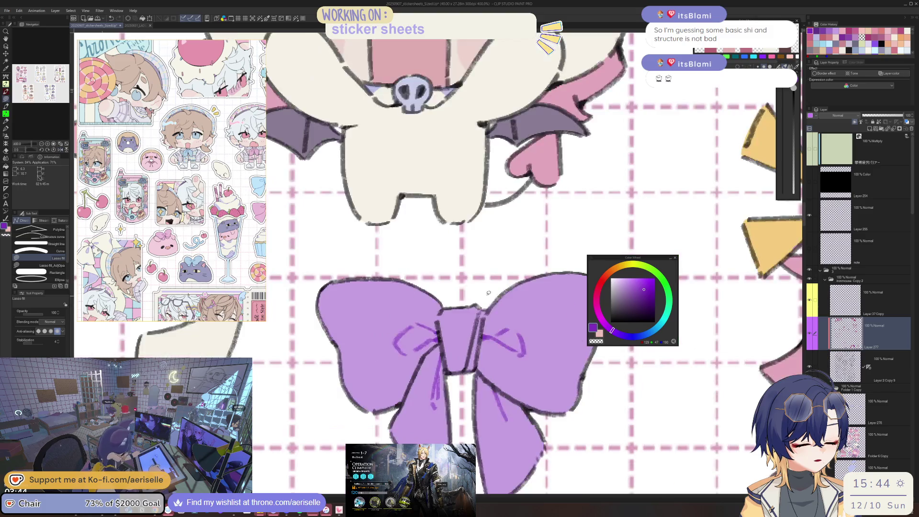
scroll(485, 310, up, 3)
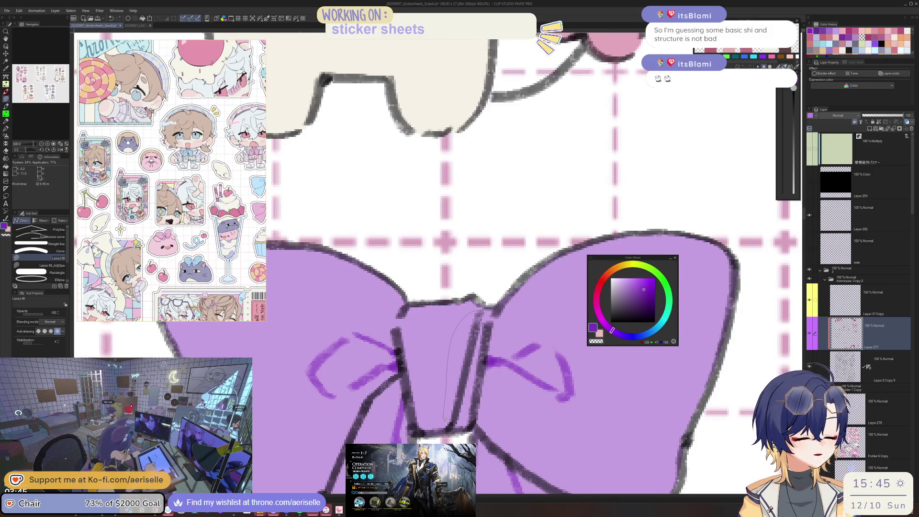
drag(473, 385, 476, 363)
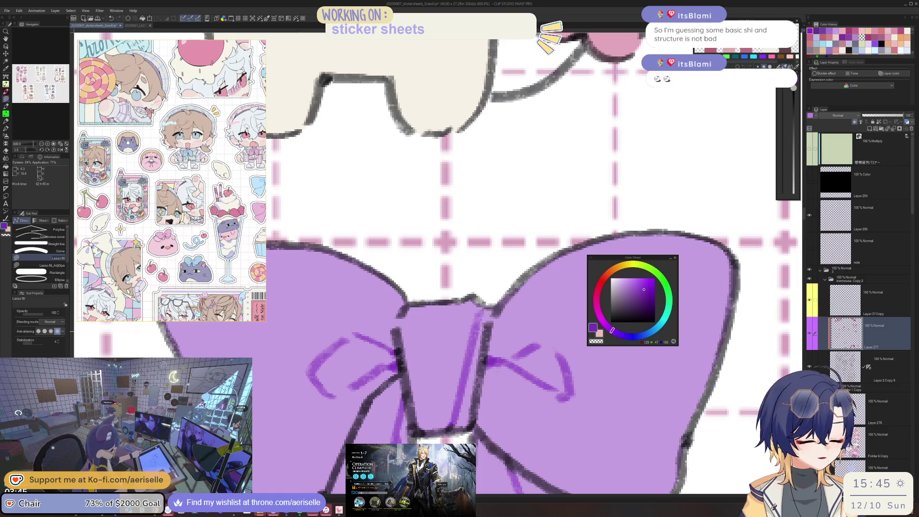
scroll(495, 336, down, 3)
scroll(494, 336, up, 1)
scroll(494, 336, down, 1)
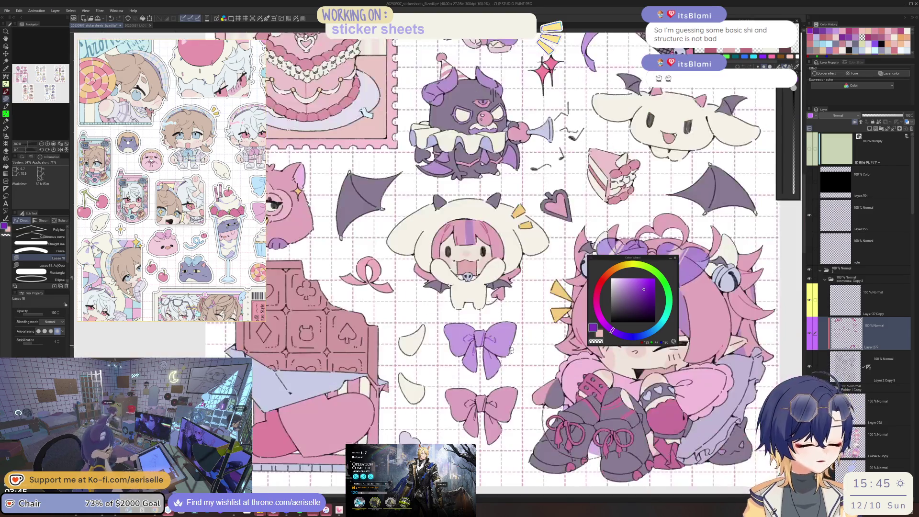
scroll(497, 354, down, 1)
scroll(500, 366, up, 1)
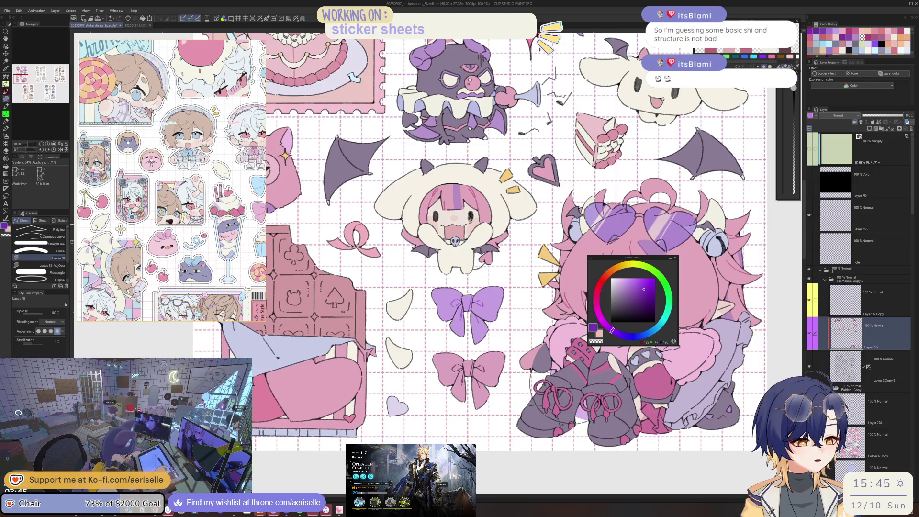
scroll(480, 358, up, 3)
- Fill dark magenta fold lines into the pink bow's right loop
alt+click(550, 345)
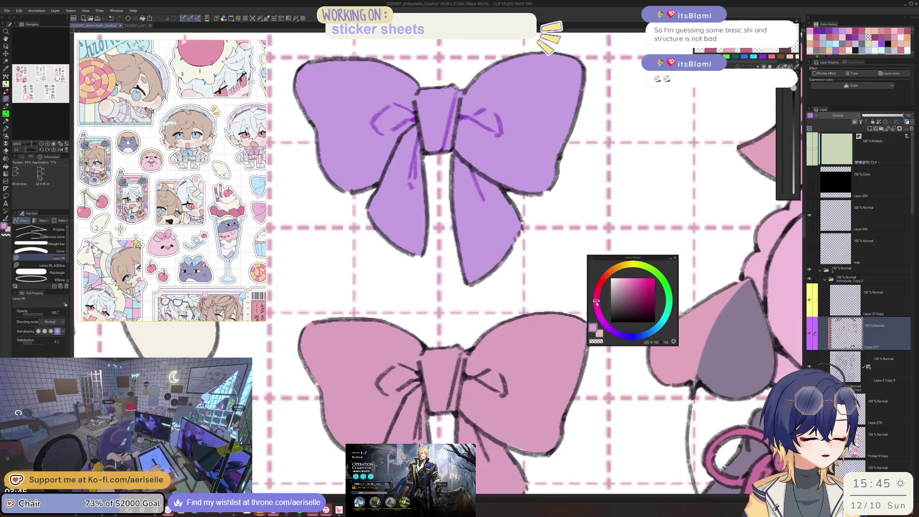
click(635, 291)
drag(467, 373, 441, 339)
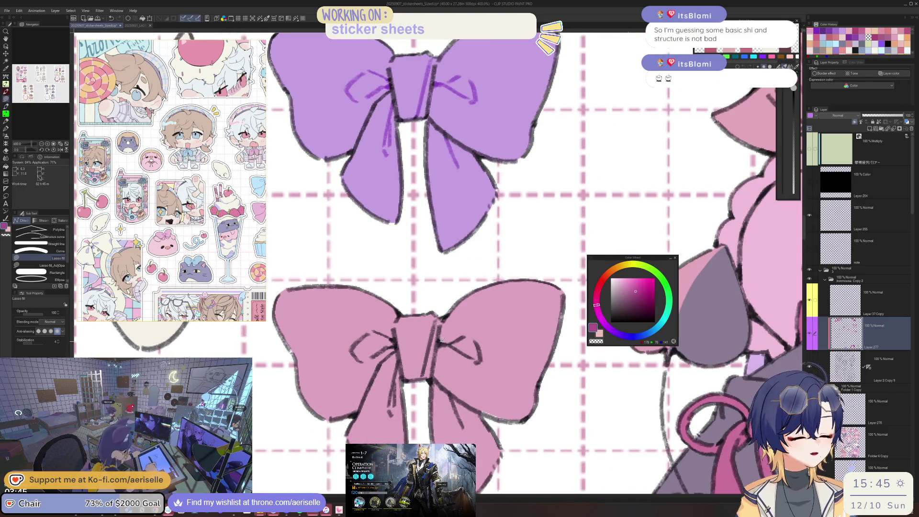
drag(506, 364, 439, 341)
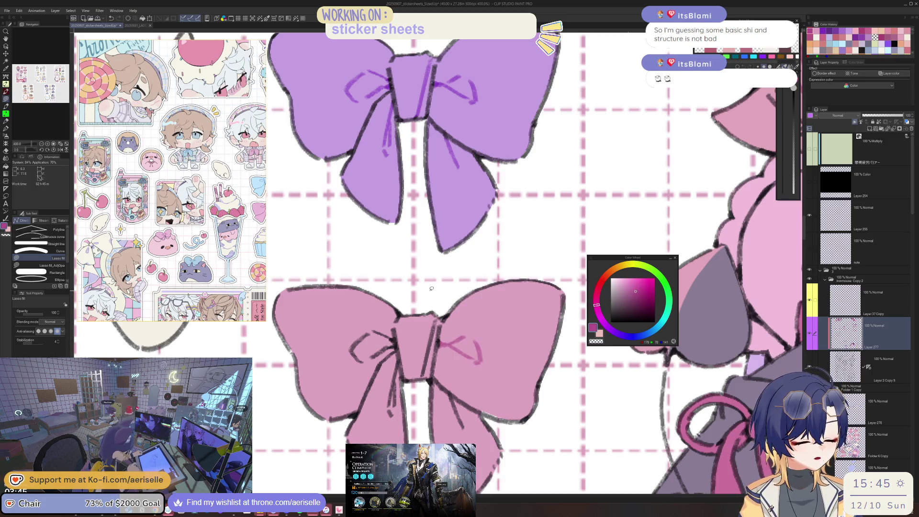
click(600, 300)
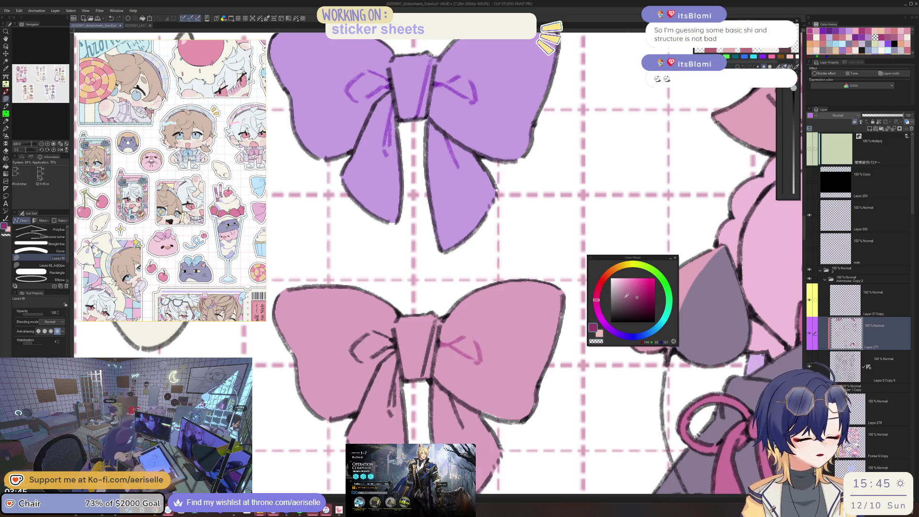
key(g)
click(471, 344)
click(636, 293)
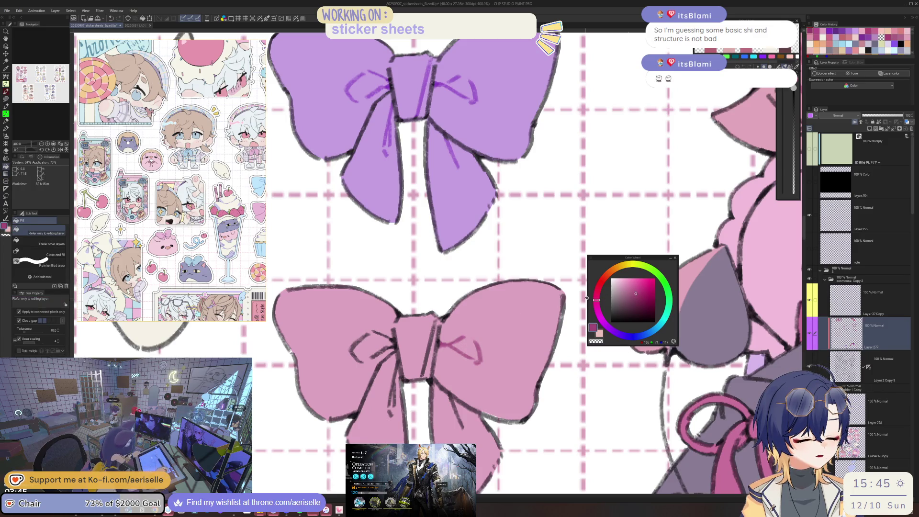
- Mirror the canvas view and tilt it to about -5 degrees for easier strokes
key(-)
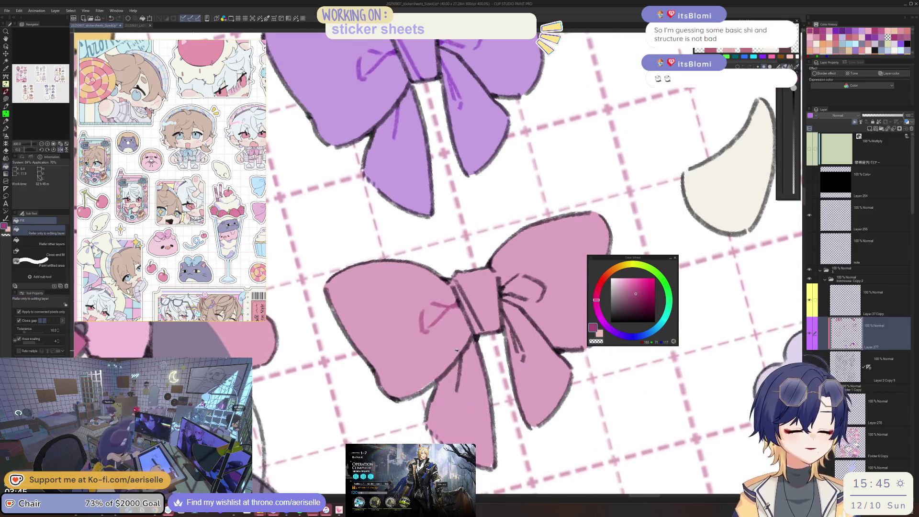
key(u)
key(h)
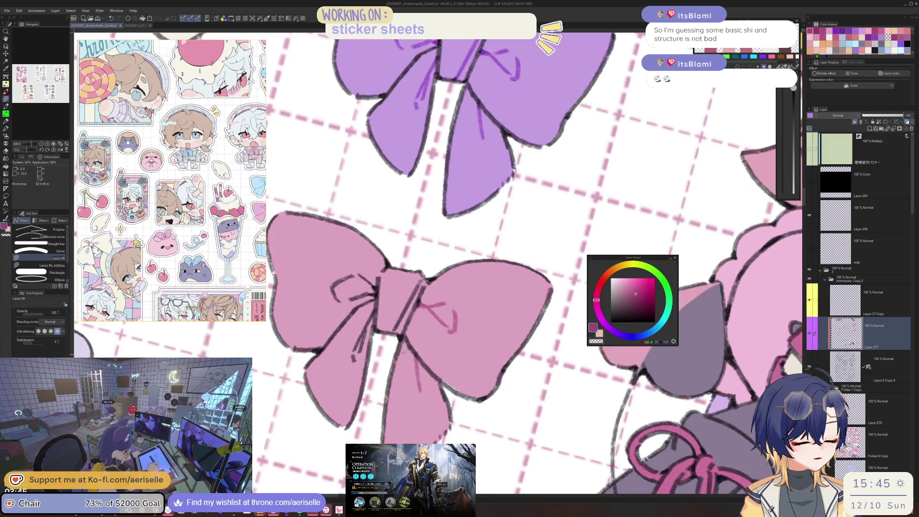
drag(403, 353, 391, 383)
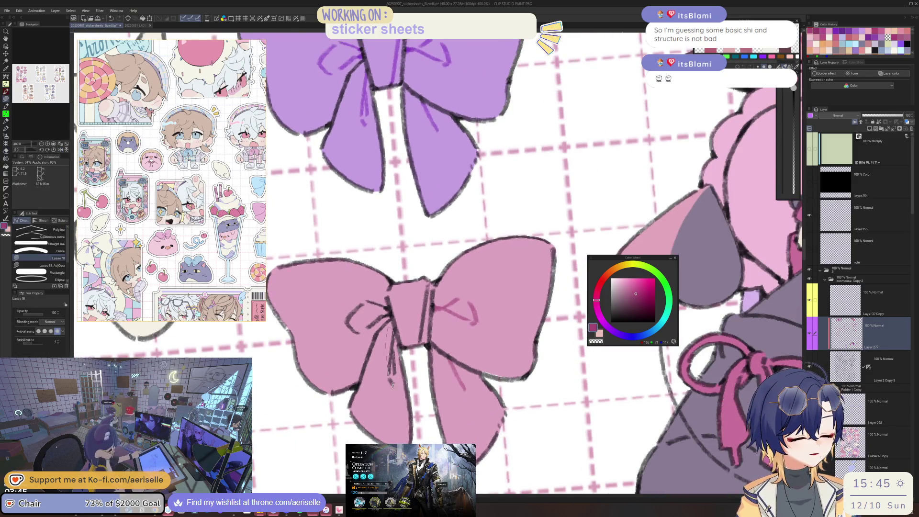
scroll(392, 383, up, 2)
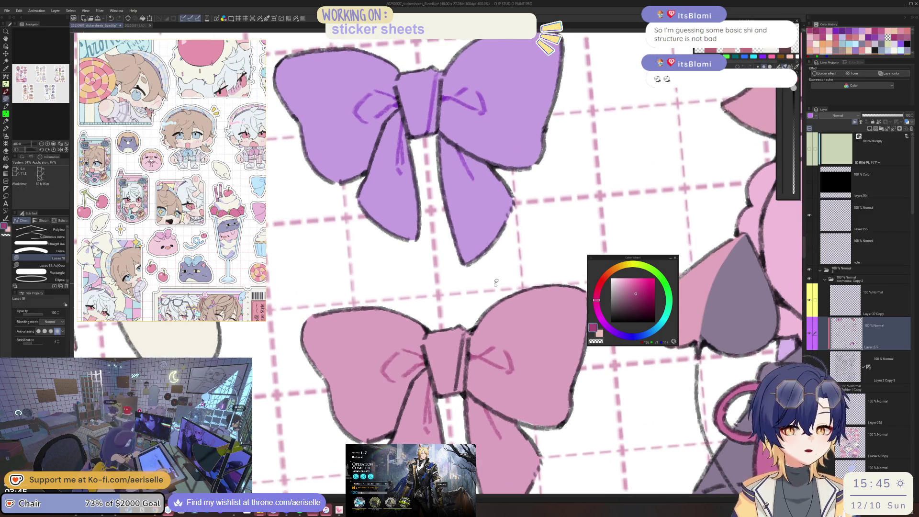
scroll(496, 282, down, 4)
scroll(510, 326, down, 1)
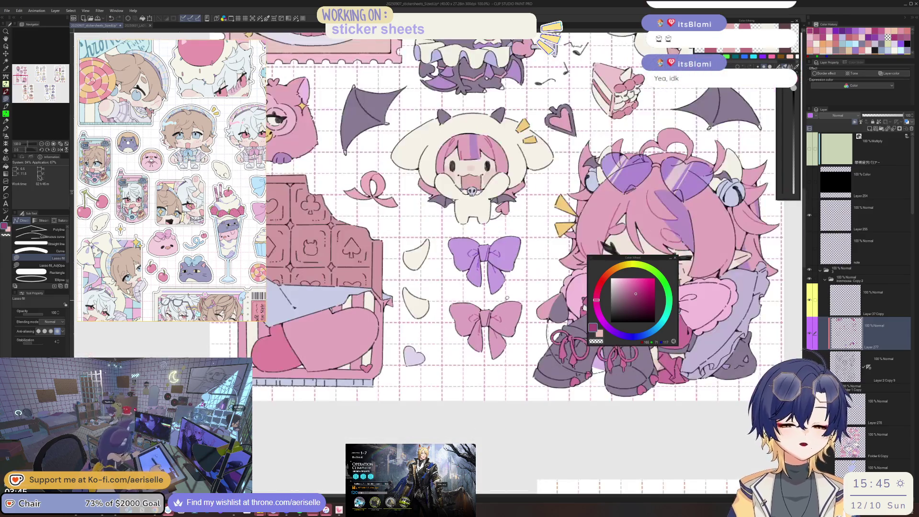
- Zoom in on the cake slice sticker and switch to the Lasso fill sub tool
scroll(498, 321, down, 2)
scroll(484, 314, down, 1)
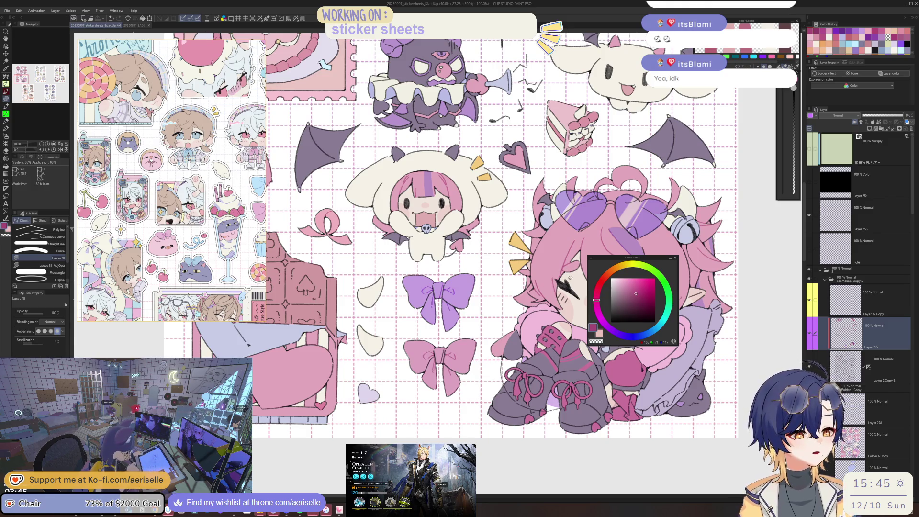
scroll(569, 277, up, 1)
scroll(555, 292, up, 1)
scroll(541, 308, up, 1)
scroll(528, 324, up, 1)
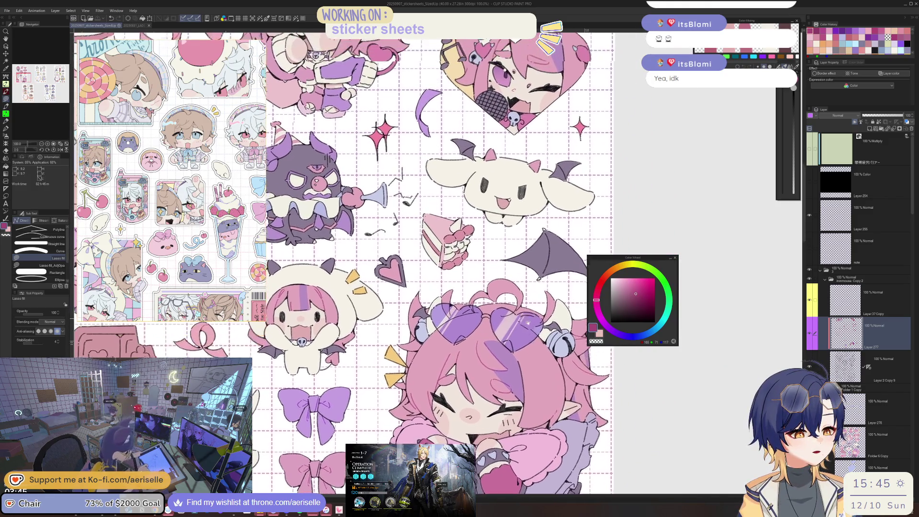
scroll(521, 326, up, 3)
scroll(502, 330, up, 3)
scroll(487, 336, left, 2)
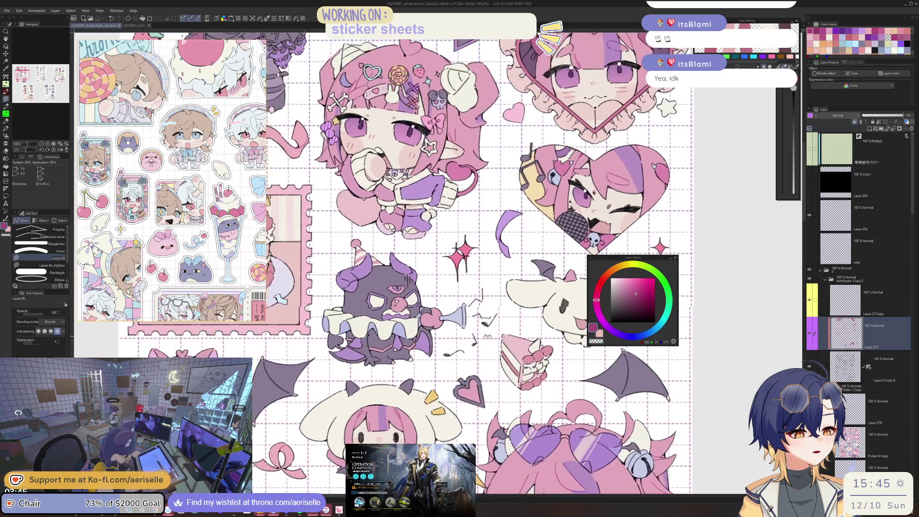
scroll(487, 337, up, 3)
scroll(487, 336, up, 3)
scroll(487, 336, left, 3)
scroll(488, 337, up, 10)
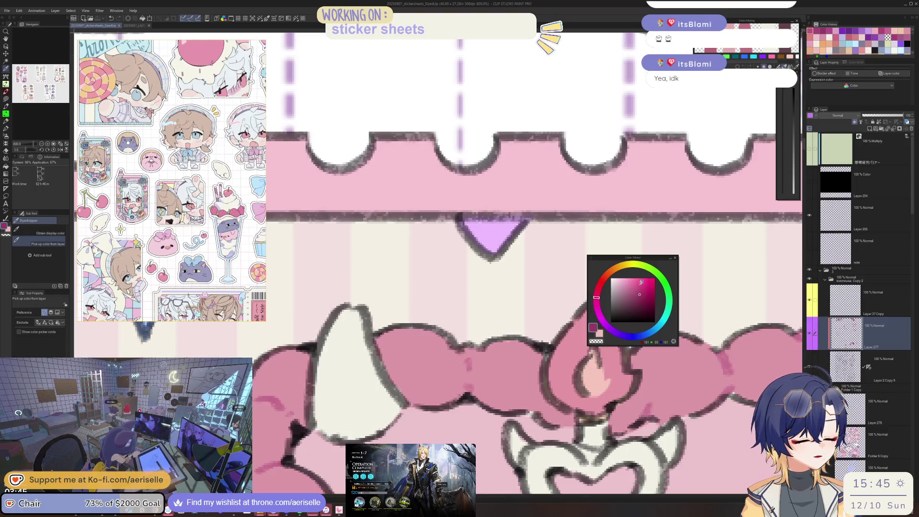
scroll(454, 345, down, 10)
scroll(453, 344, up, 3)
scroll(454, 344, up, 3)
scroll(454, 344, up, 8)
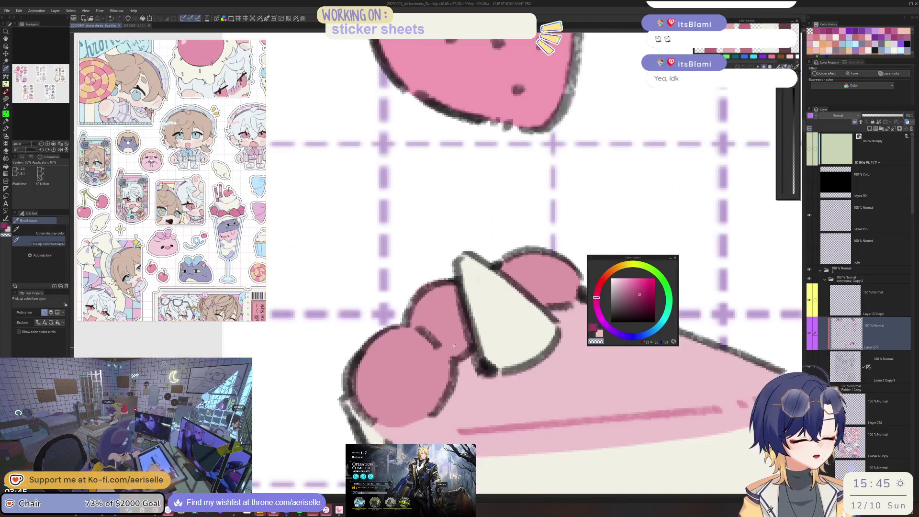
key(u)
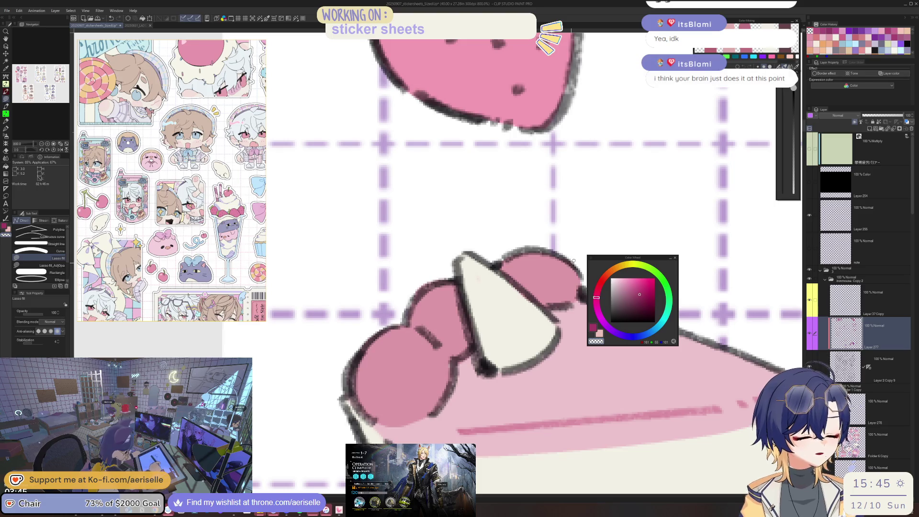
key(o)
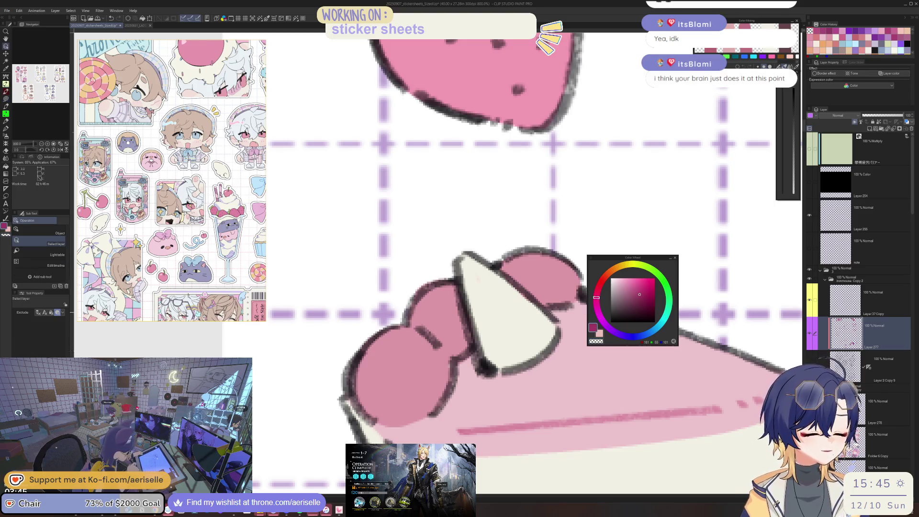
key(u)
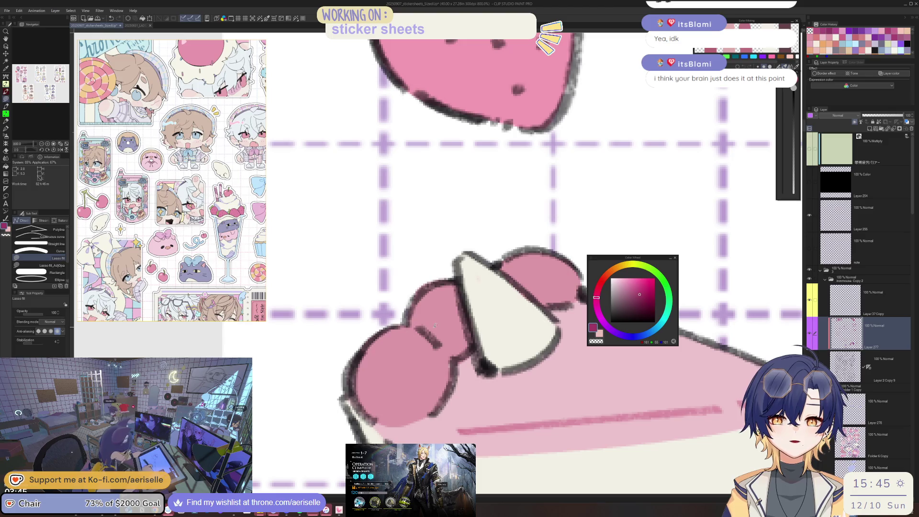
- Lasso-fill the cake's middle band and a small patch on its right side
scroll(415, 351, down, 3)
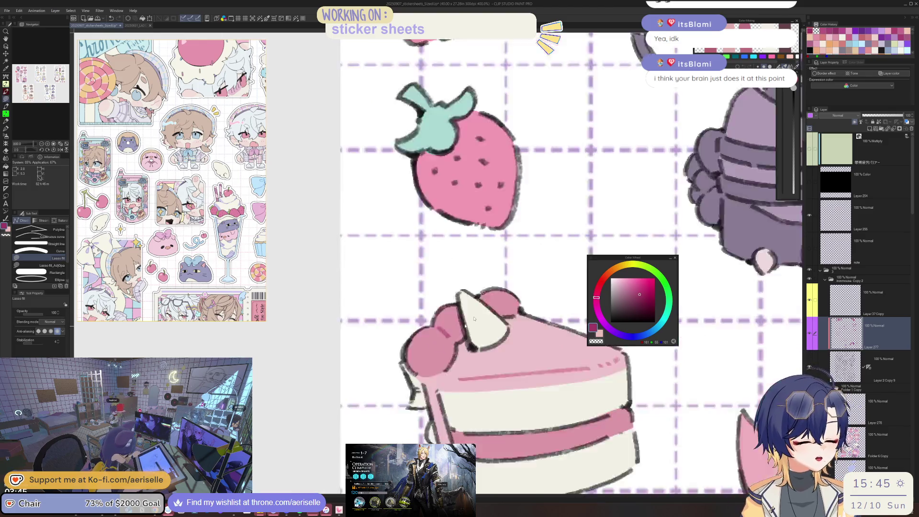
scroll(545, 281, down, 2)
scroll(526, 340, up, 1)
scroll(503, 344, up, 1)
scroll(479, 349, up, 1)
scroll(466, 353, down, 1)
scroll(405, 353, up, 1)
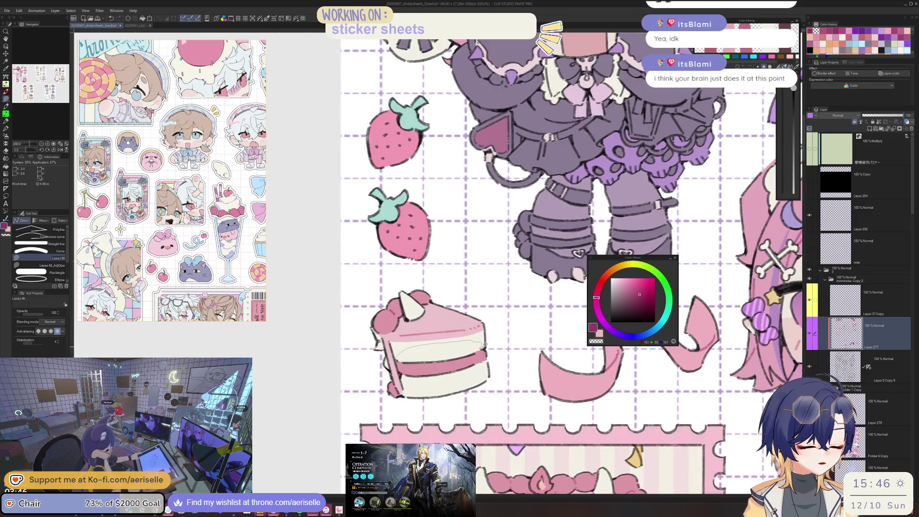
drag(412, 380, 404, 362)
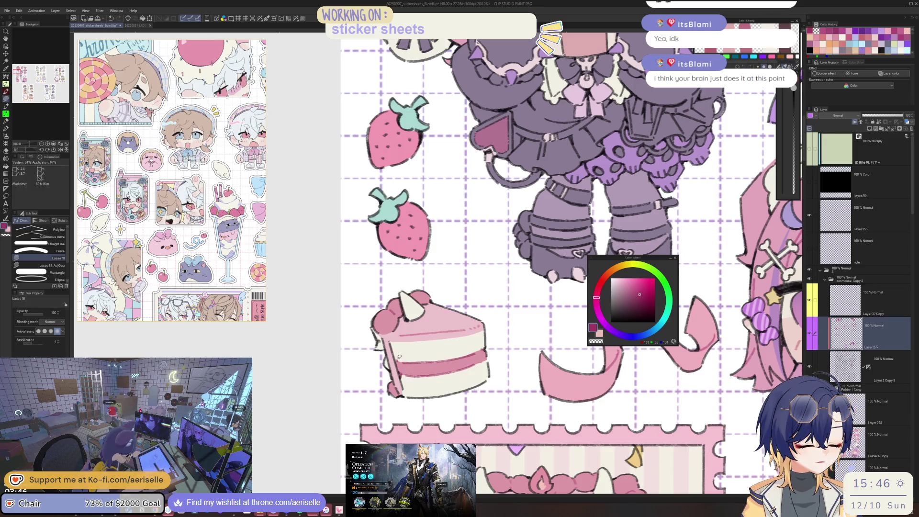
scroll(406, 381, down, 2)
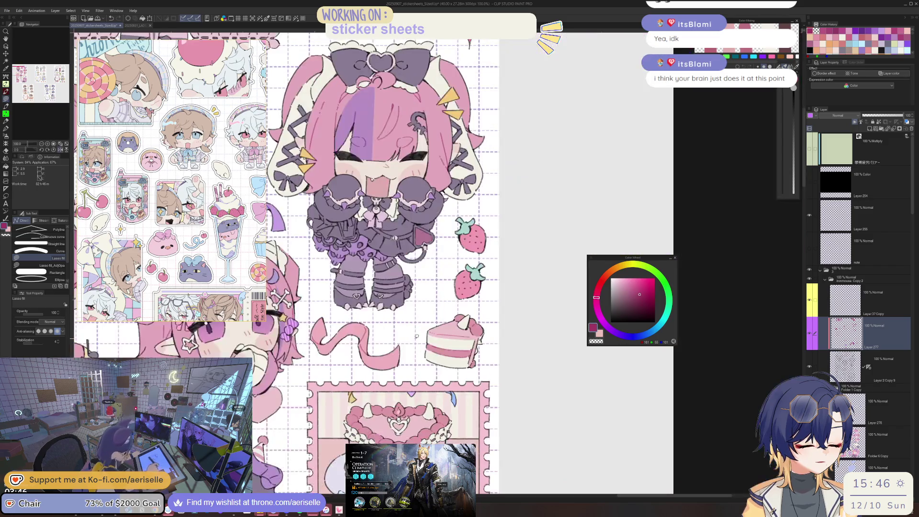
scroll(417, 337, up, 2)
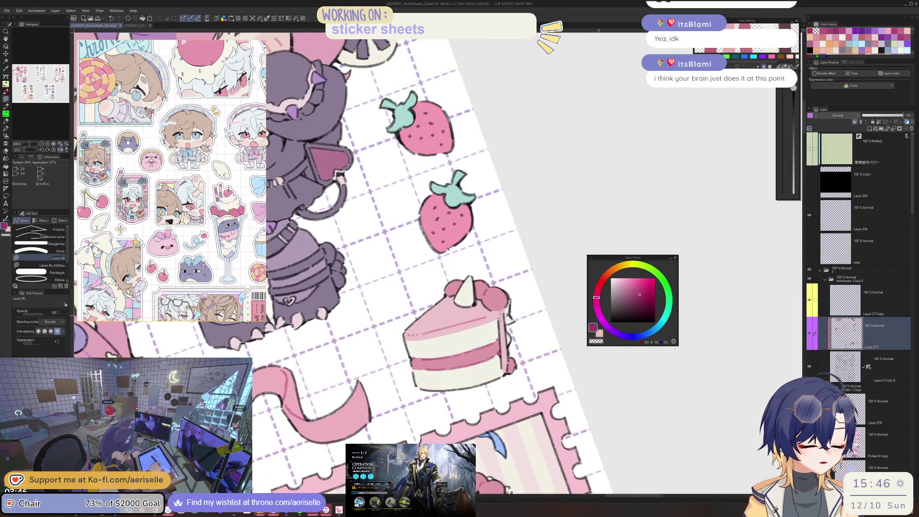
drag(501, 371, 500, 317)
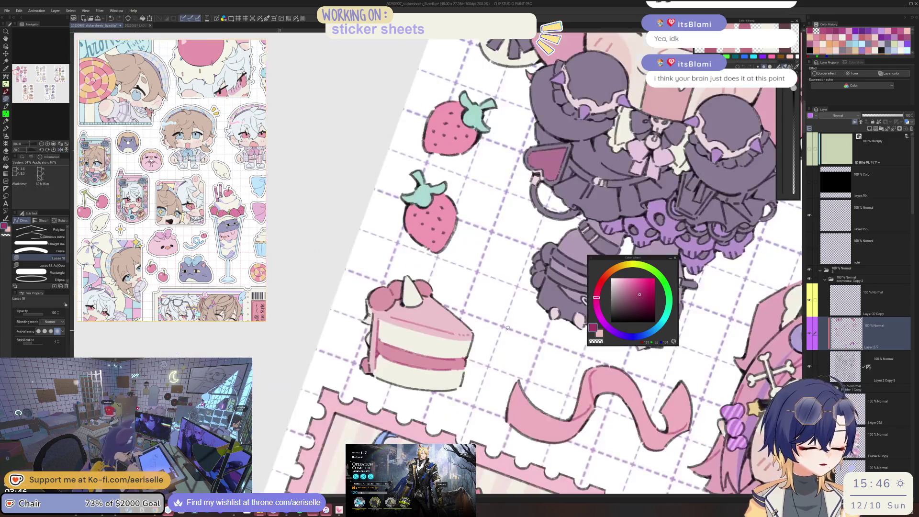
- Level the rotated view and pan over to the pink characters and hearts
key(at)
scroll(508, 327, down, 2)
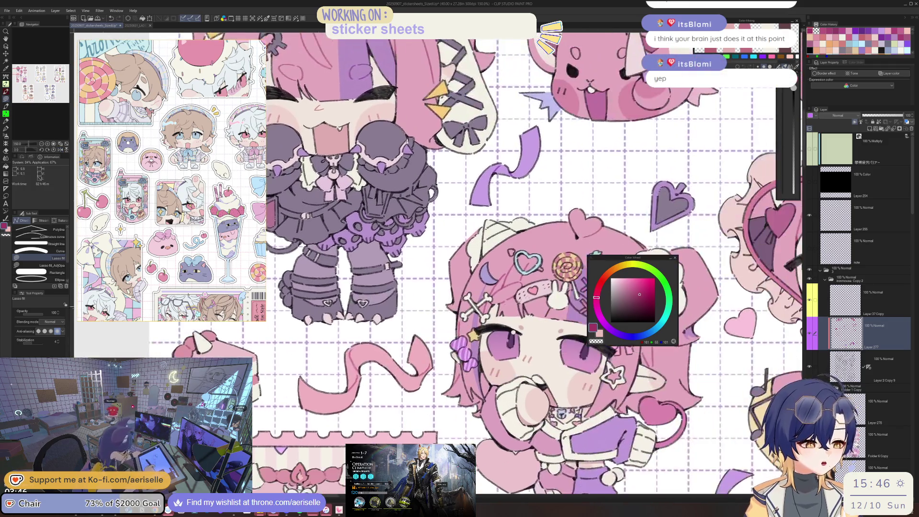
drag(508, 327, 306, 330)
drag(528, 352, 502, 354)
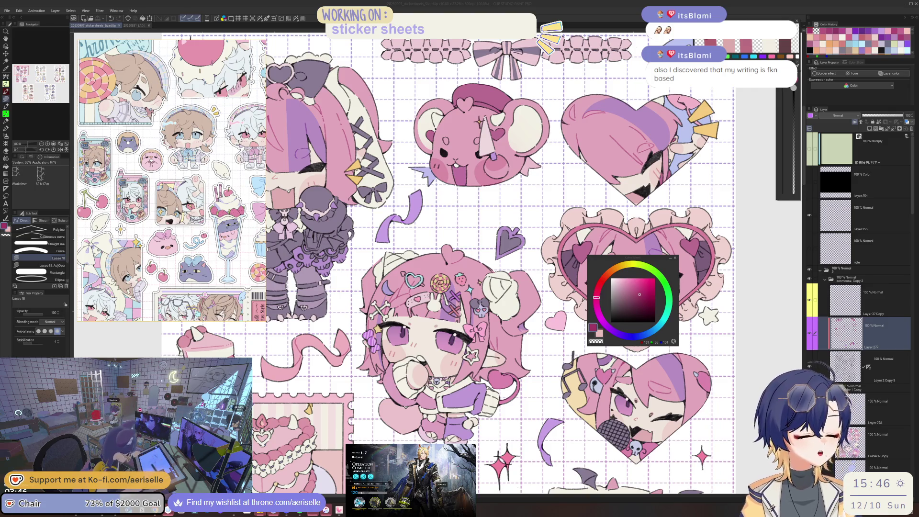
mouse_move(434, 402)
mouse_down()
mouse_move(528, 316)
mouse_move(492, 235)
mouse_up()
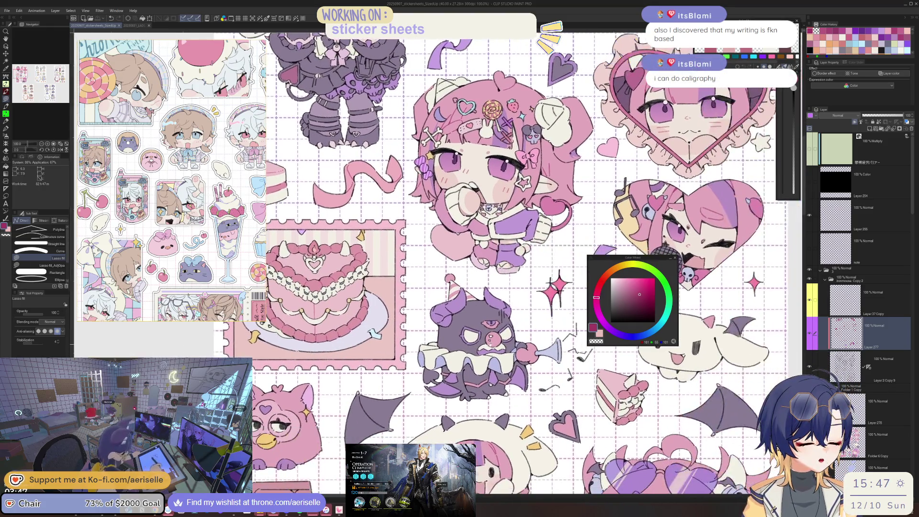
scroll(467, 322, up, 2)
scroll(467, 326, up, 2)
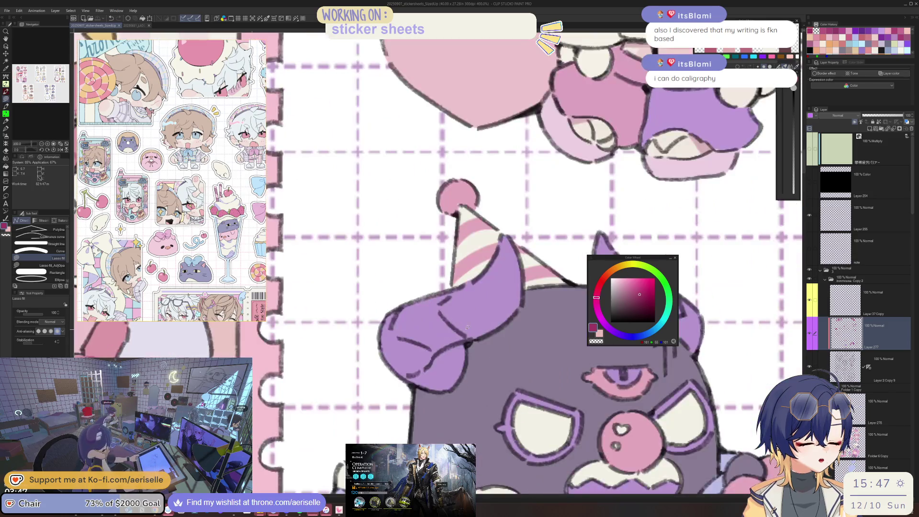
scroll(469, 326, down, 6)
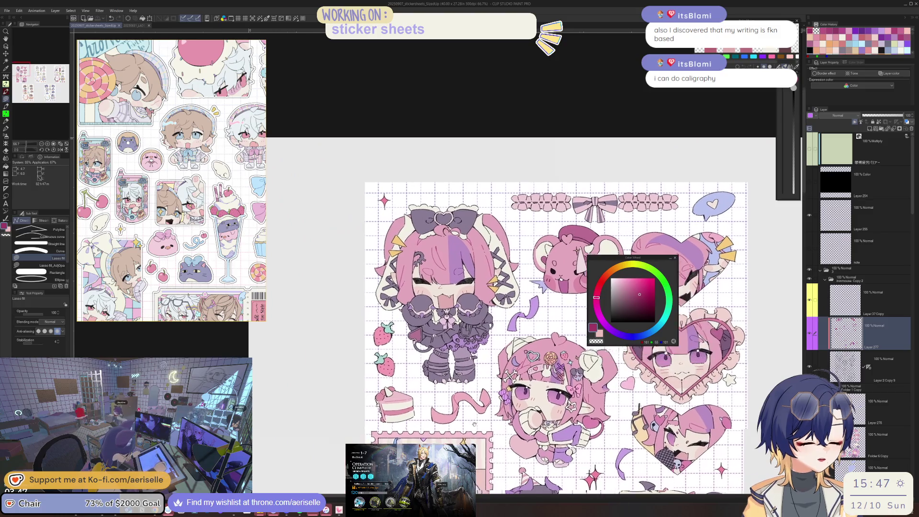
drag(468, 326, 527, 478)
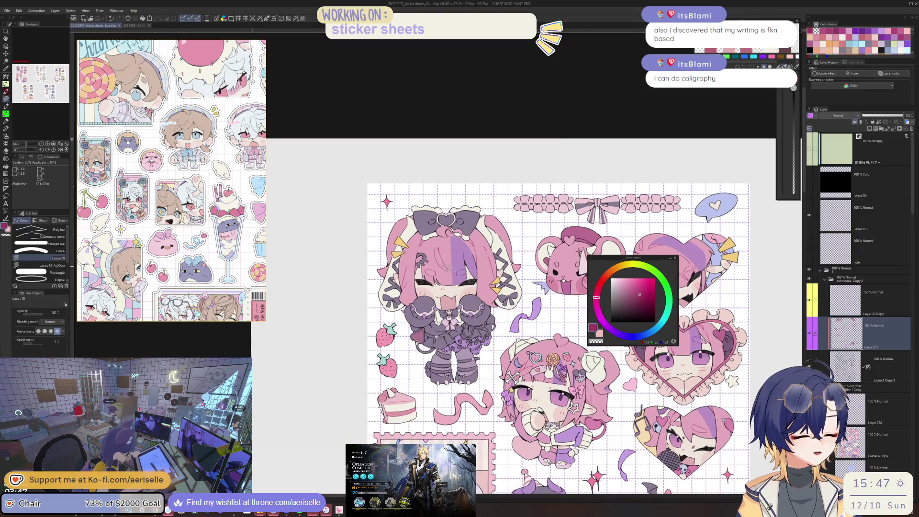
drag(548, 299, 534, 311)
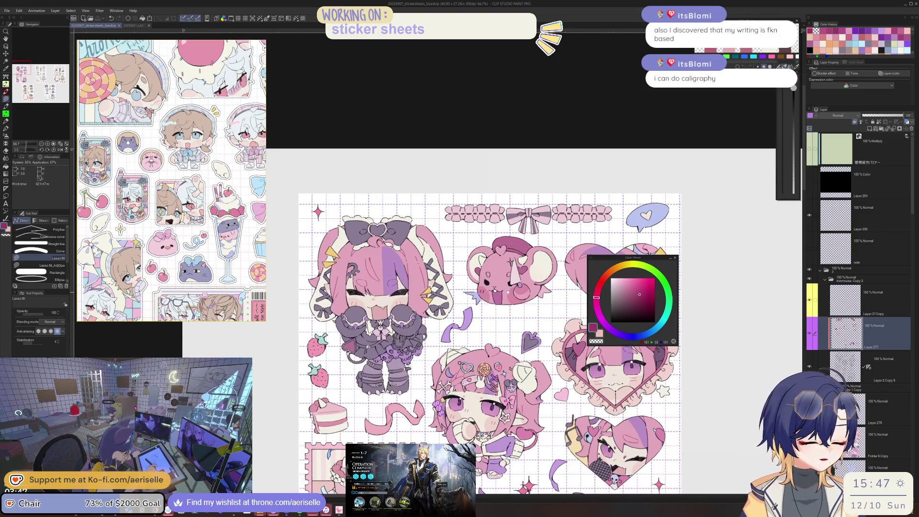
- Sample the mouse sticker's light pink and pick a darker pink on the Color Wheel
scroll(500, 276, up, 2)
scroll(500, 277, up, 2)
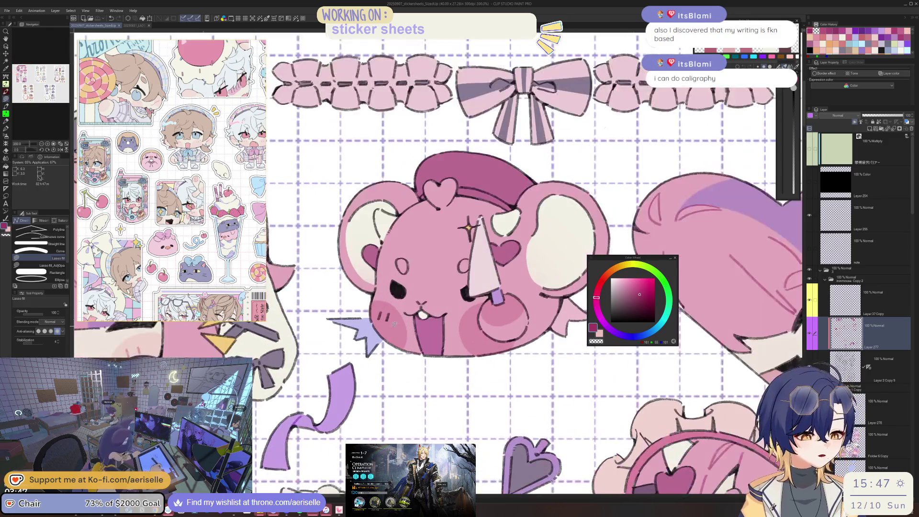
key(i)
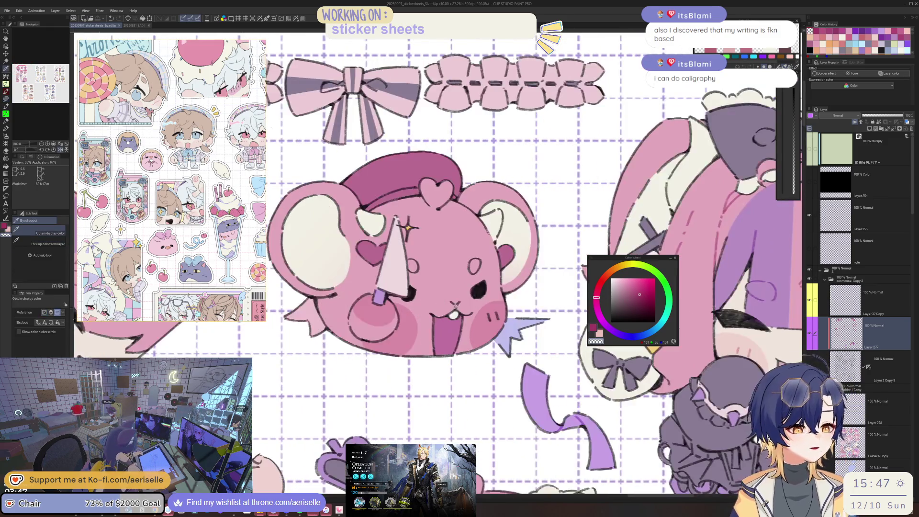
key(h)
click(490, 324)
click(582, 307)
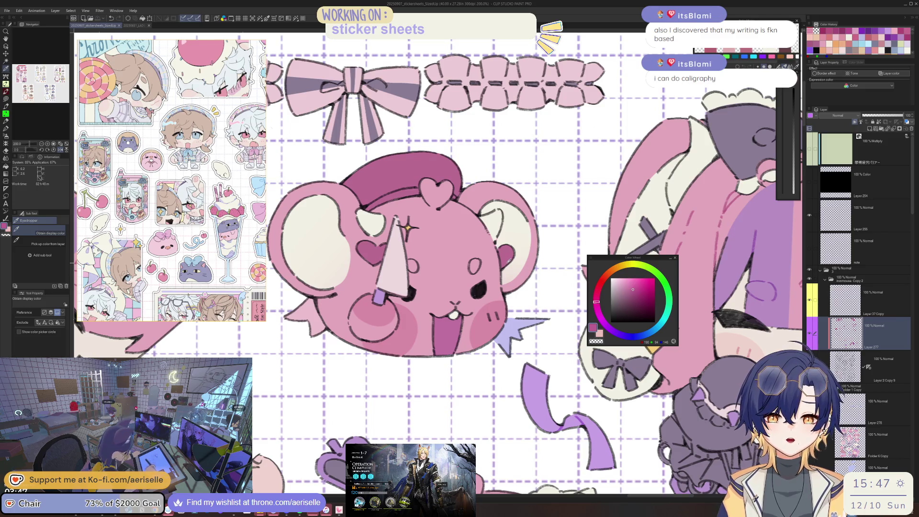
scroll(509, 261, up, 2)
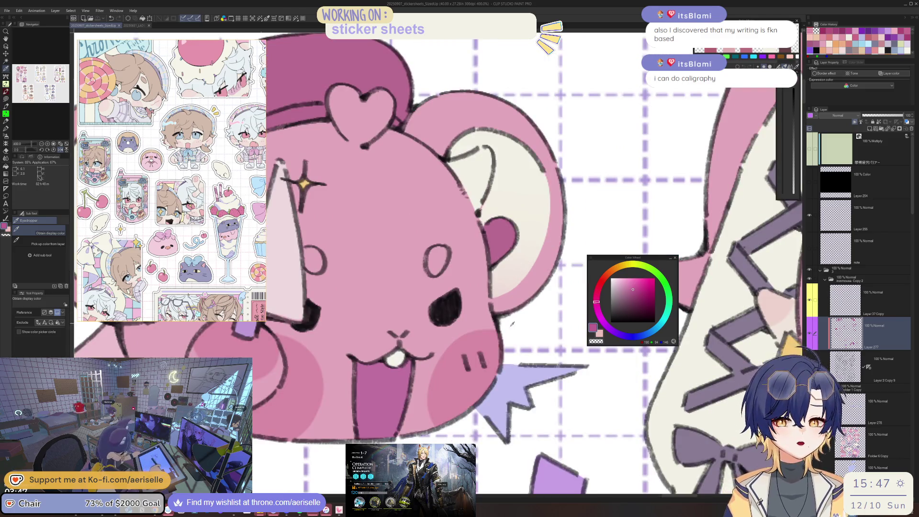
- Lasso-fill the band under the mouse's beret in a darker pink
key(u)
scroll(490, 357, down, 4)
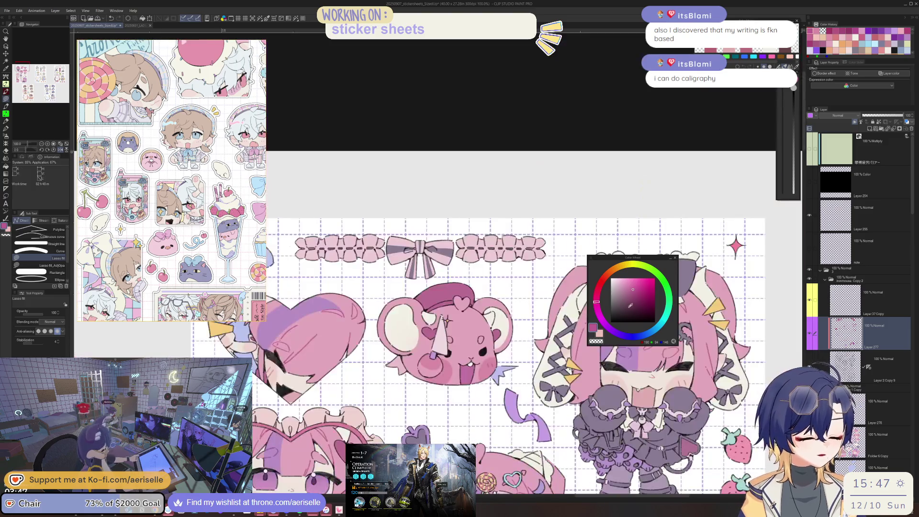
click(634, 298)
scroll(497, 362, up, 1)
key(g)
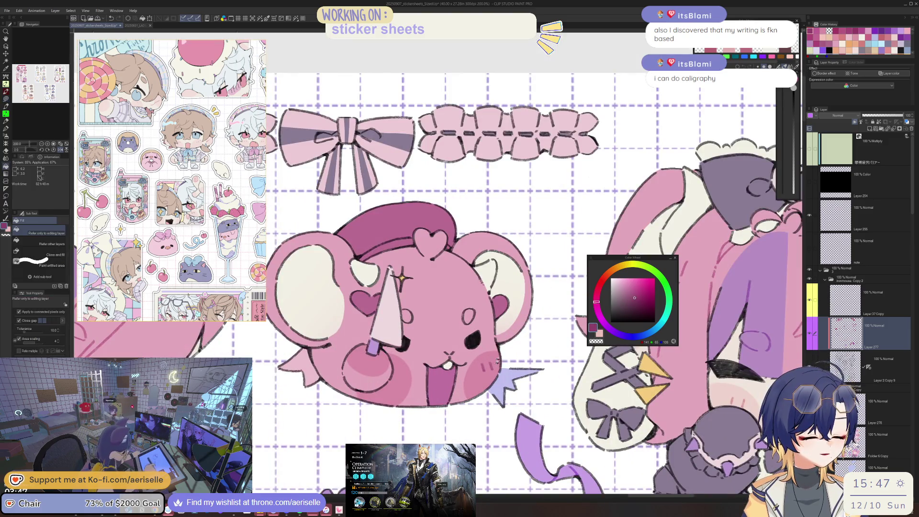
scroll(438, 336, up, 2)
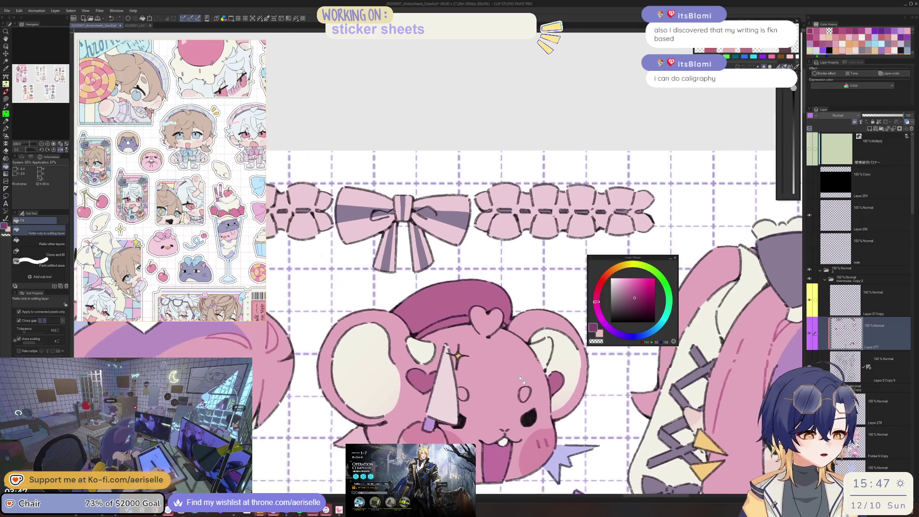
key(minus)
key(u)
mouse_move(469, 314)
mouse_down()
mouse_move(480, 308)
mouse_move(429, 347)
mouse_up()
click(643, 300)
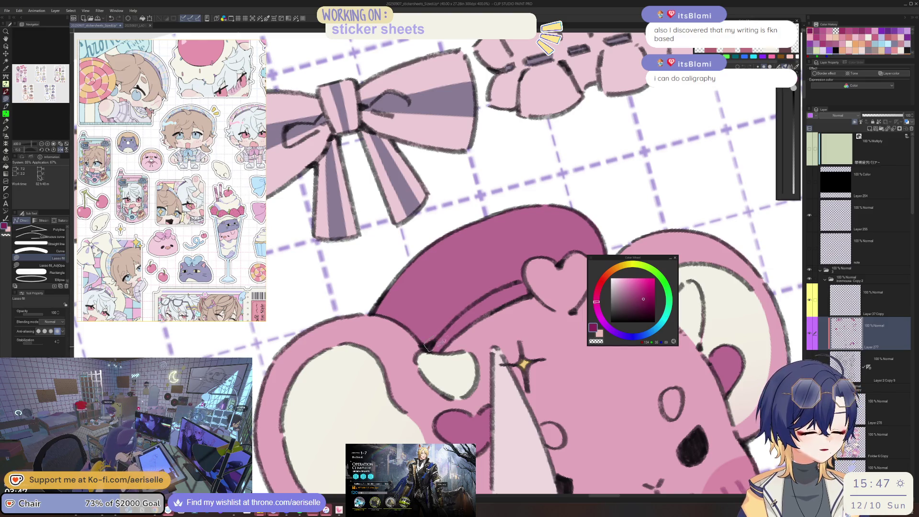
- Level the view and fill the mouse's inner ear with light cream
key(ctrl+minus)
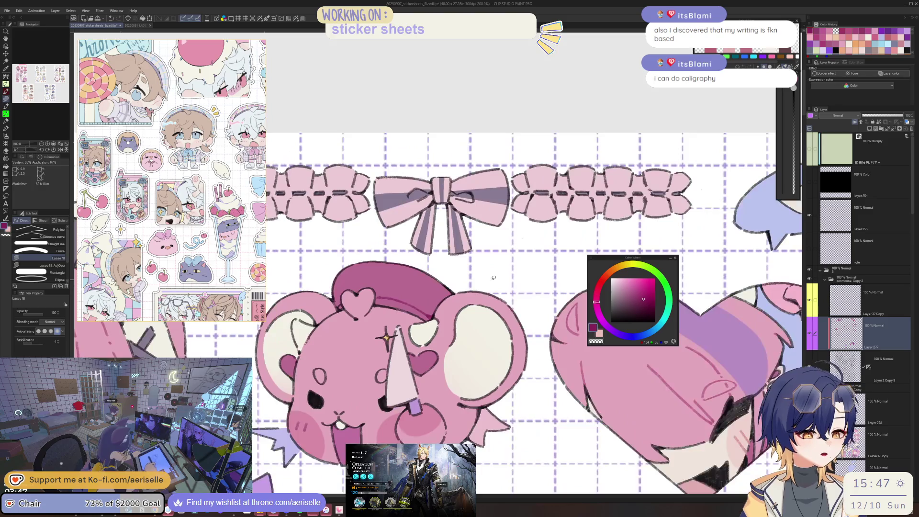
scroll(398, 317, up, 4)
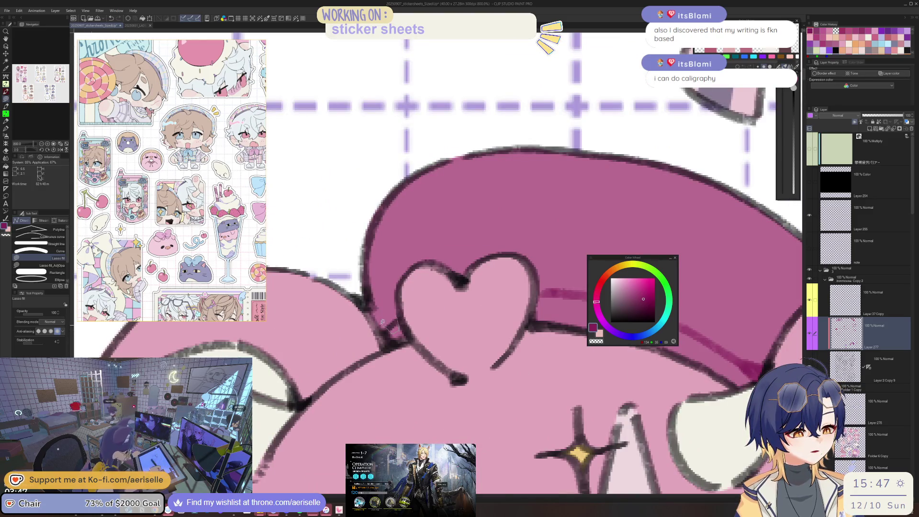
scroll(383, 321, down, 5)
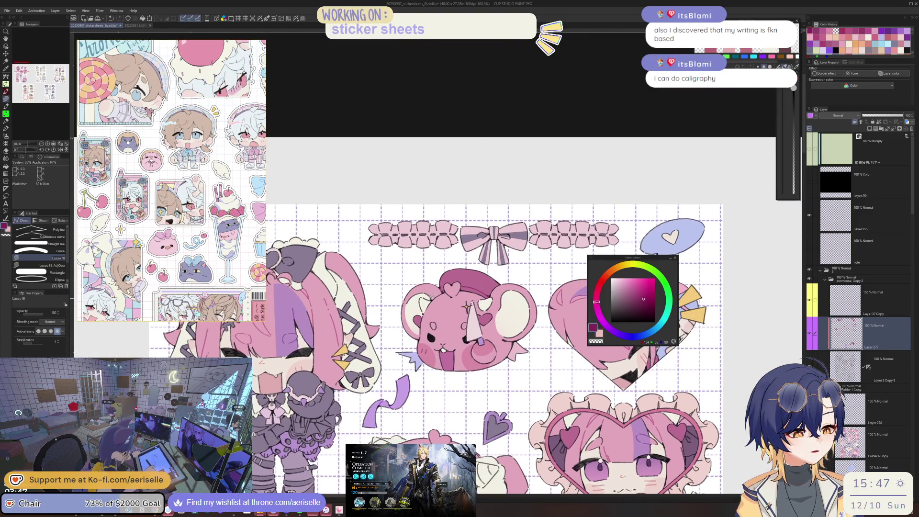
scroll(442, 315, up, 2)
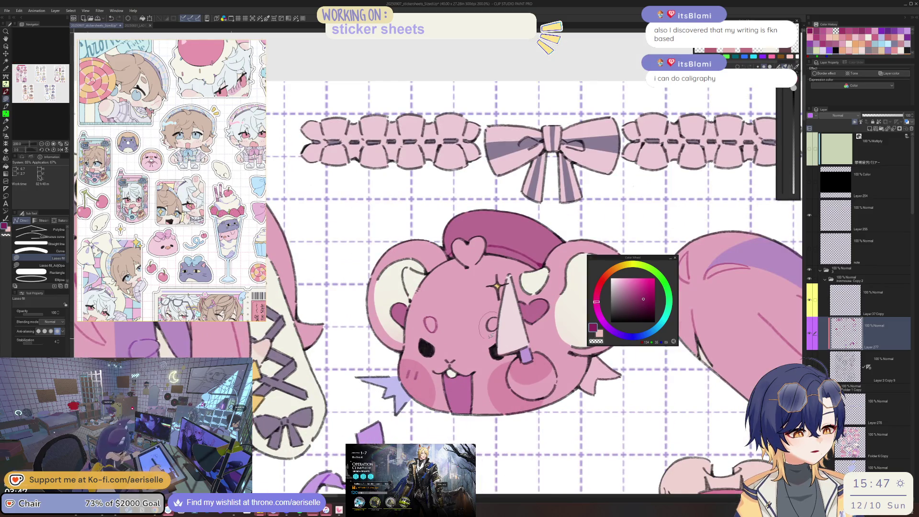
scroll(526, 306, down, 2)
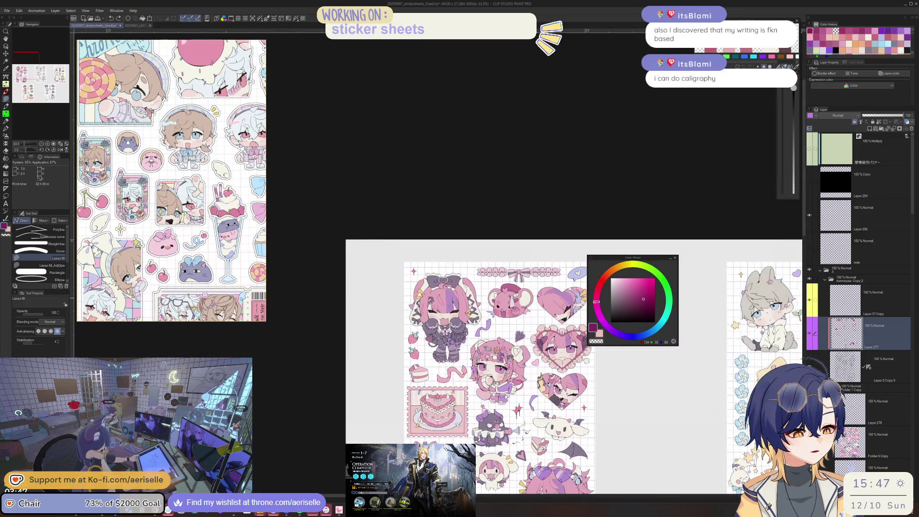
scroll(550, 326, up, 1)
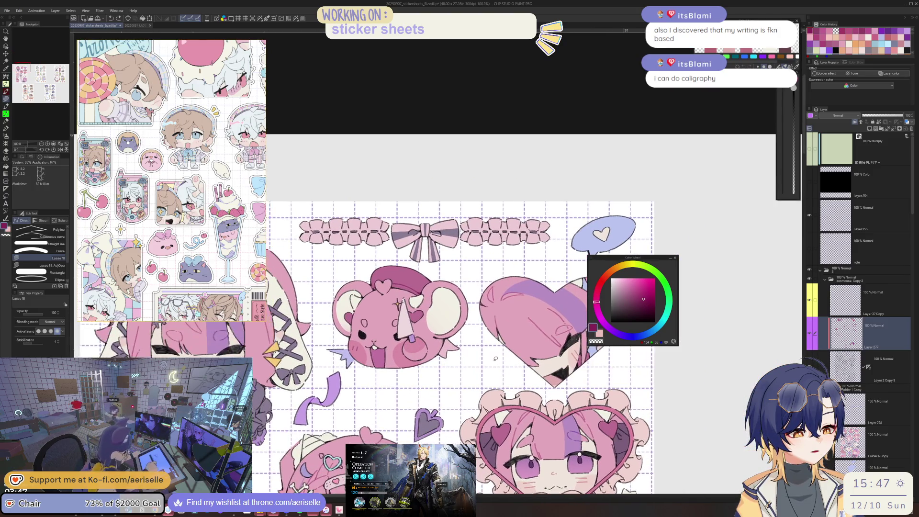
scroll(447, 286, up, 2)
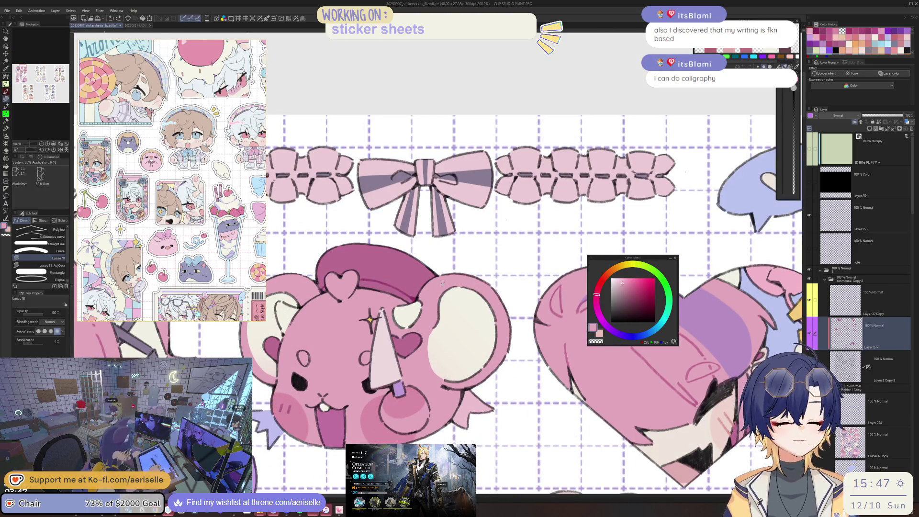
click(622, 286)
click(633, 289)
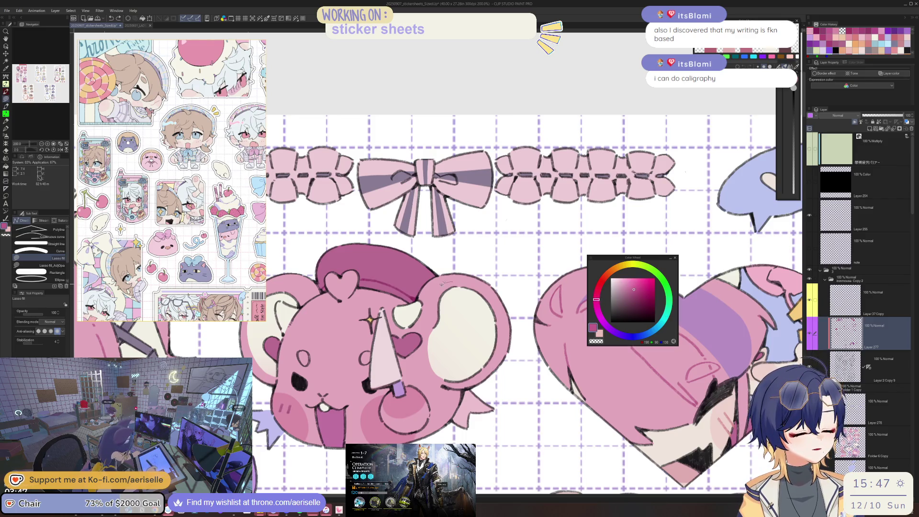
drag(440, 283, 443, 378)
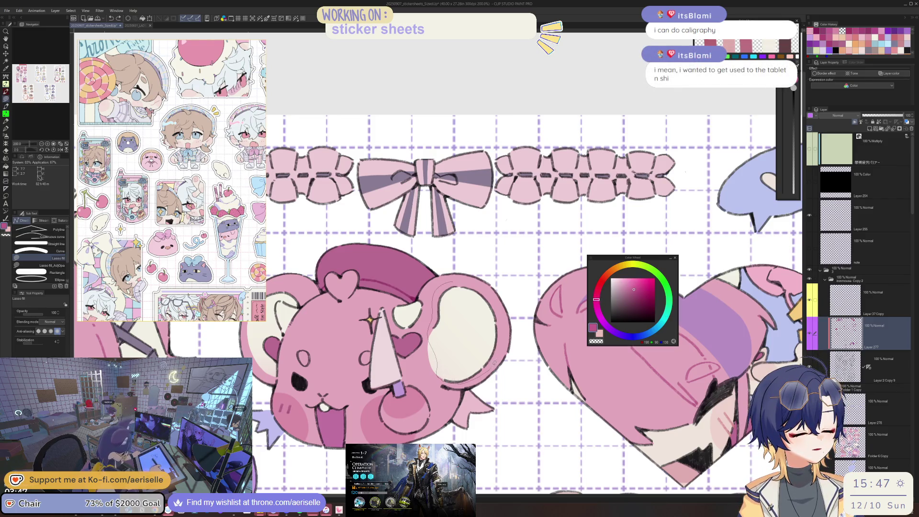
drag(500, 310, 465, 282)
click(635, 292)
- Lasso a shading area around the ear with the view mirrored
key(g)
key(ctrl+minus)
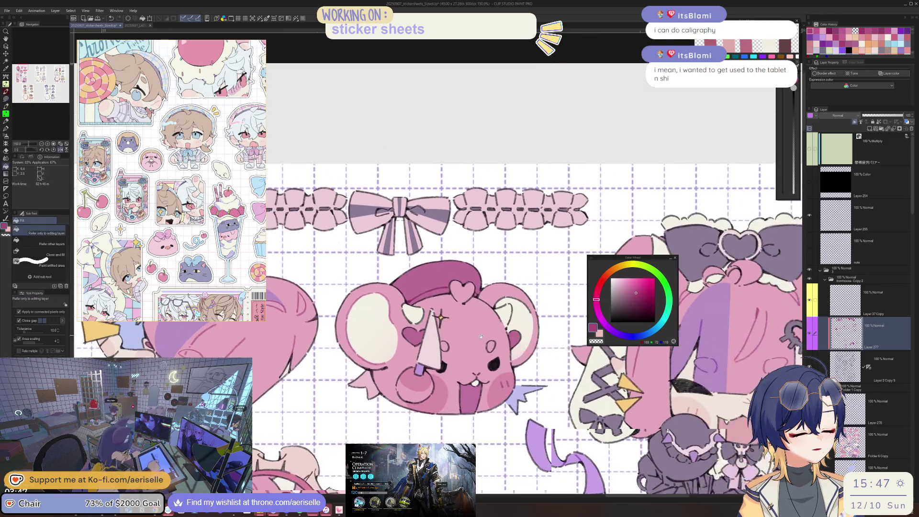
key(u)
scroll(485, 305, up, 3)
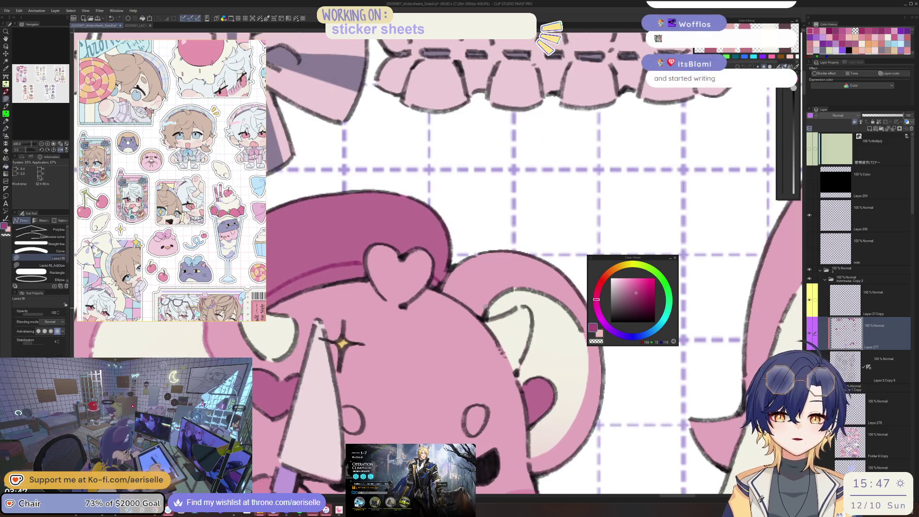
drag(483, 312, 473, 287)
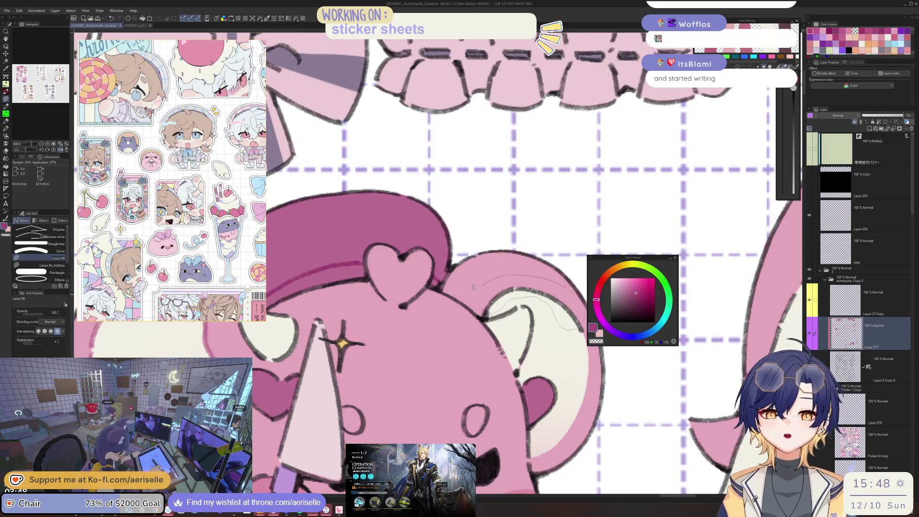
key(h)
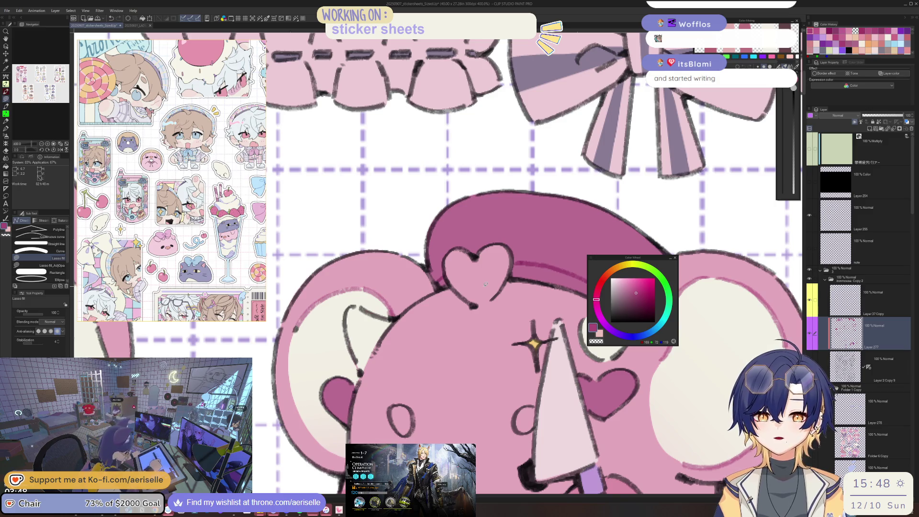
- Shade the bear's lower edge with dark pink
drag(484, 283, 585, 270)
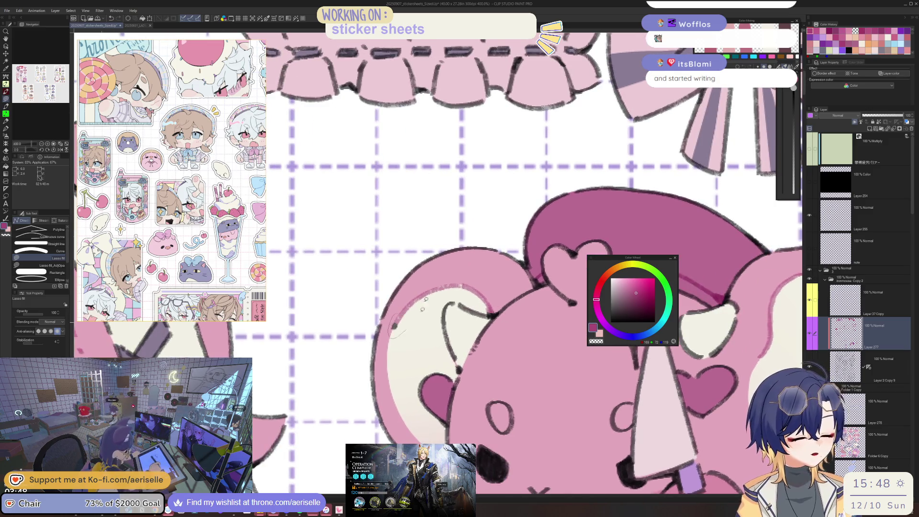
scroll(394, 325, down, 5)
scroll(550, 314, up, 4)
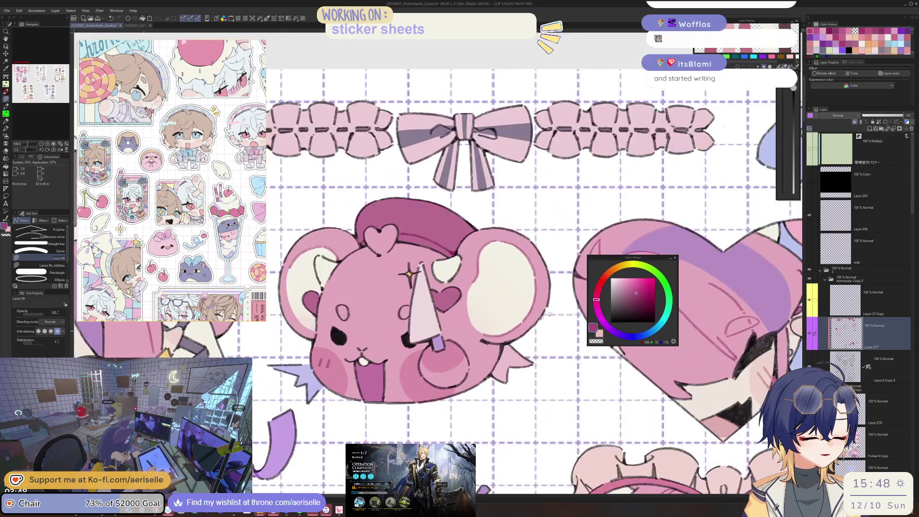
click(640, 298)
scroll(500, 340, up, 2)
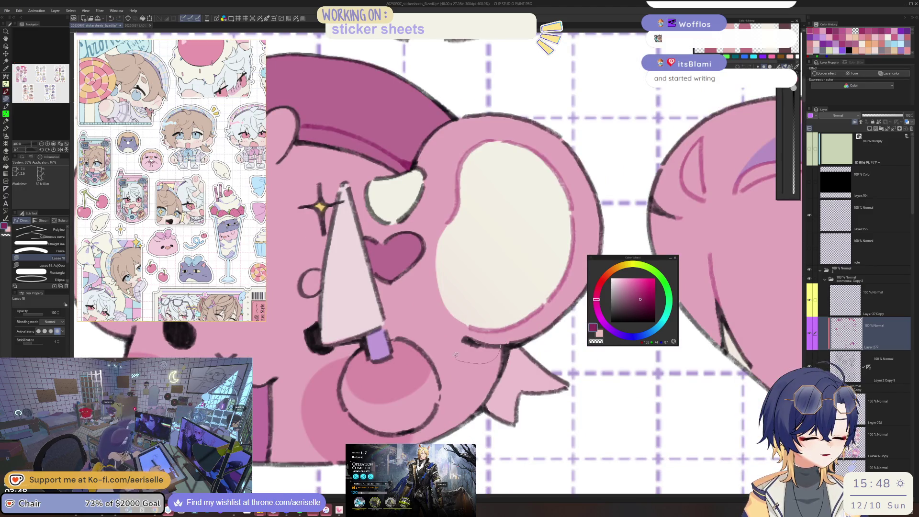
drag(472, 331, 510, 336)
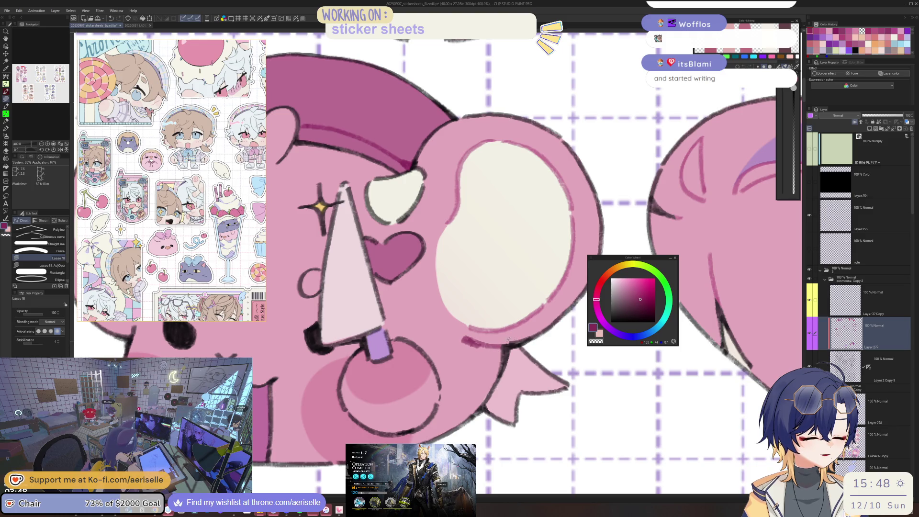
scroll(517, 333, down, 3)
scroll(399, 249, down, 1)
scroll(399, 249, up, 1)
scroll(398, 249, down, 3)
drag(508, 285, 479, 318)
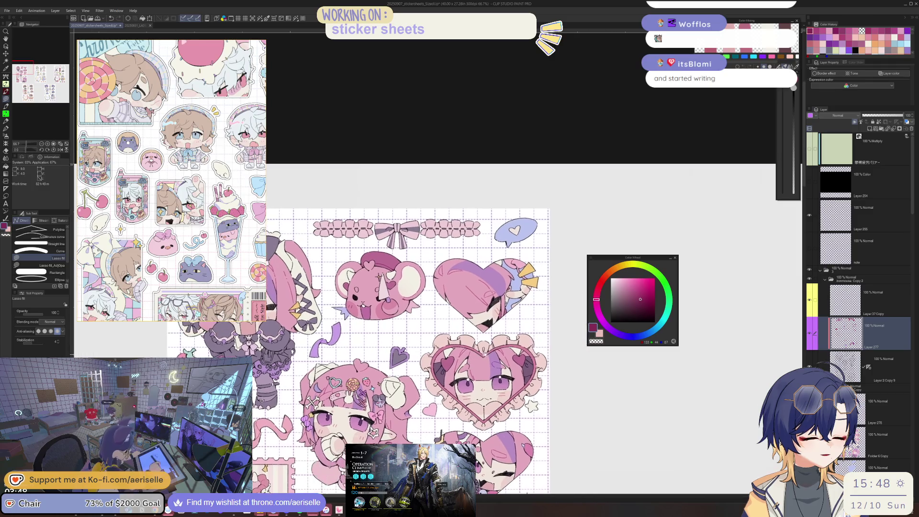
scroll(463, 295, up, 1)
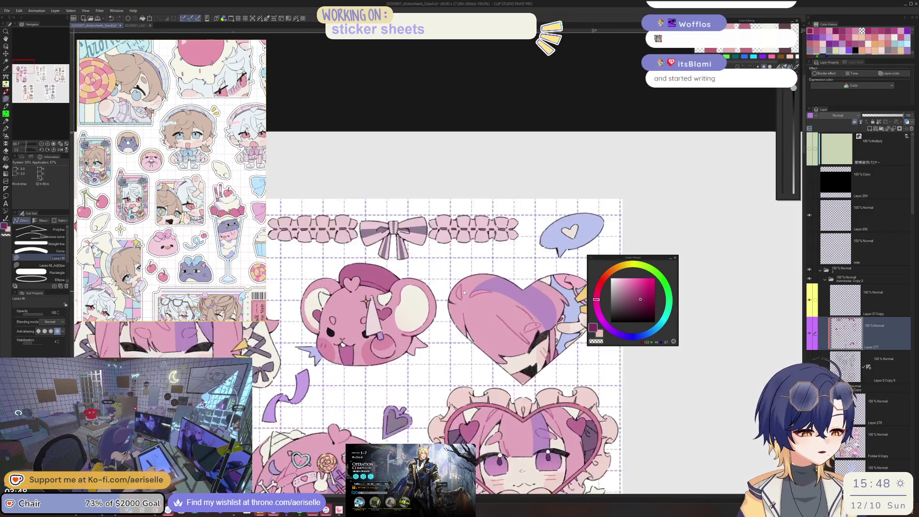
- Zoom in and lasso a shading area along the heart sticker's edge
scroll(461, 297, up, 2)
scroll(459, 299, up, 2)
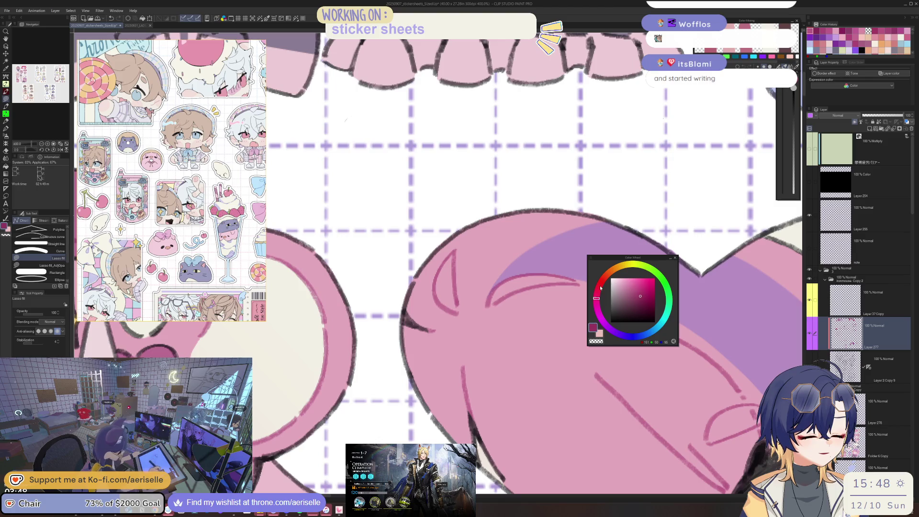
scroll(543, 342, down, 4)
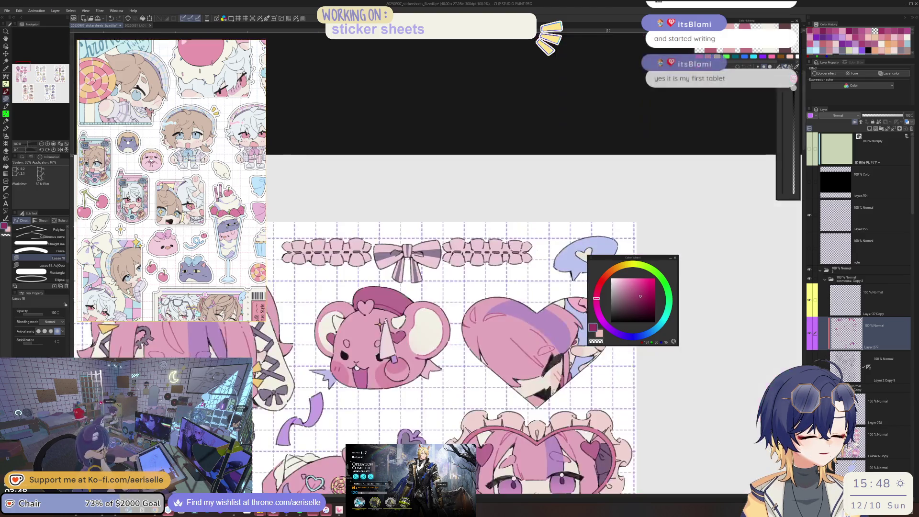
drag(543, 343, 531, 347)
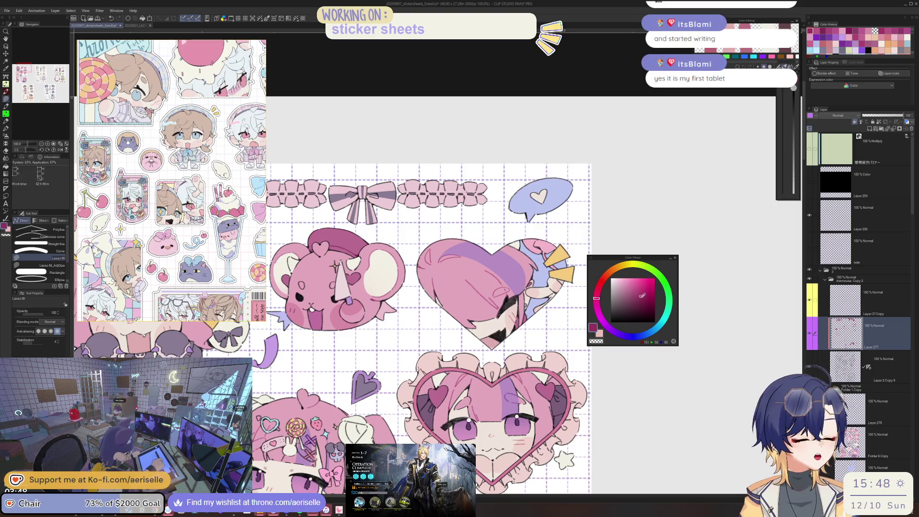
scroll(570, 262, up, 2)
scroll(560, 270, down, 2)
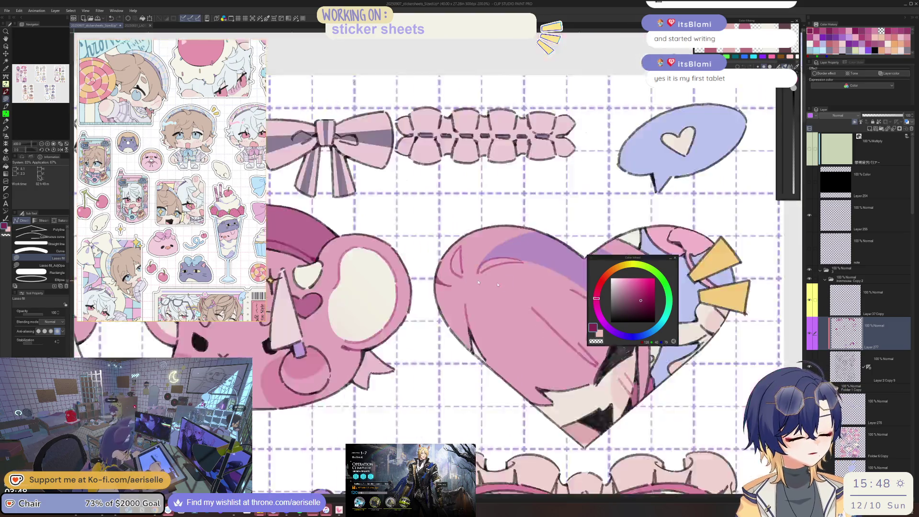
scroll(543, 282, down, 3)
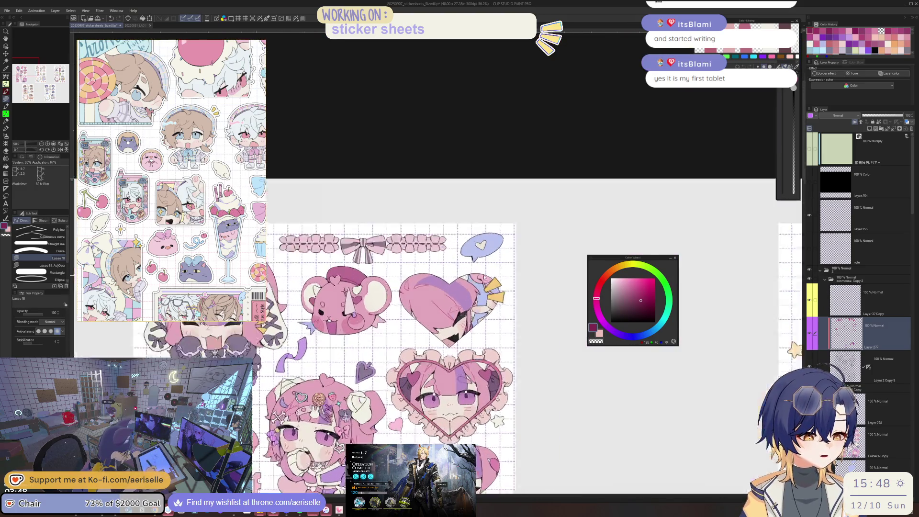
scroll(486, 280, up, 4)
scroll(487, 280, up, 2)
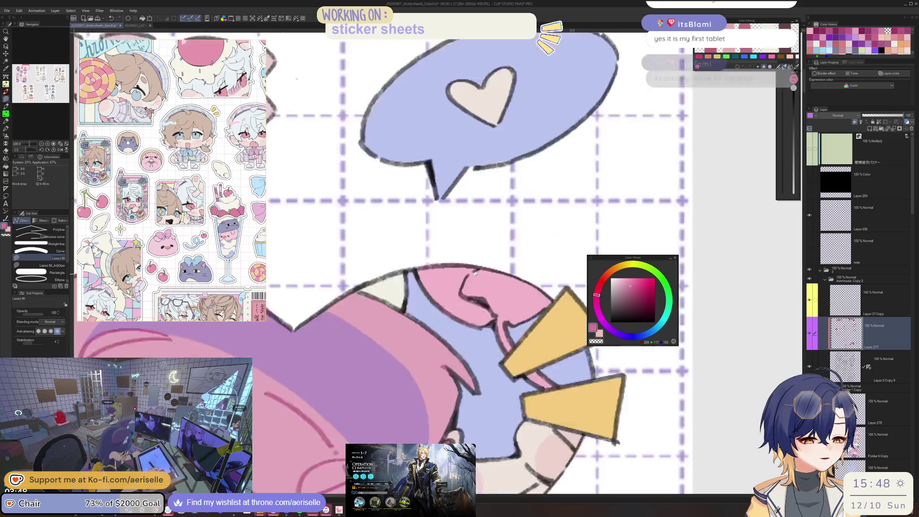
scroll(488, 263, up, 2)
mouse_move(488, 262)
mouse_down()
mouse_move(511, 360)
mouse_move(529, 362)
mouse_up()
- Fill the outlined area with a darker pink
scroll(529, 362, down, 2)
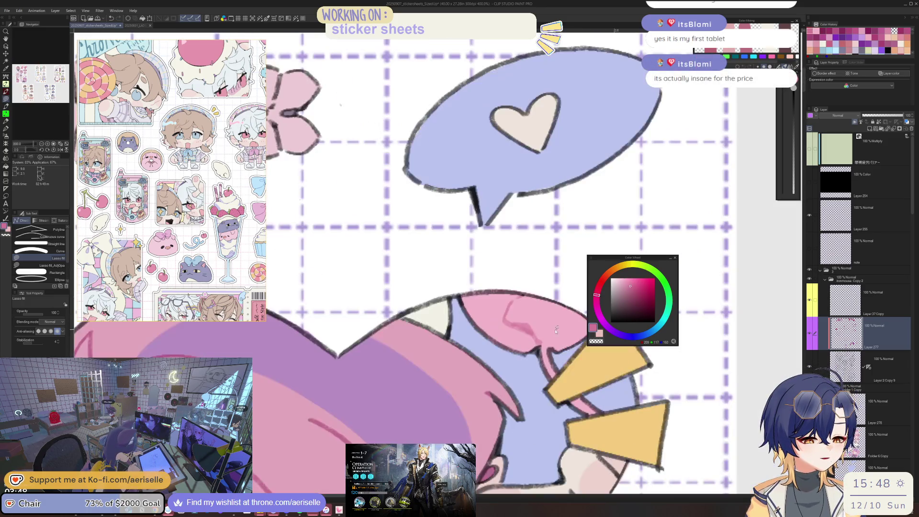
scroll(622, 311, down, 1)
scroll(647, 290, up, 1)
click(636, 288)
scroll(525, 342, up, 2)
key(g)
click(525, 342)
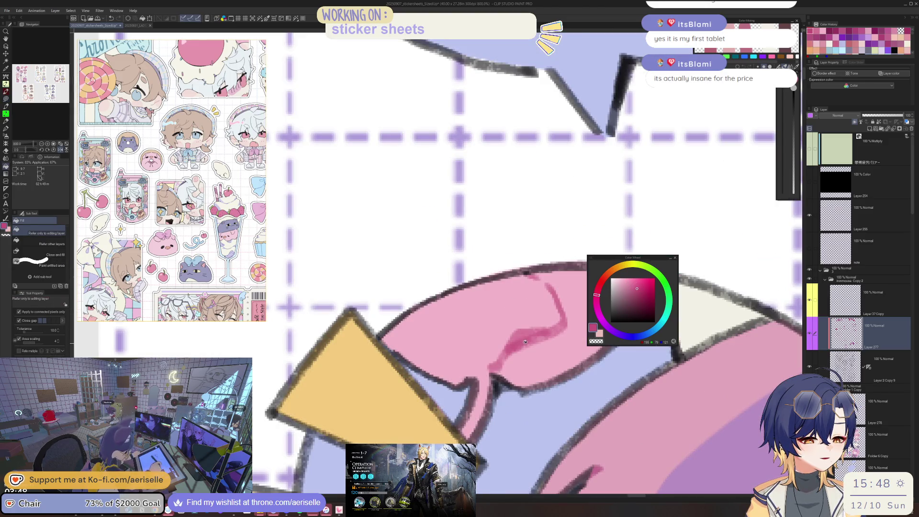
- Resample the heart sticker's pink with the Eyedropper and choose a darker shade for Lasso fill
scroll(525, 341, down, 5)
scroll(531, 326, down, 1)
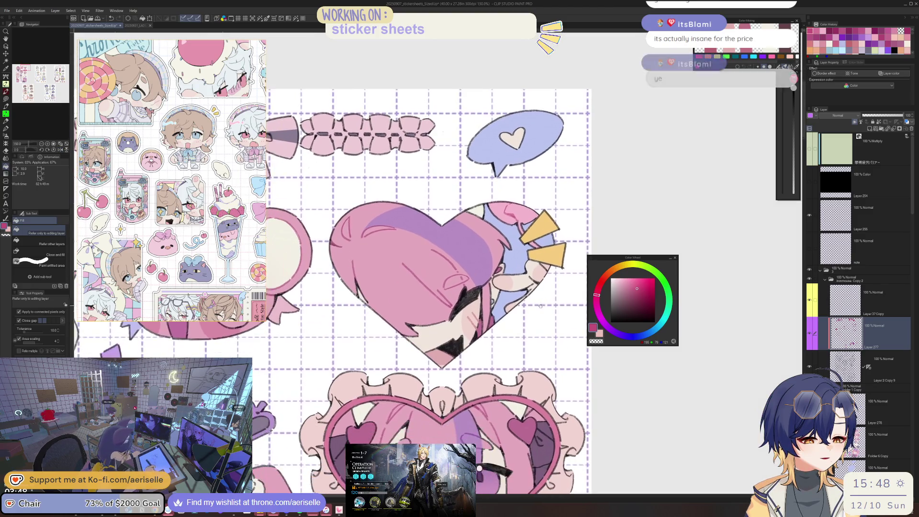
scroll(540, 306, down, 1)
scroll(521, 315, up, 1)
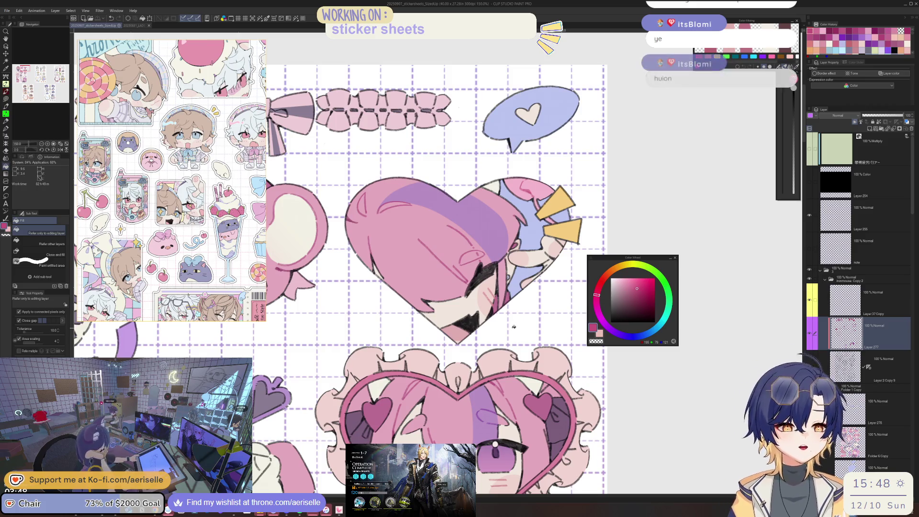
scroll(513, 327, up, 1)
scroll(511, 272, up, 2)
scroll(511, 273, down, 3)
scroll(521, 287, up, 1)
scroll(531, 296, up, 1)
scroll(536, 302, up, 1)
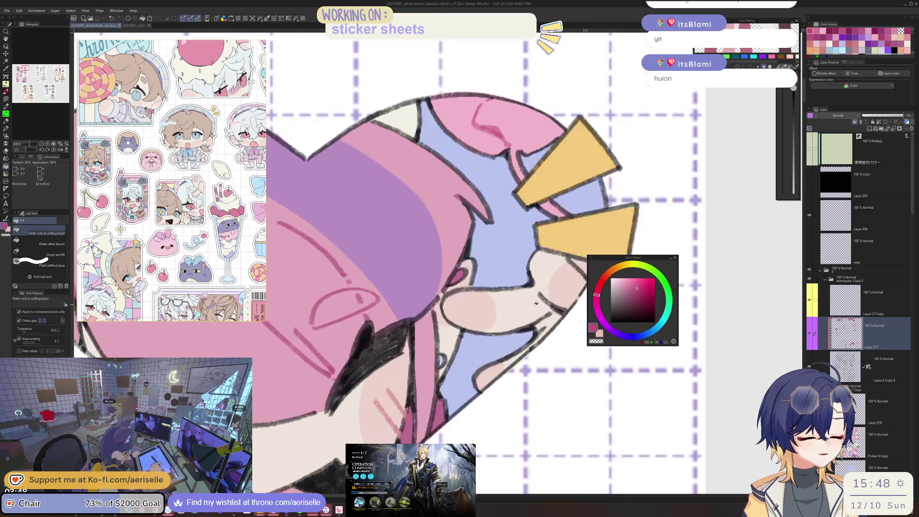
key(i)
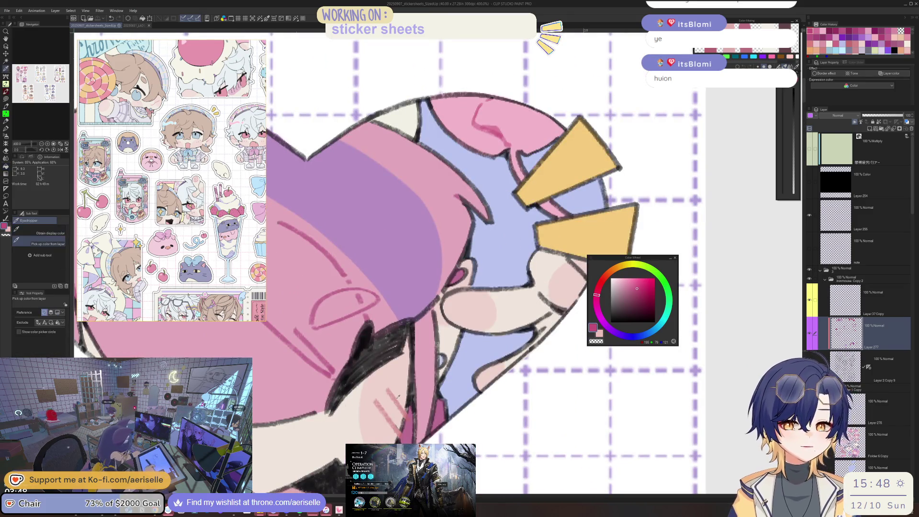
click(399, 401)
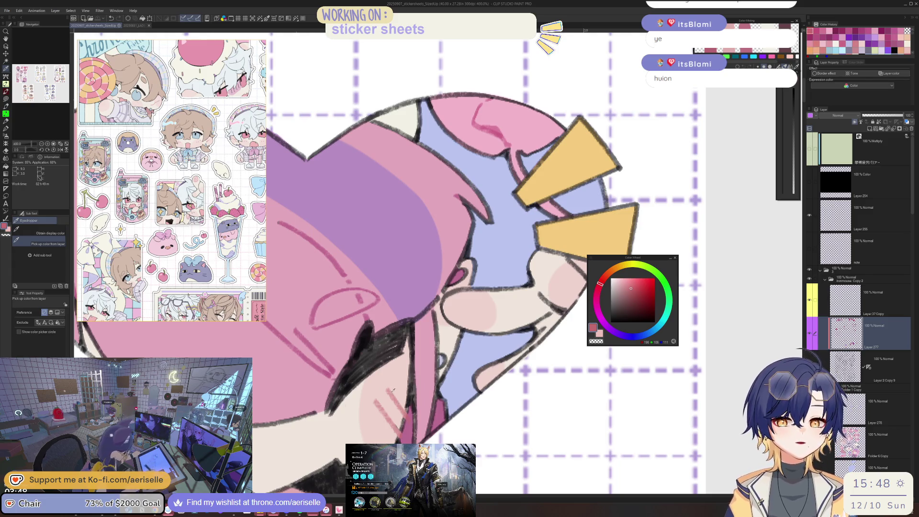
click(598, 294)
key(u)
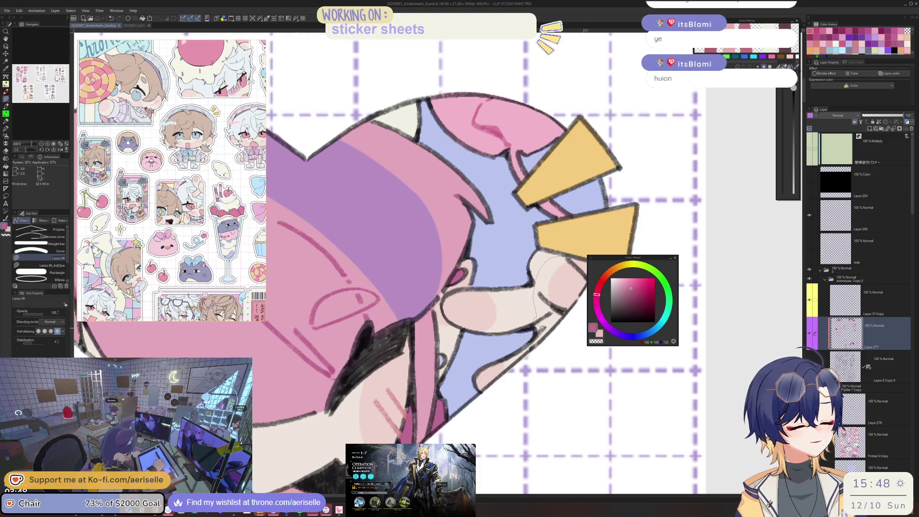
alt+click(494, 303)
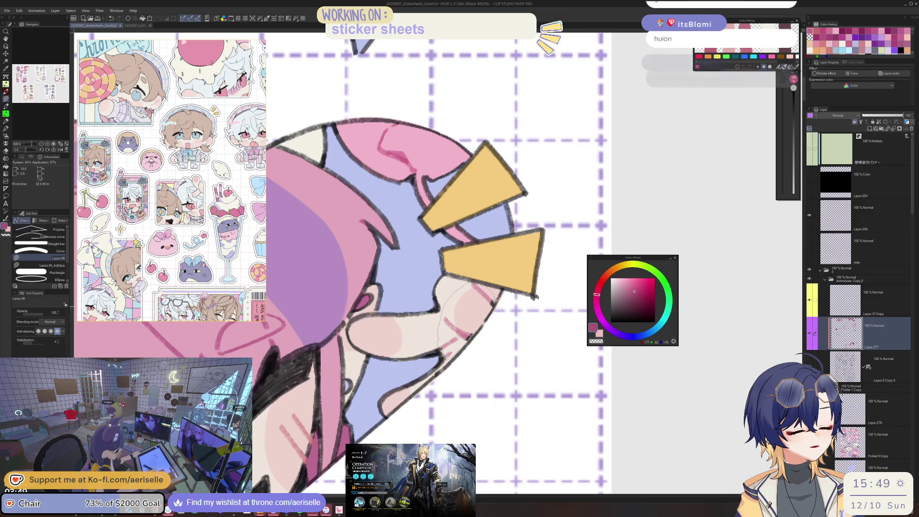
scroll(475, 332, down, 10)
scroll(483, 332, up, 2)
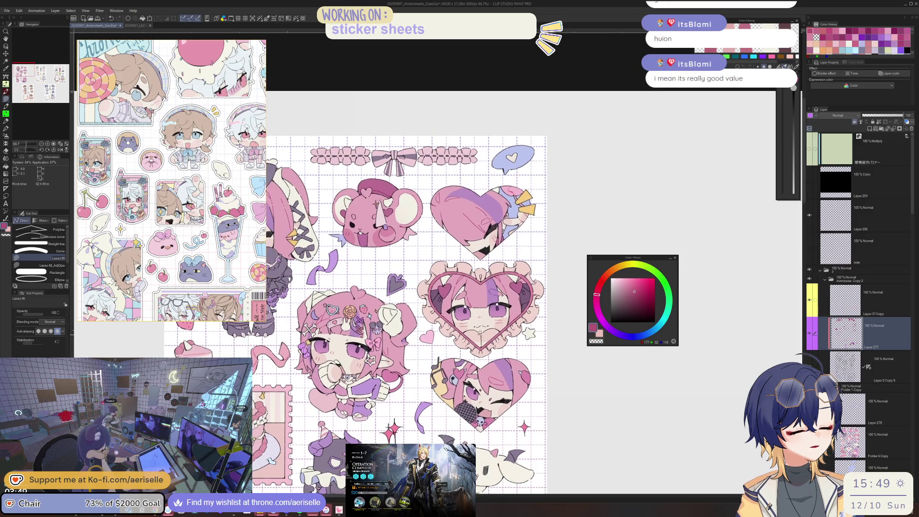
- Paint pink over the dark heart line crossing the chibi's chin
scroll(483, 333, up, 2)
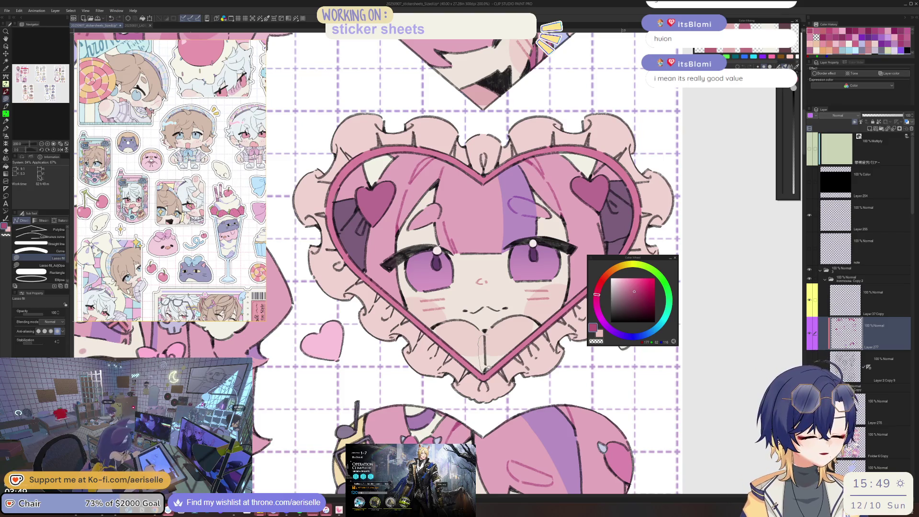
click(633, 293)
scroll(432, 322, up, 5)
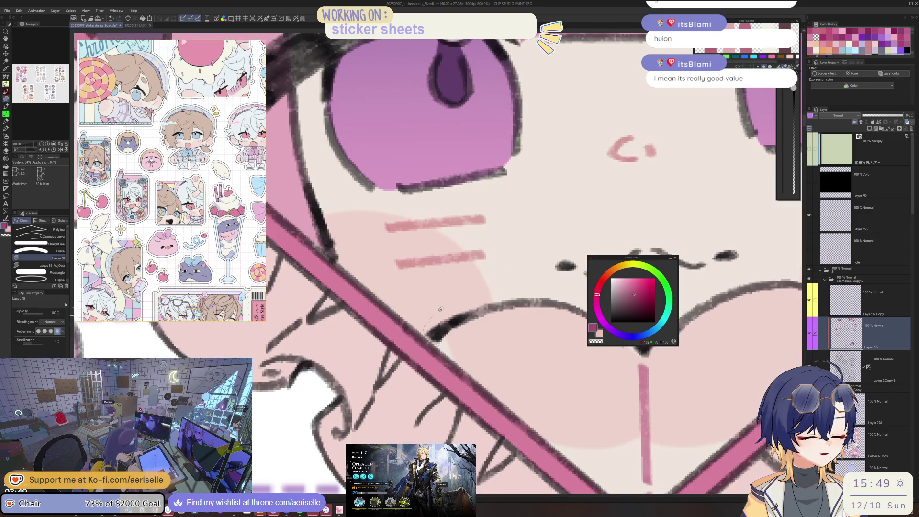
drag(559, 341, 555, 343)
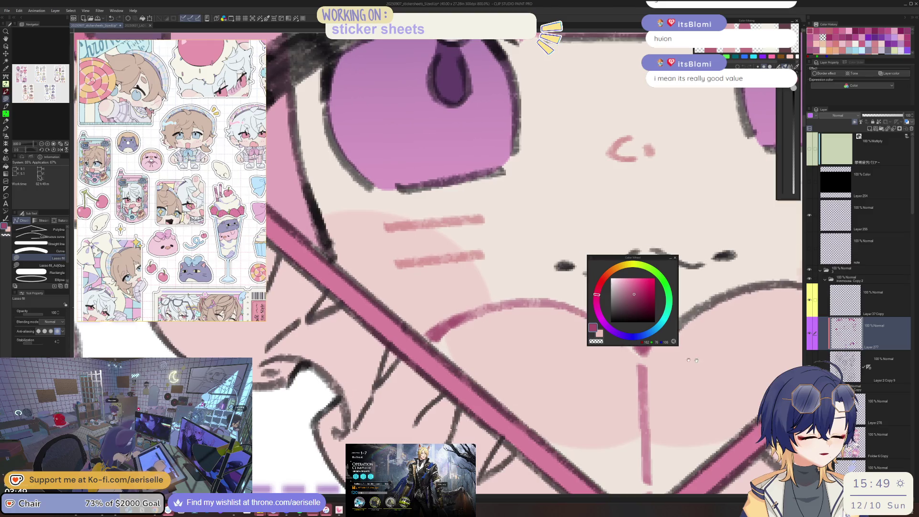
- Switch to the Eraser, then bring up the Bluesky post window
scroll(450, 354, right, 5)
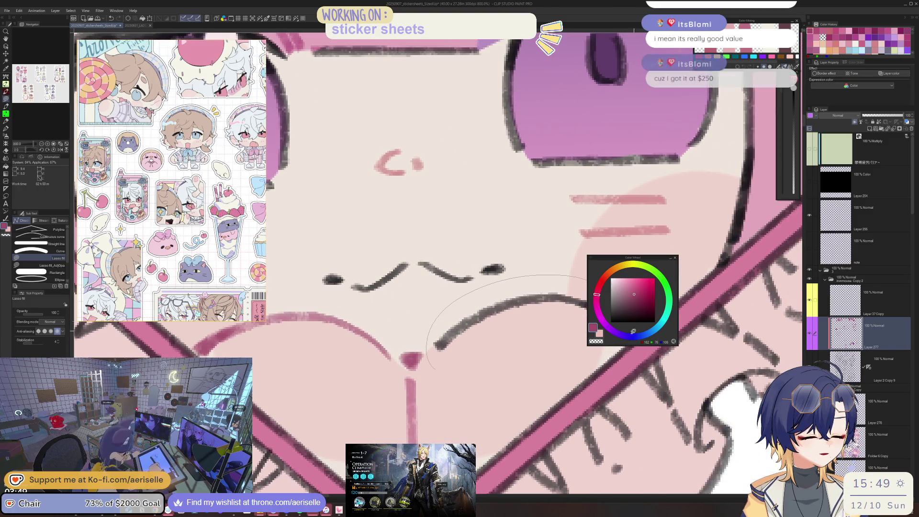
scroll(526, 274, down, 5)
scroll(615, 369, down, 3)
scroll(556, 340, up, 3)
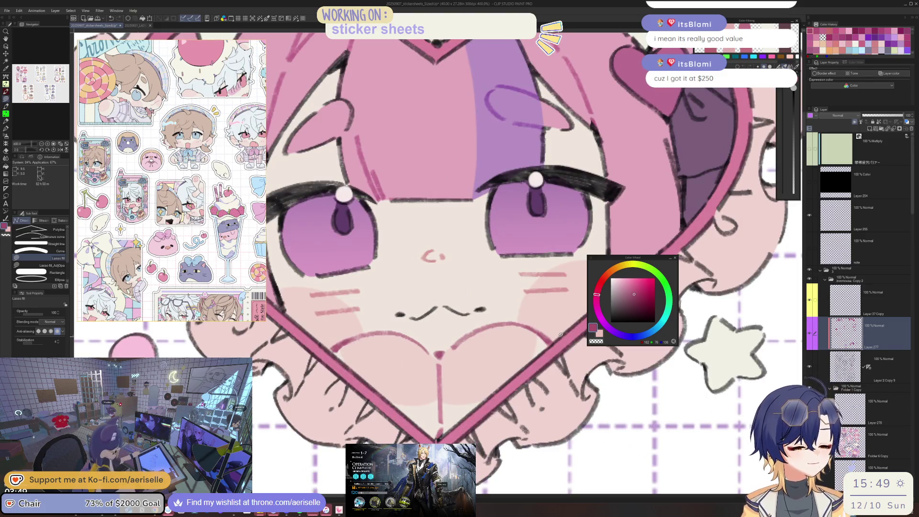
key(e)
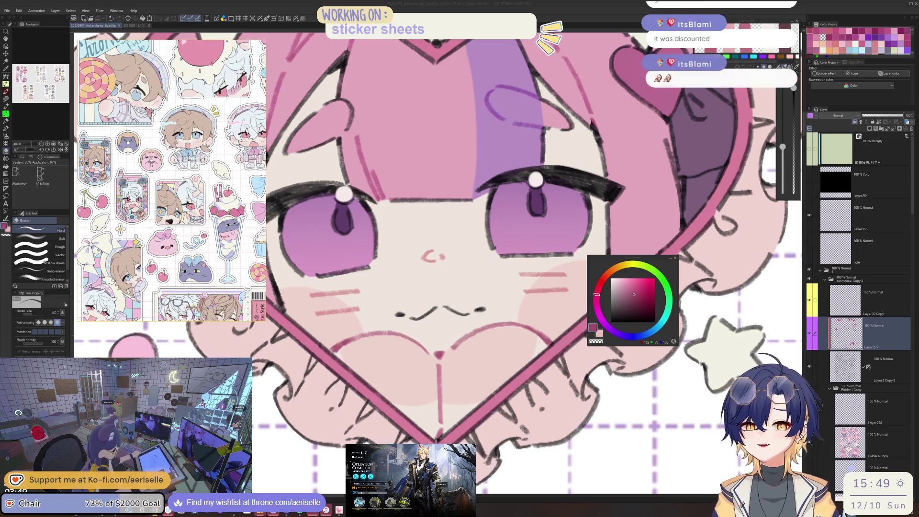
key(alt+Tab)
- View the post's image full size, then close it
drag(694, 128, 640, 94)
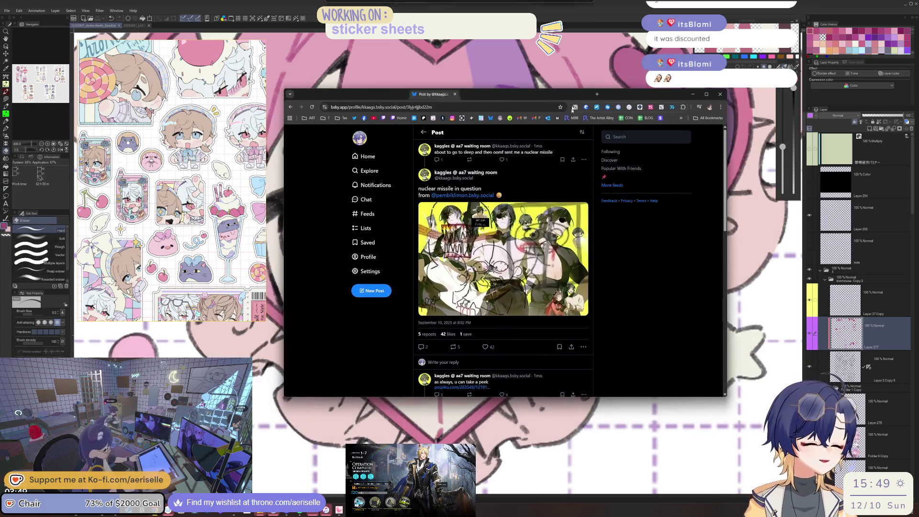
click(488, 264)
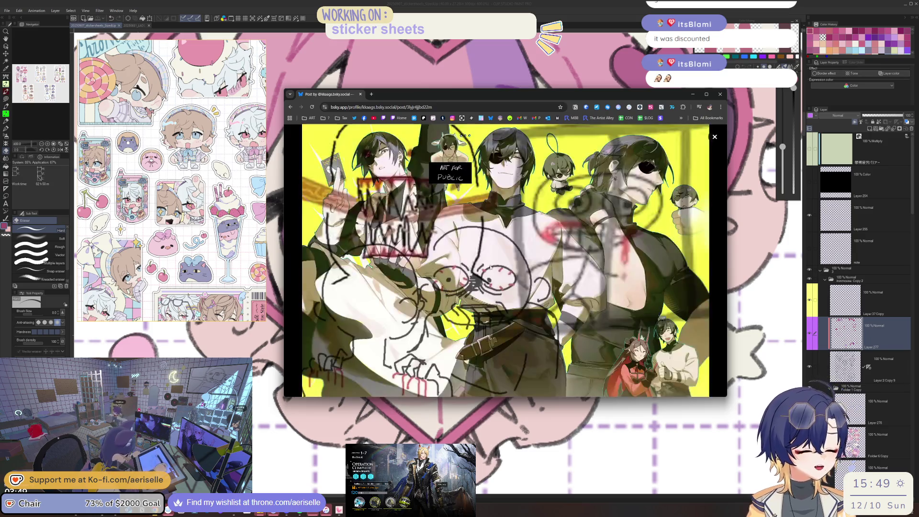
right_click(514, 249)
click(486, 234)
key(Escape)
click(509, 249)
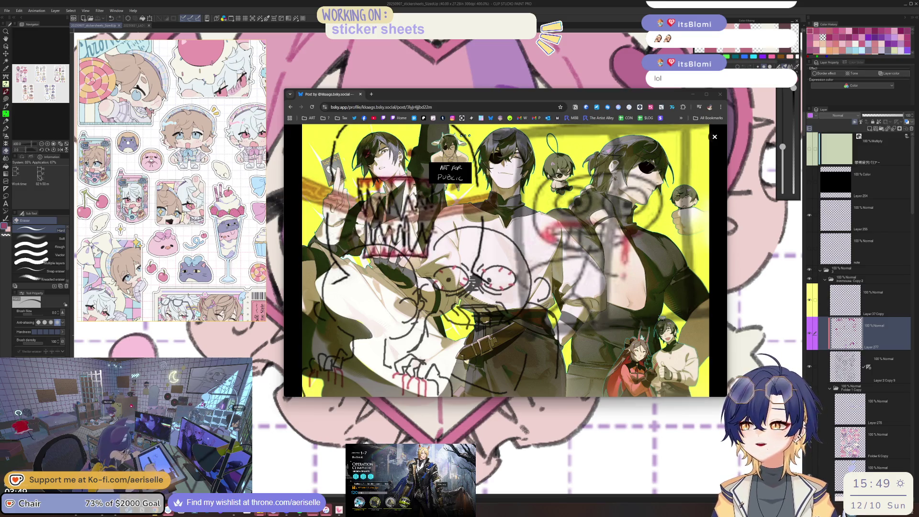
click(715, 310)
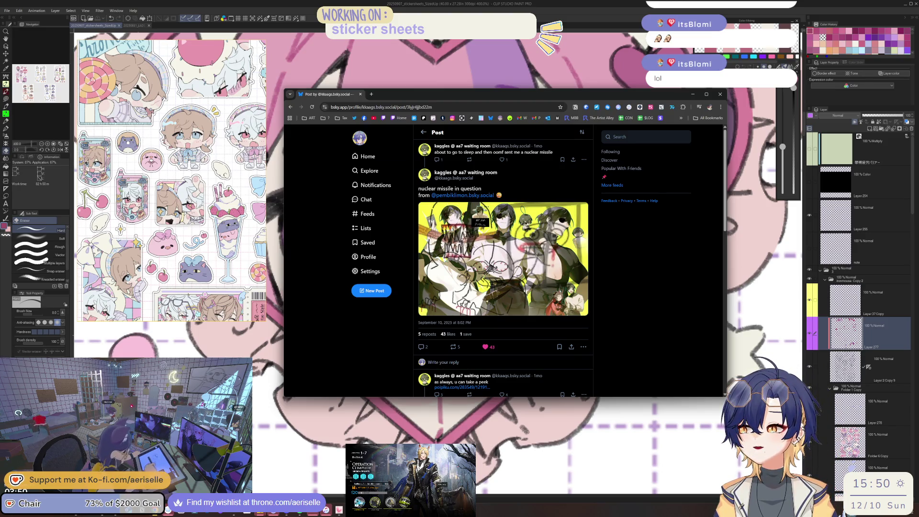
- Like the post and return to the sticker canvas
click(729, 386)
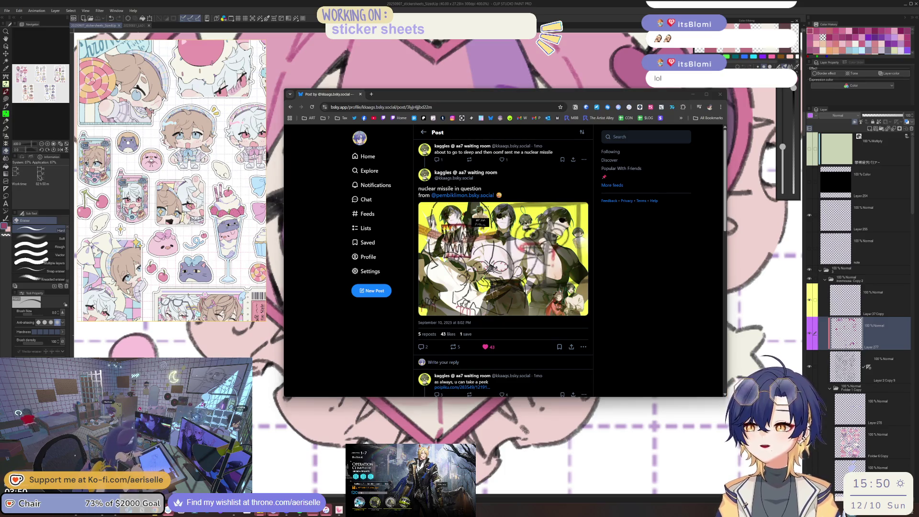
drag(383, 94, 380, 95)
click(269, 111)
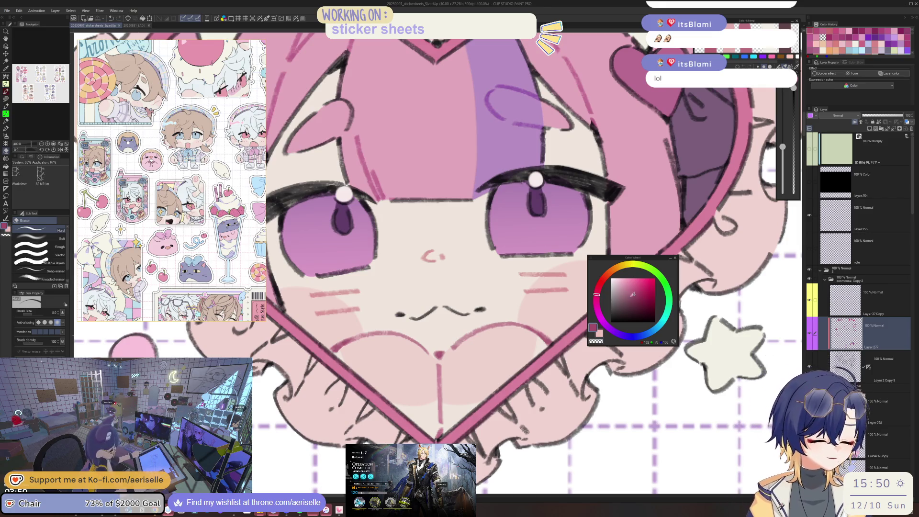
- Lasso-fill a slightly adjusted pink across the chibi's chin, then zoom out to view the stickers
key(u)
click(636, 297)
mouse_move(335, 354)
mouse_down()
mouse_move(554, 340)
mouse_move(541, 341)
mouse_up()
key(ctrl+minus)
key(ctrl+minus)
key(ctrl+minus)
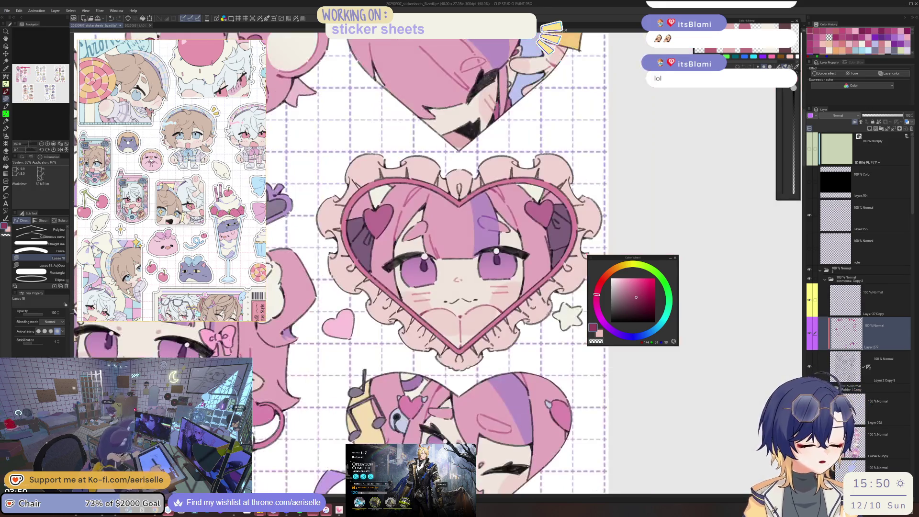
scroll(541, 343, up, 1)
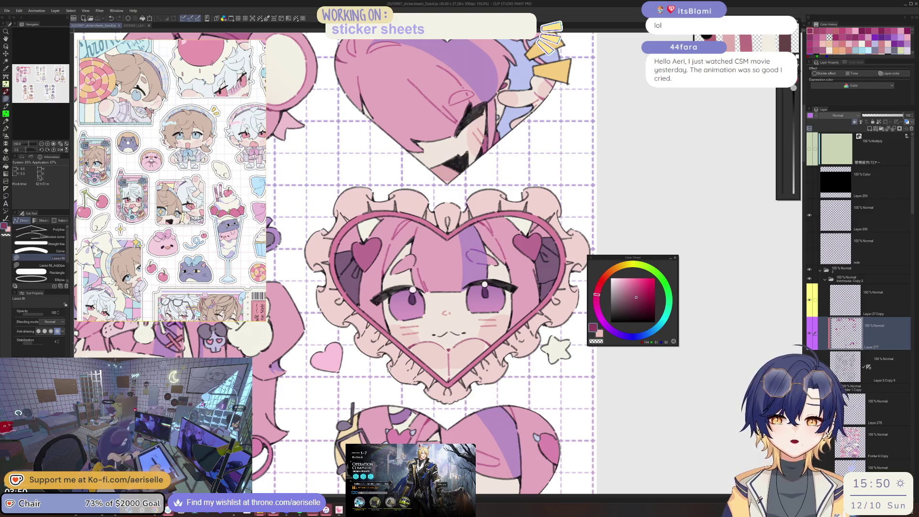
scroll(487, 335, up, 1)
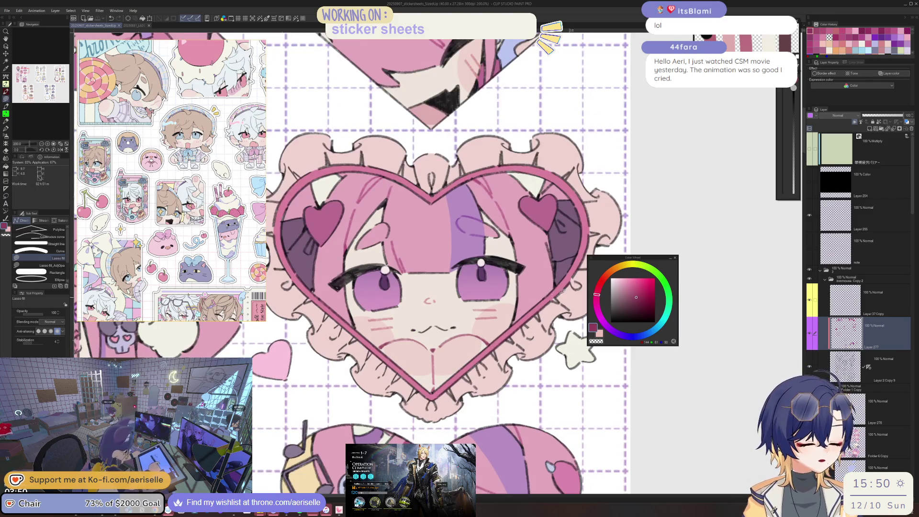
scroll(557, 303, up, 5)
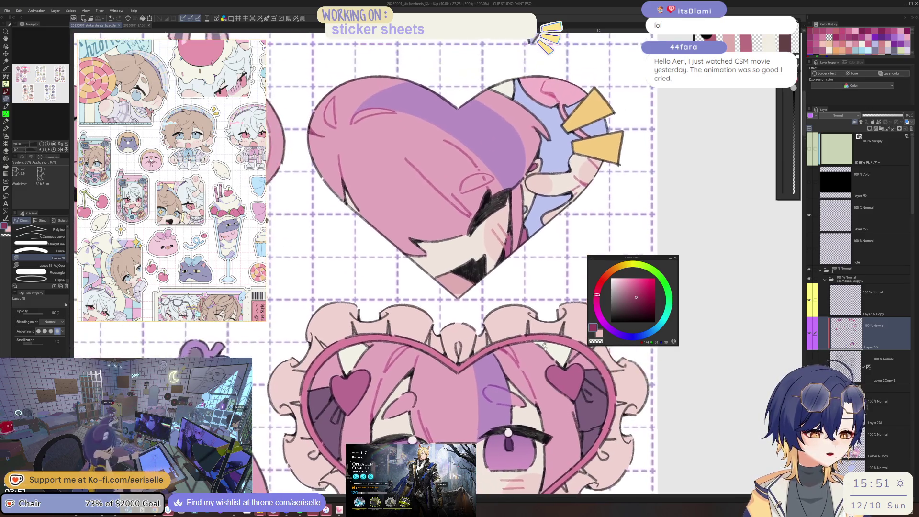
scroll(554, 365, down, 2)
scroll(536, 344, down, 2)
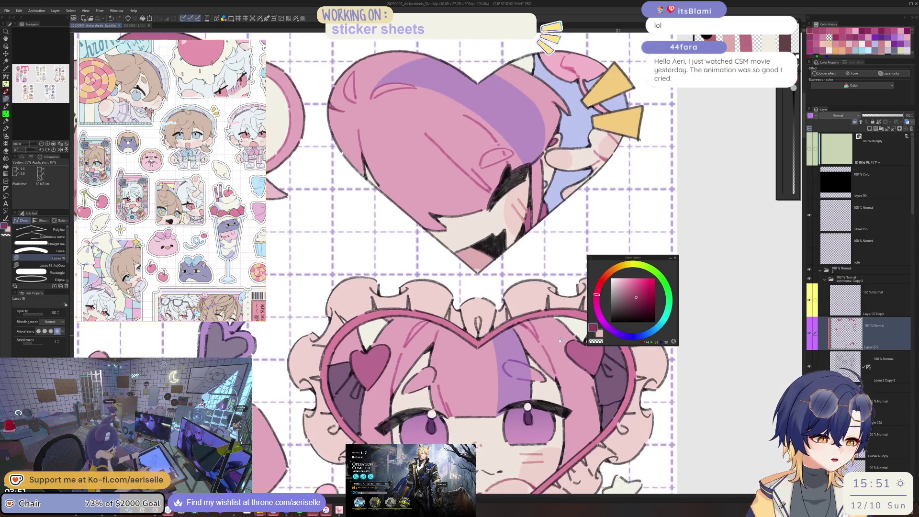
scroll(537, 345, down, 2)
scroll(546, 337, down, 2)
scroll(555, 333, down, 2)
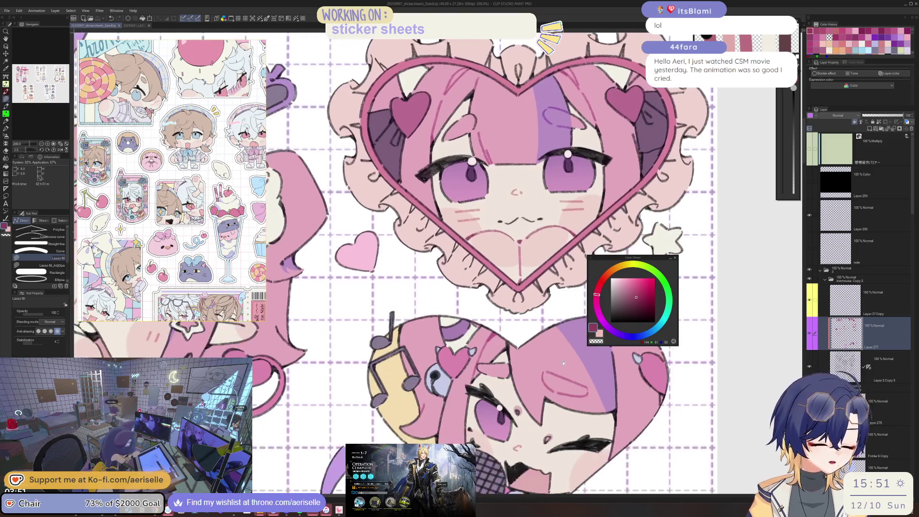
scroll(568, 326, down, 1)
scroll(524, 363, down, 1)
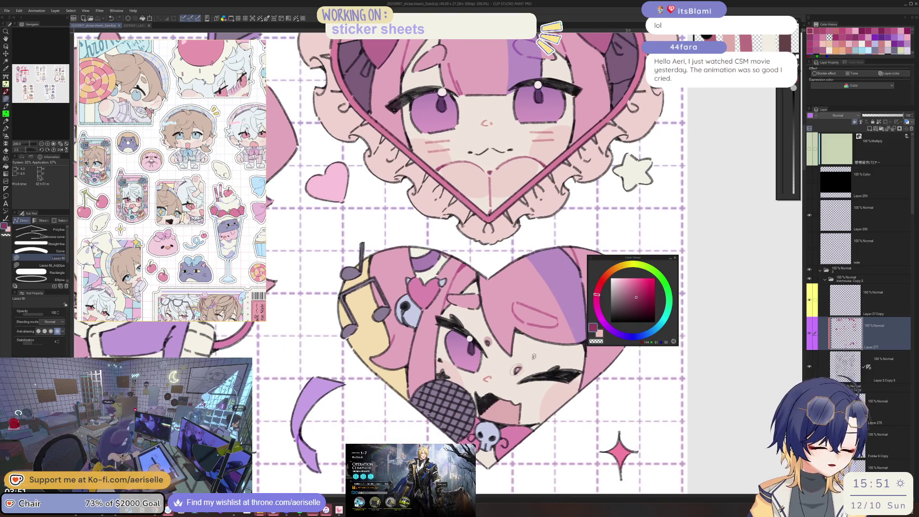
- Mirror the canvas view to check the drawing, then flip it back to normal
key(h)
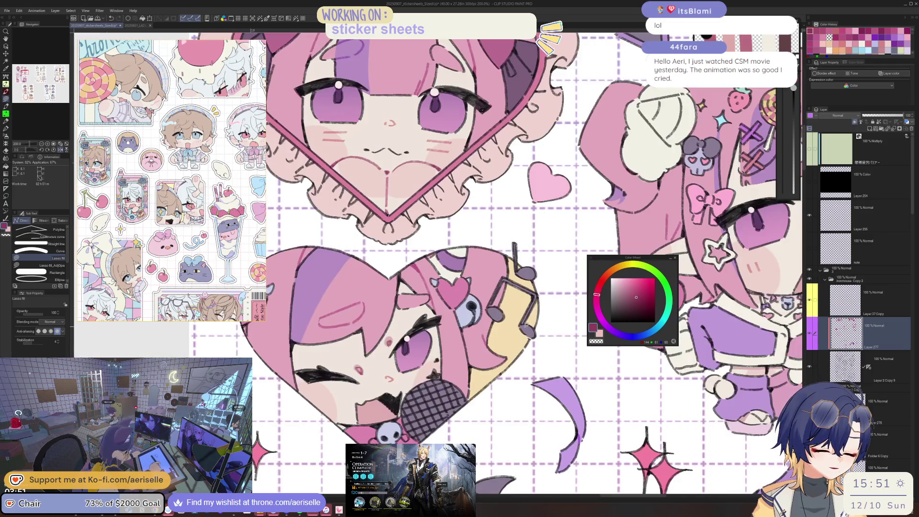
key(h)
scroll(541, 365, down, 1)
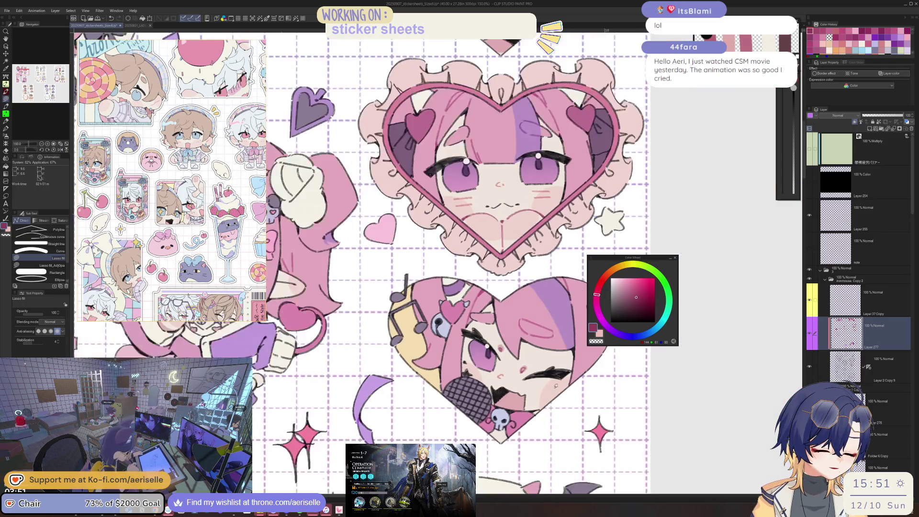
scroll(538, 367, down, 1)
scroll(534, 368, down, 1)
- On Layer 278, lasso-fill the cream patch at the heart's bottom tip with pink
key(o)
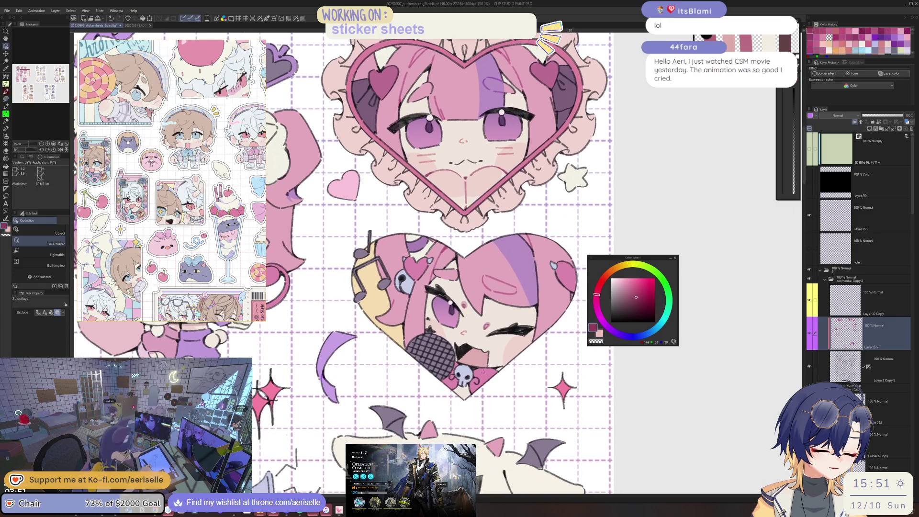
click(890, 434)
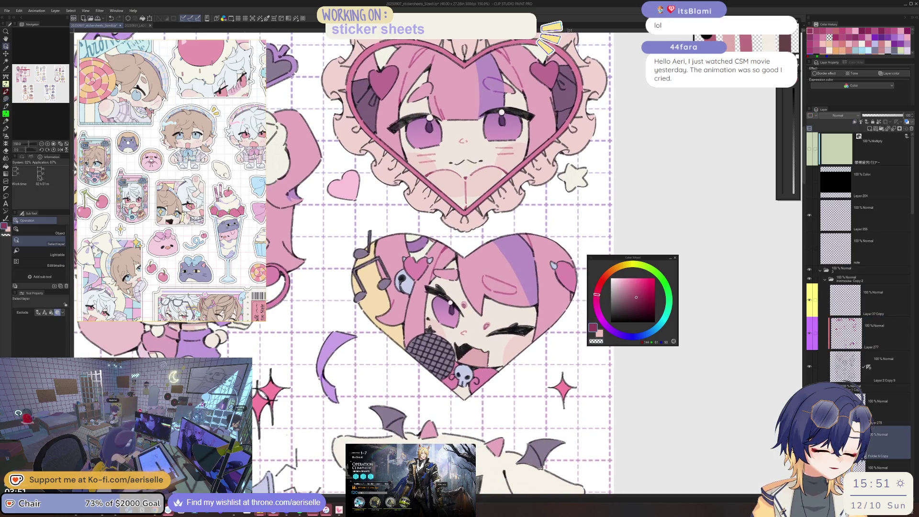
click(887, 407)
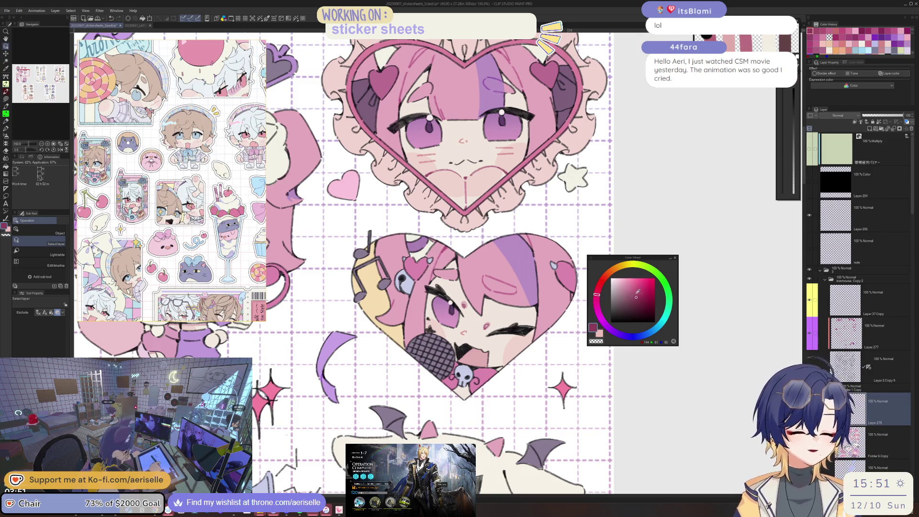
click(631, 291)
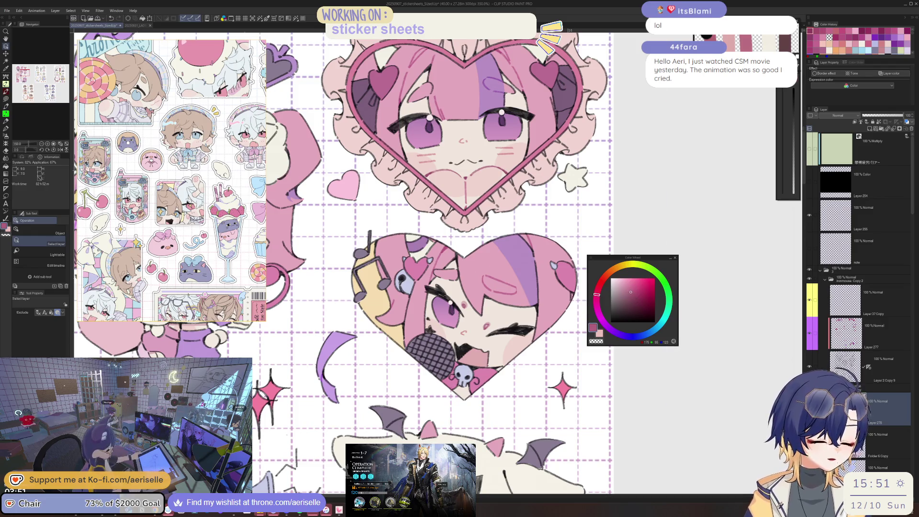
scroll(448, 391, up, 3)
key(g)
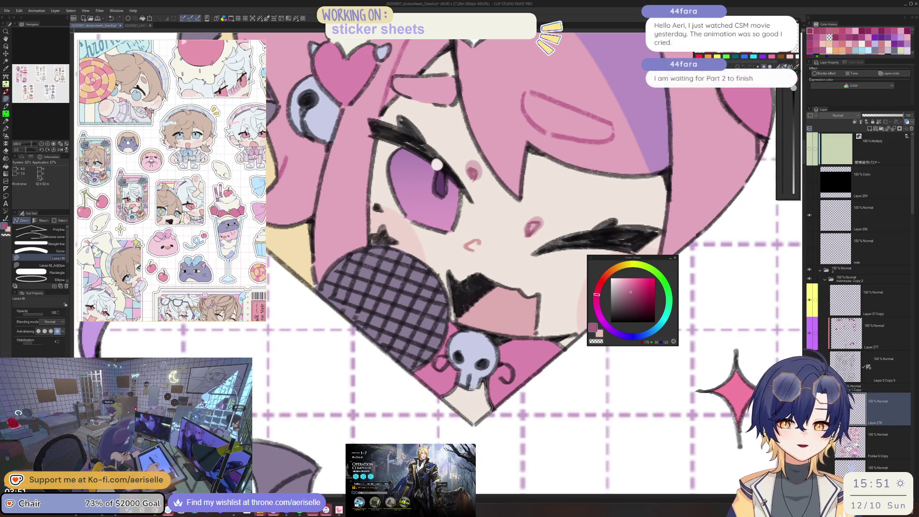
drag(471, 387, 479, 406)
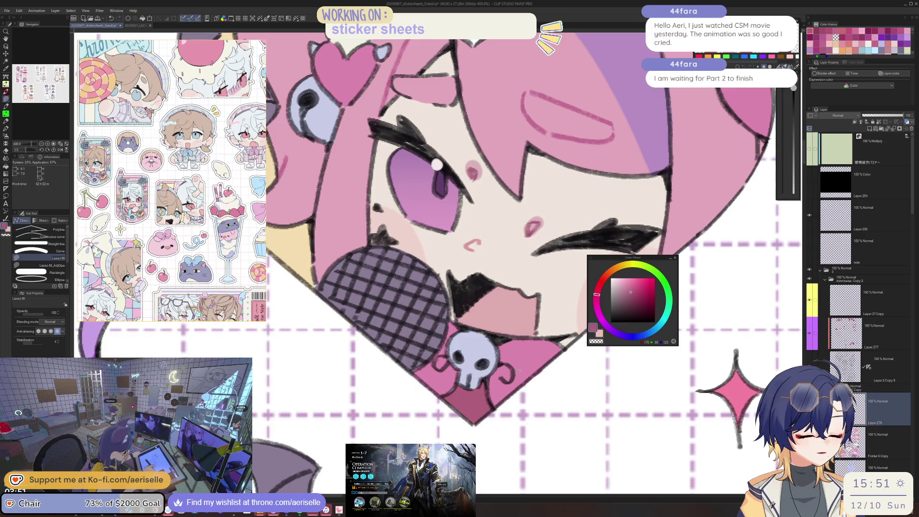
- Change the colour to a yellow-tan, switch to bucket fill and select Layer 277
drag(517, 371, 459, 409)
drag(632, 283, 630, 287)
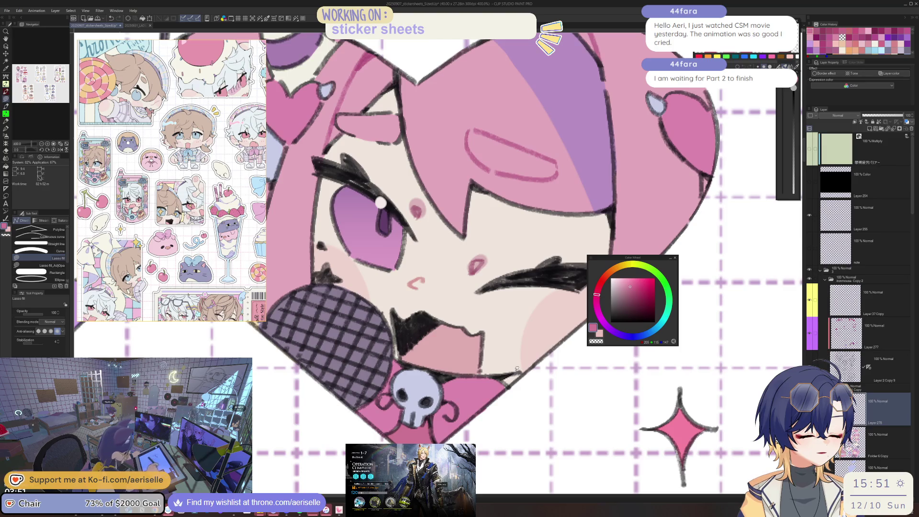
click(625, 268)
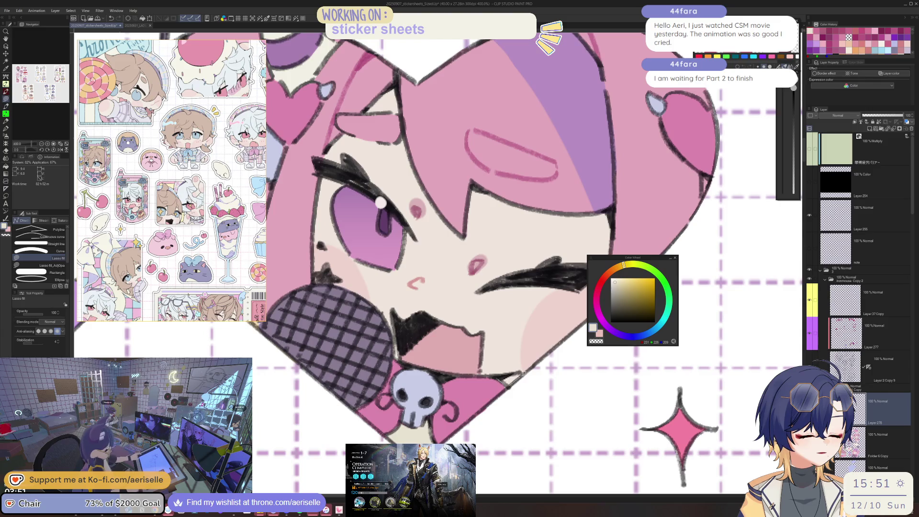
scroll(380, 203, down, 5)
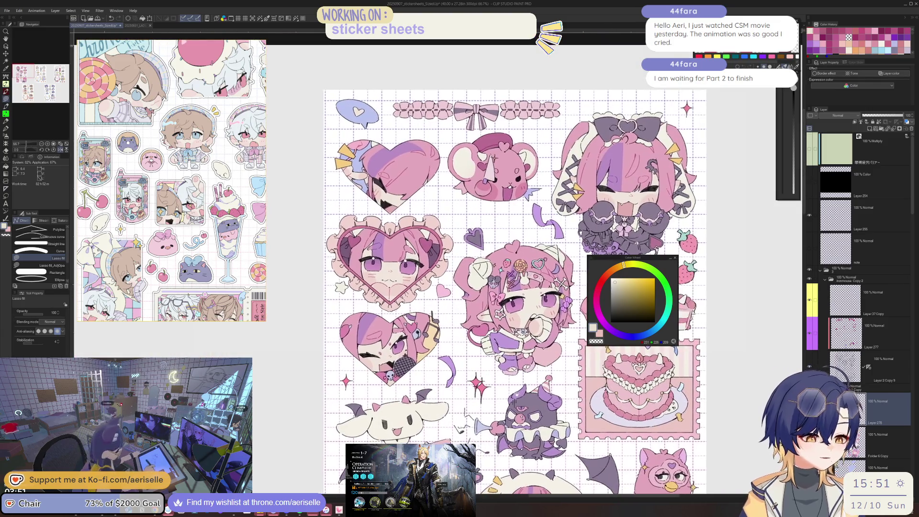
scroll(391, 381, up, 5)
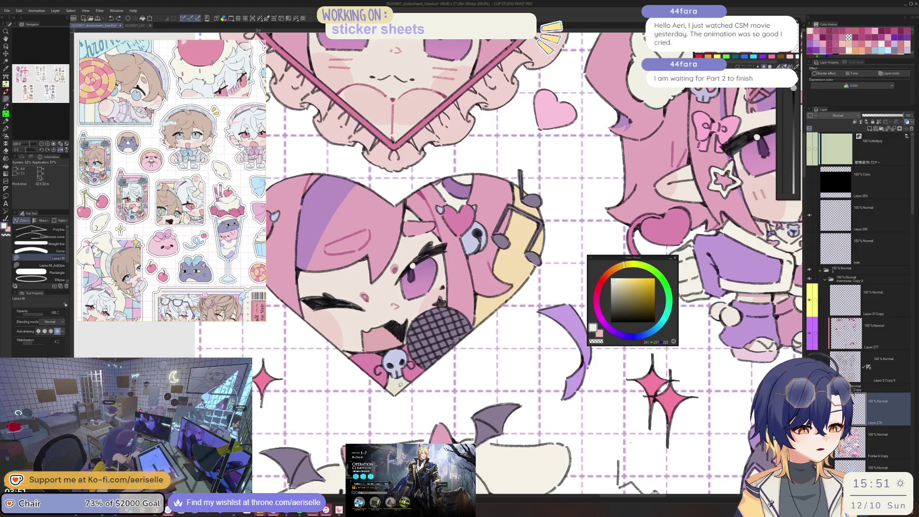
key(g)
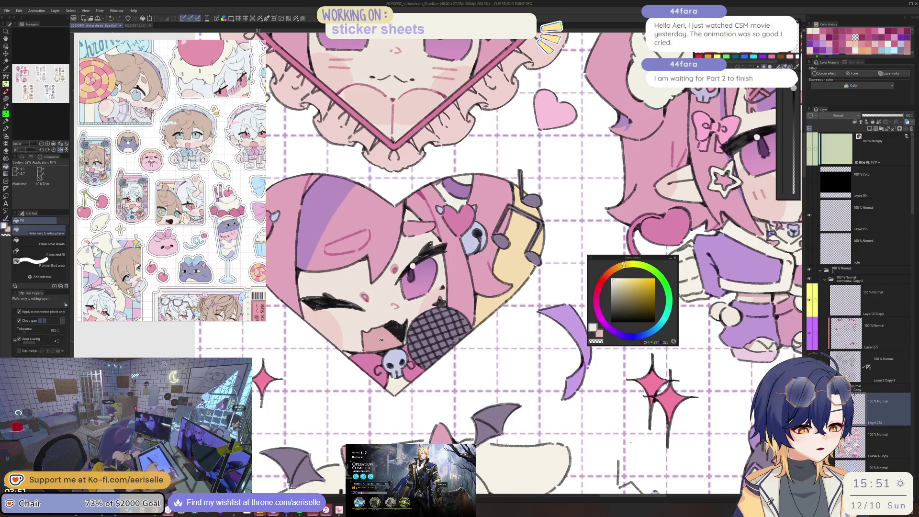
key(h)
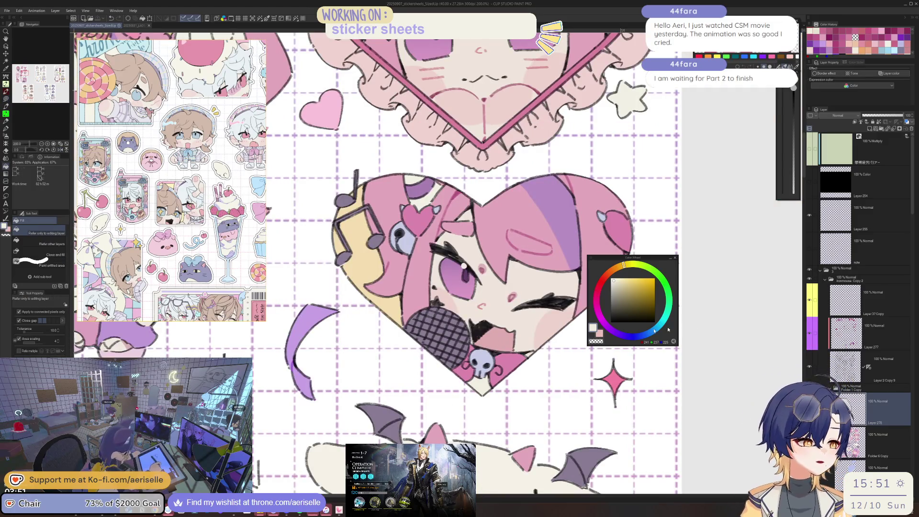
click(880, 337)
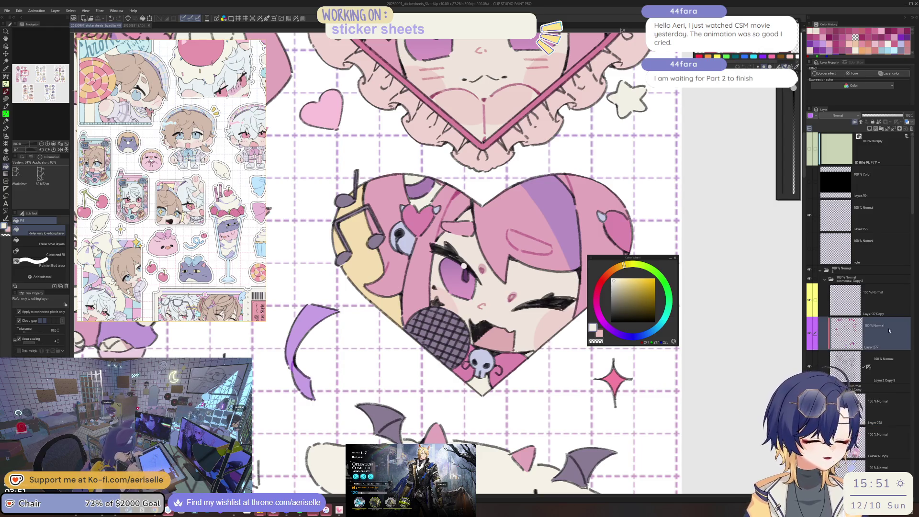
- Zoom out and eyedrop the muted dark pink from the heart-framed face sticker
key(ctrl+minus)
scroll(419, 278, up, 2)
scroll(418, 277, up, 5)
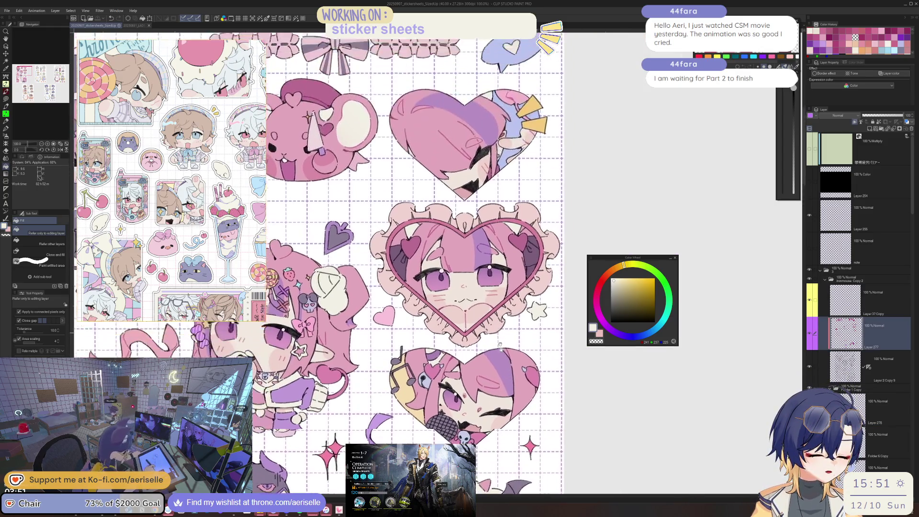
scroll(419, 278, up, 2)
scroll(509, 381, up, 3)
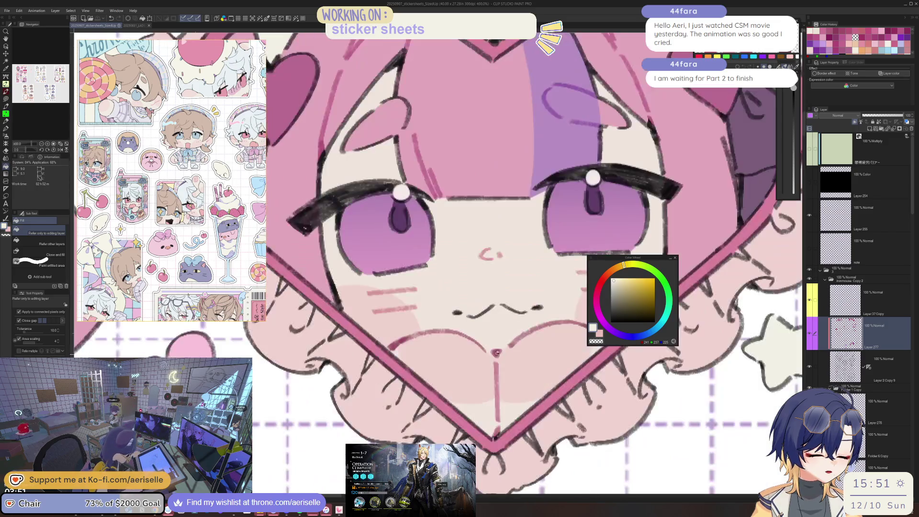
key(alt)
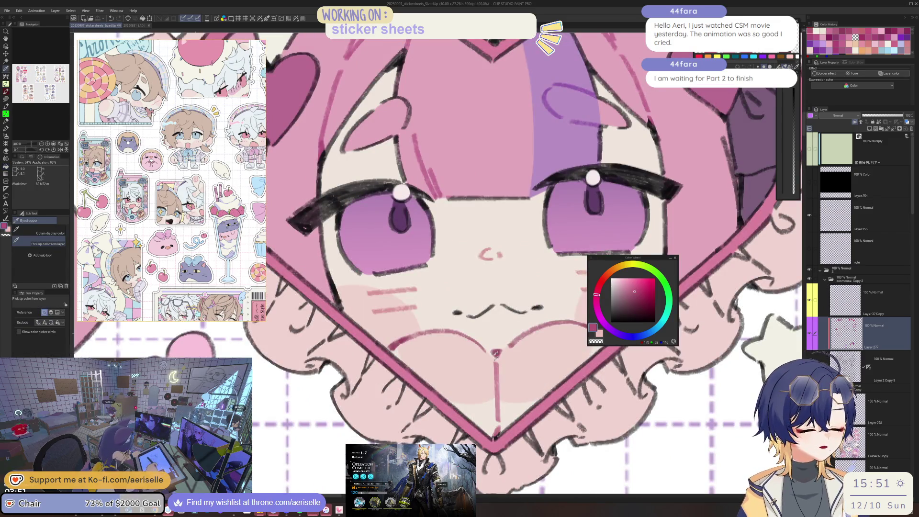
scroll(507, 300, down, 5)
drag(407, 414, 481, 371)
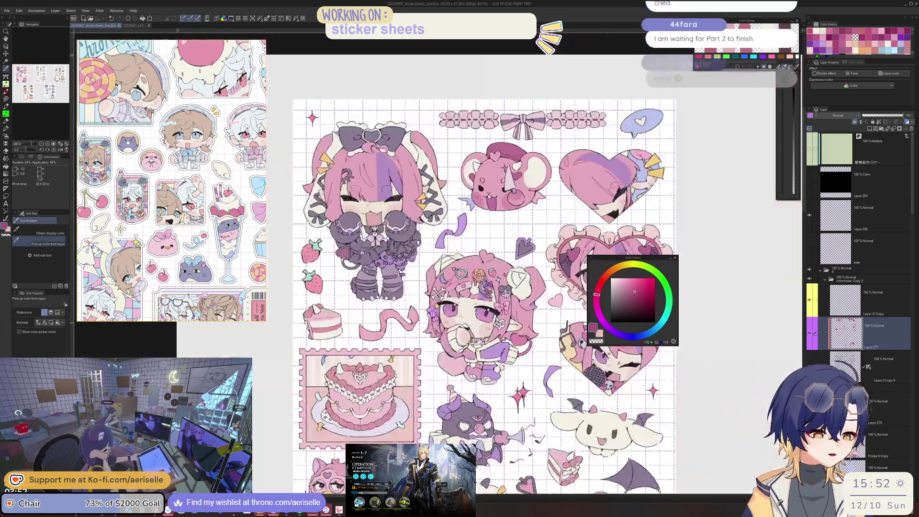
- Switch to the Figure tool's Lasso fill sub tool with U
drag(482, 371, 443, 419)
scroll(542, 305, up, 2)
scroll(542, 305, up, 2)
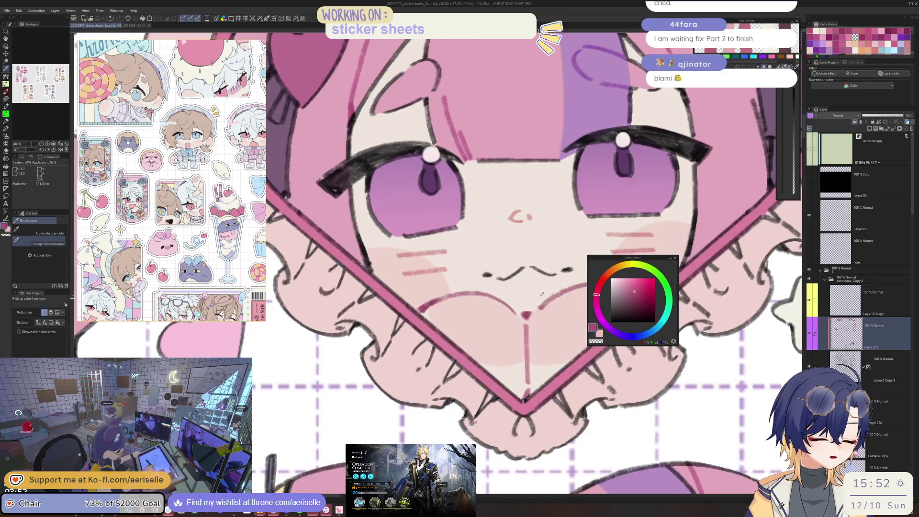
scroll(539, 295, down, 2)
scroll(418, 345, up, 4)
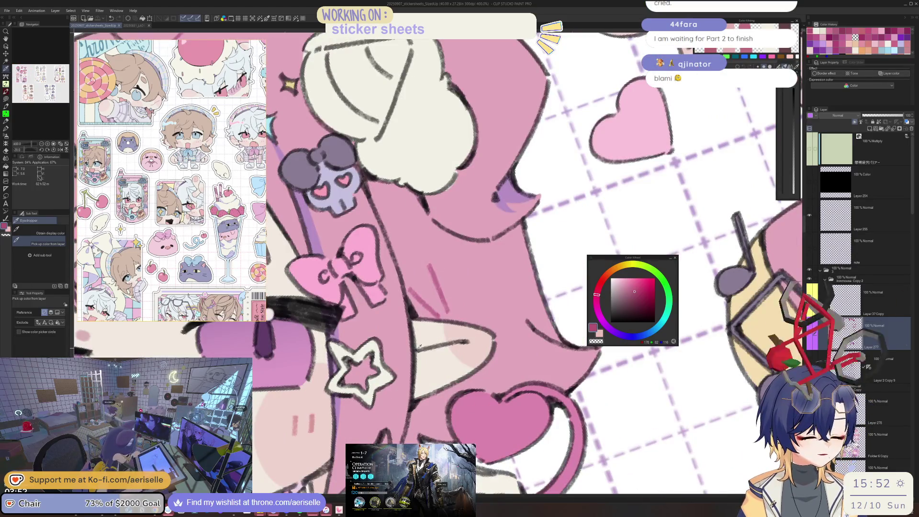
key(u)
- Zoom in and out to inspect the stickers up close
scroll(453, 317, down, 3)
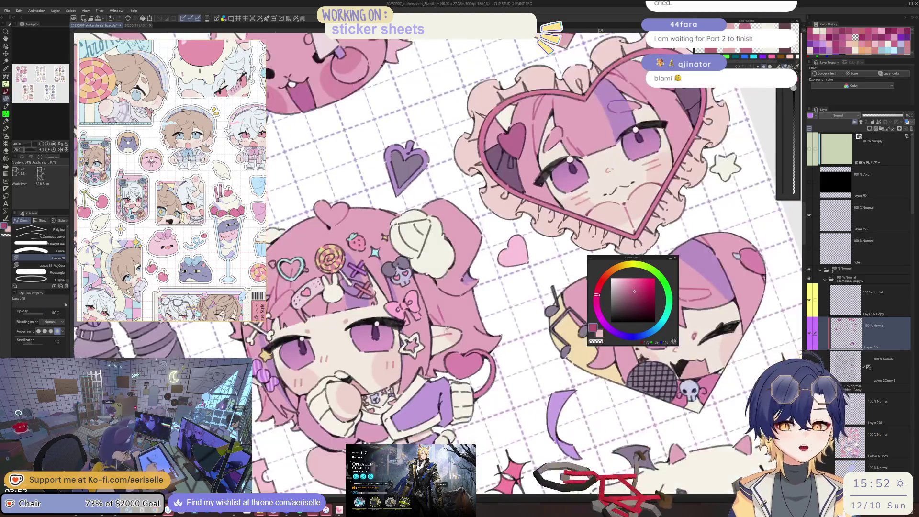
scroll(471, 329, up, 5)
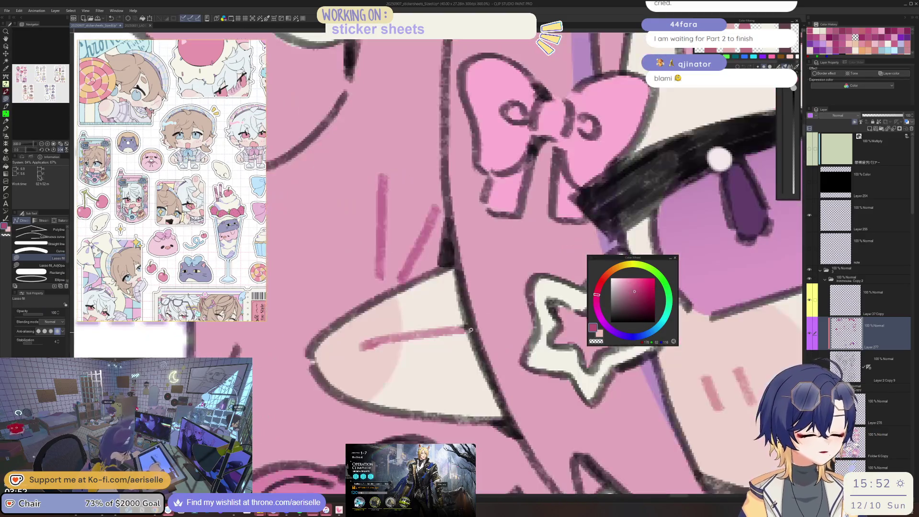
scroll(468, 341, down, 2)
scroll(478, 337, down, 2)
scroll(503, 332, down, 1)
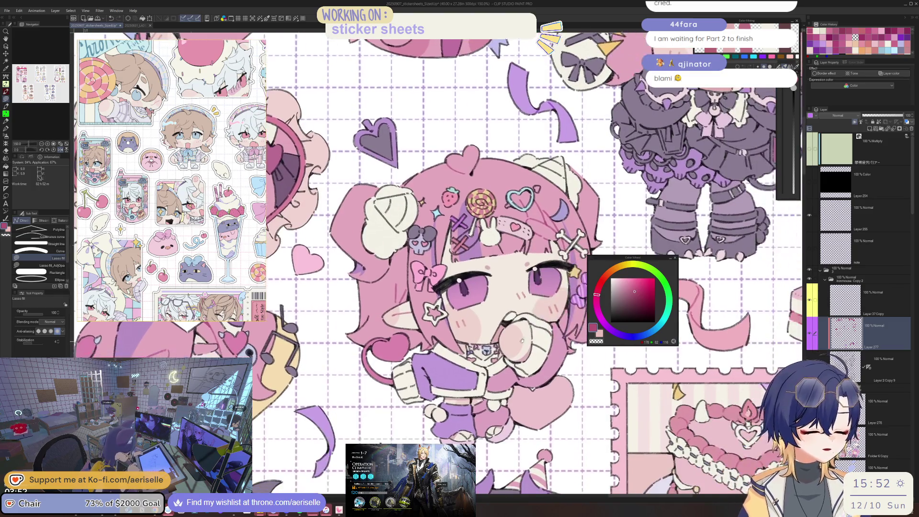
scroll(516, 330, down, 1)
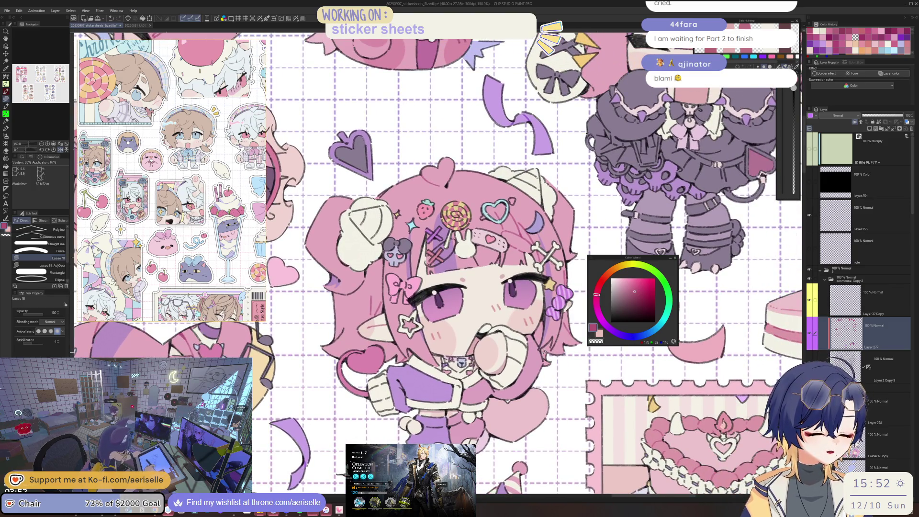
scroll(543, 352, down, 1)
scroll(526, 353, up, 1)
scroll(507, 353, up, 2)
scroll(490, 354, up, 1)
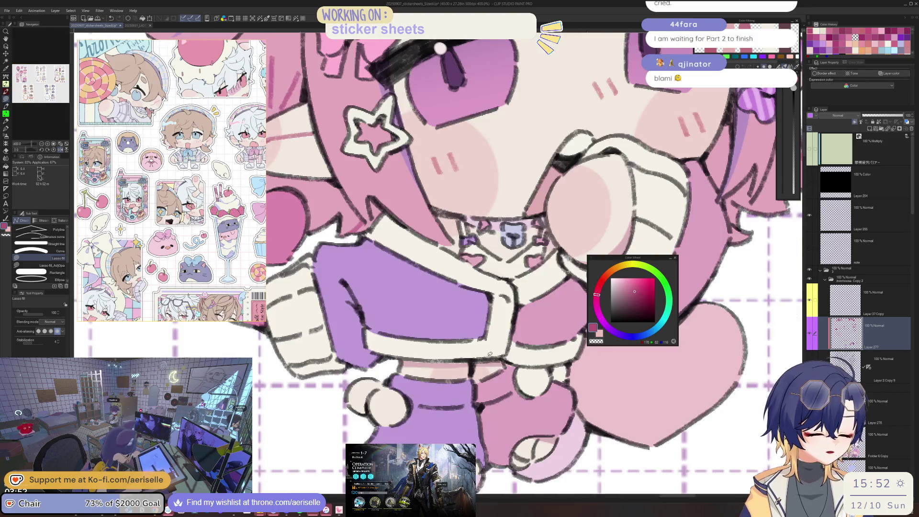
scroll(489, 354, down, 3)
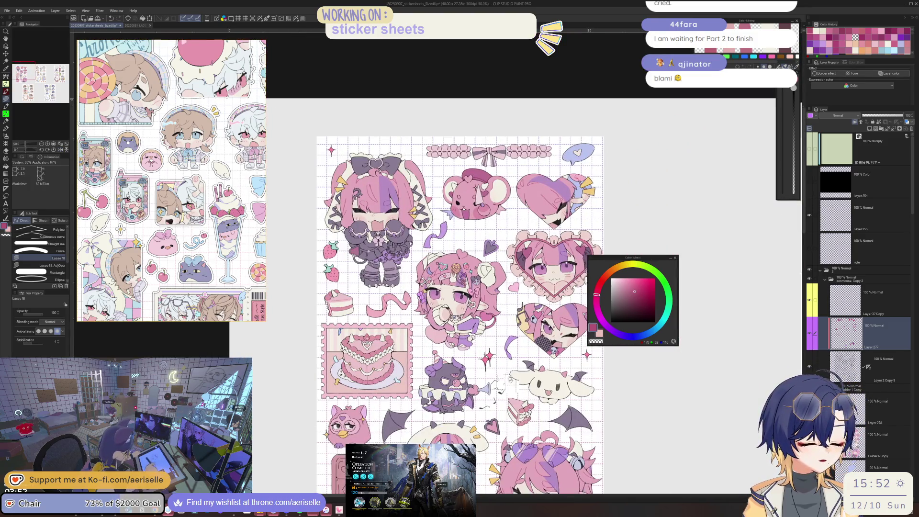
scroll(447, 373, down, 3)
scroll(447, 372, up, 10)
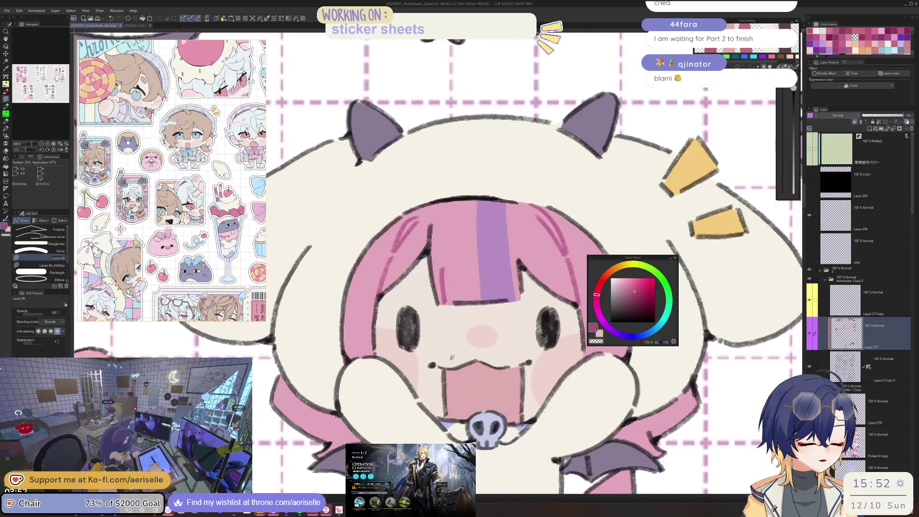
scroll(452, 357, down, 6)
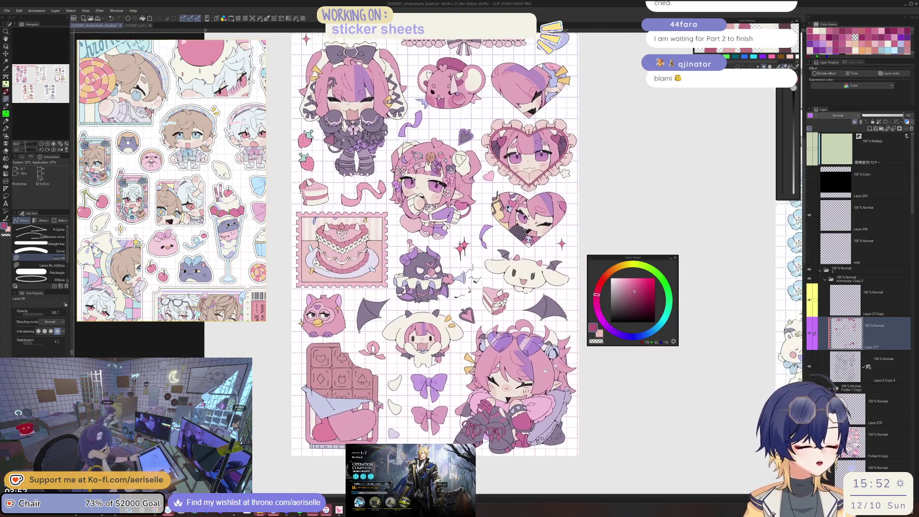
scroll(598, 232, up, 2)
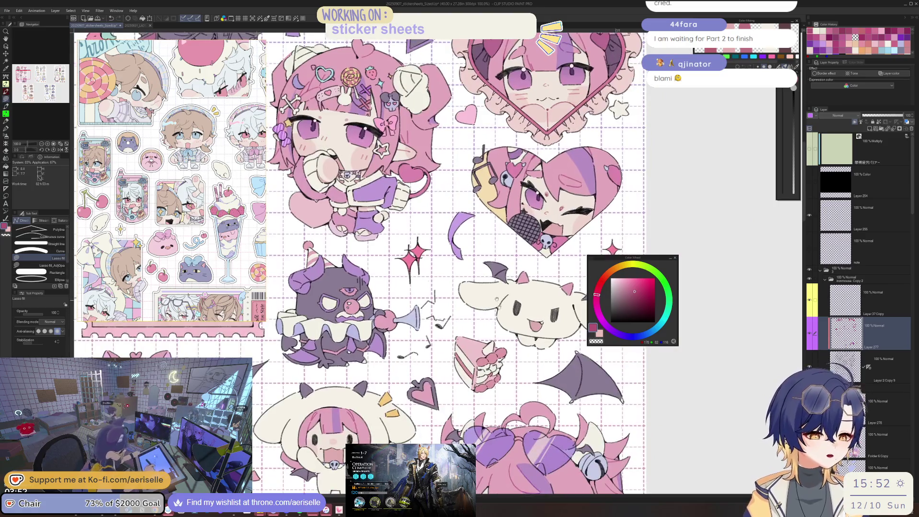
- Pan from the top-left stickers to the heart stickers, bear and chibi girl
drag(431, 239, 598, 373)
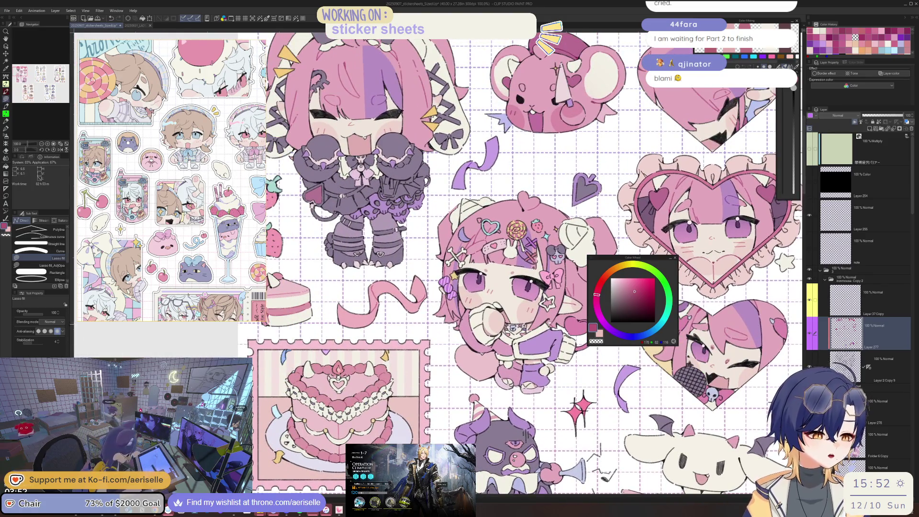
drag(431, 239, 479, 230)
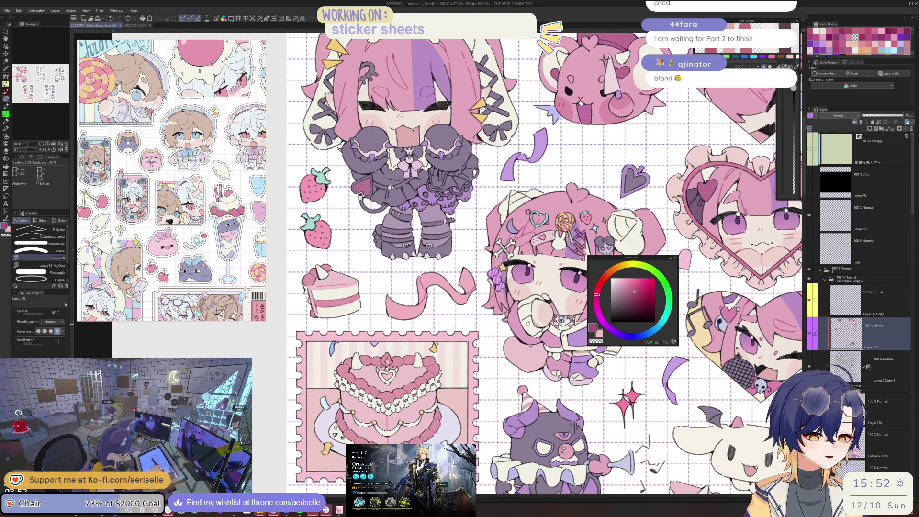
drag(528, 321, 510, 245)
mouse_move(622, 287)
mouse_down()
mouse_move(502, 288)
mouse_move(499, 332)
mouse_move(438, 328)
mouse_up()
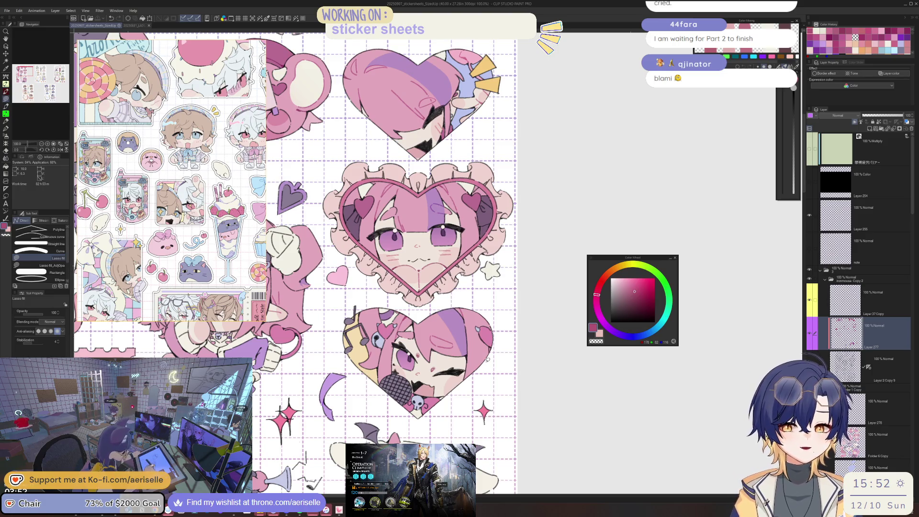
mouse_move(484, 354)
mouse_down()
mouse_move(550, 402)
mouse_move(670, 380)
mouse_up()
scroll(550, 402, down, 1)
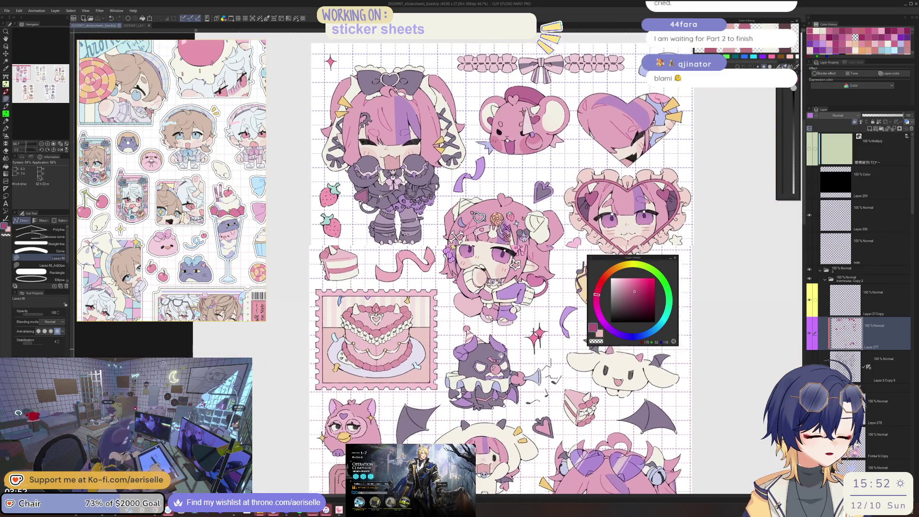
scroll(398, 290, up, 6)
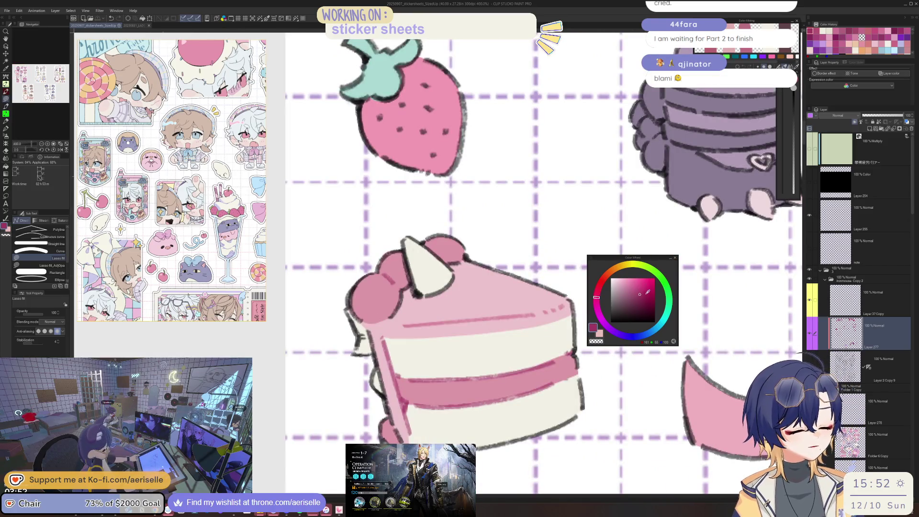
- Lasso-fill a small loop on the cake slice top with pink
drag(572, 263, 582, 305)
key(o)
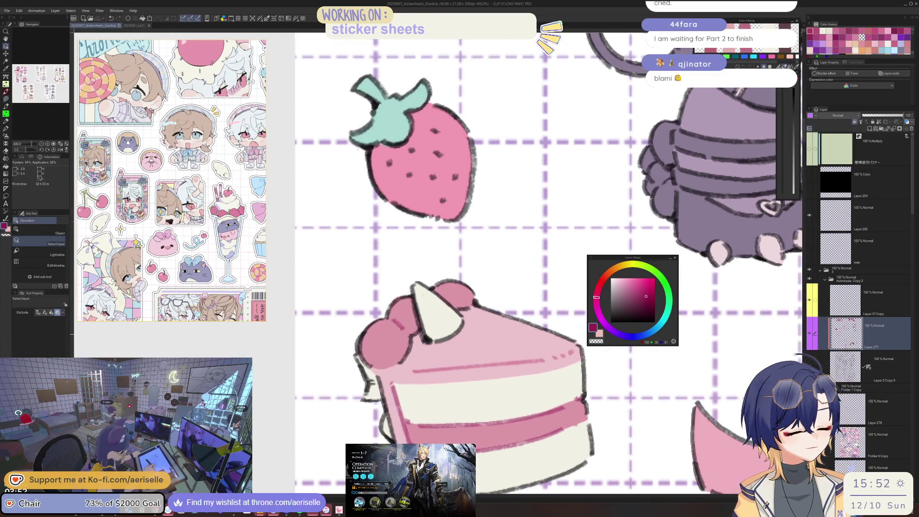
key(u)
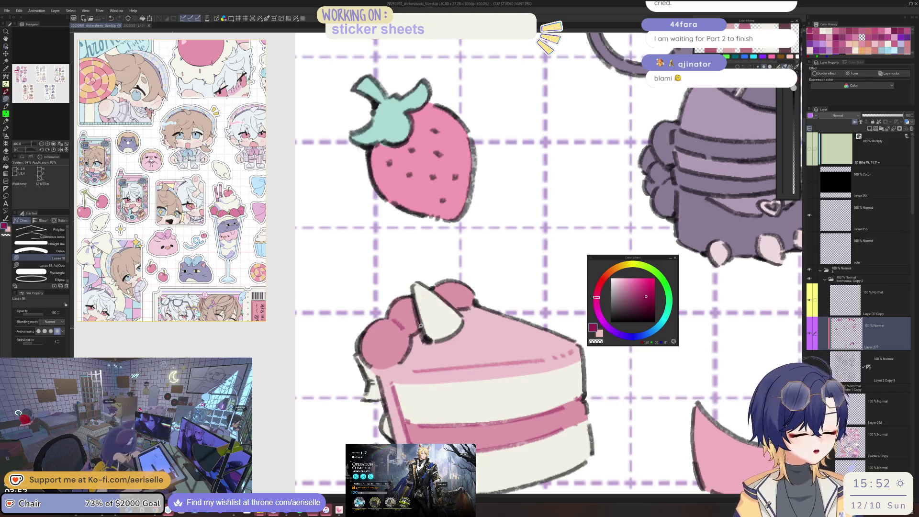
drag(403, 332, 411, 330)
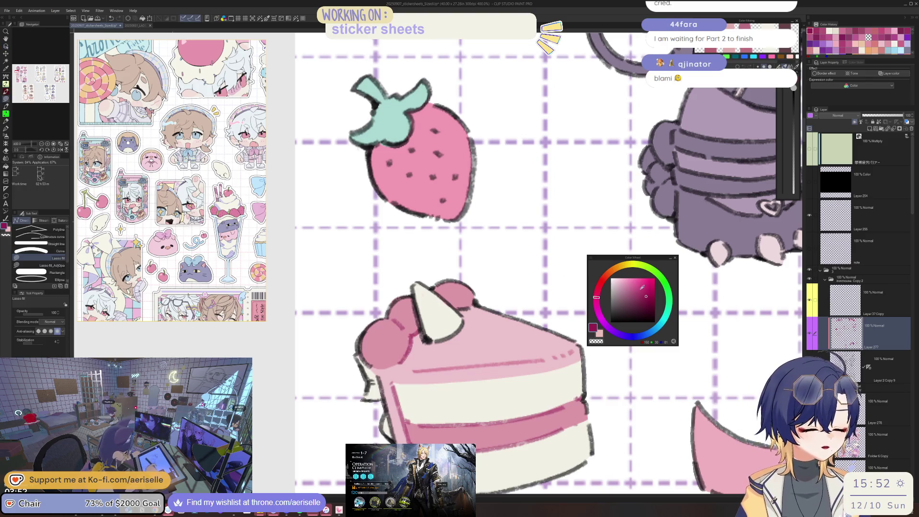
- Zoom out and back in to review the touched-up cake slice among the stickers
scroll(479, 263, down, 1)
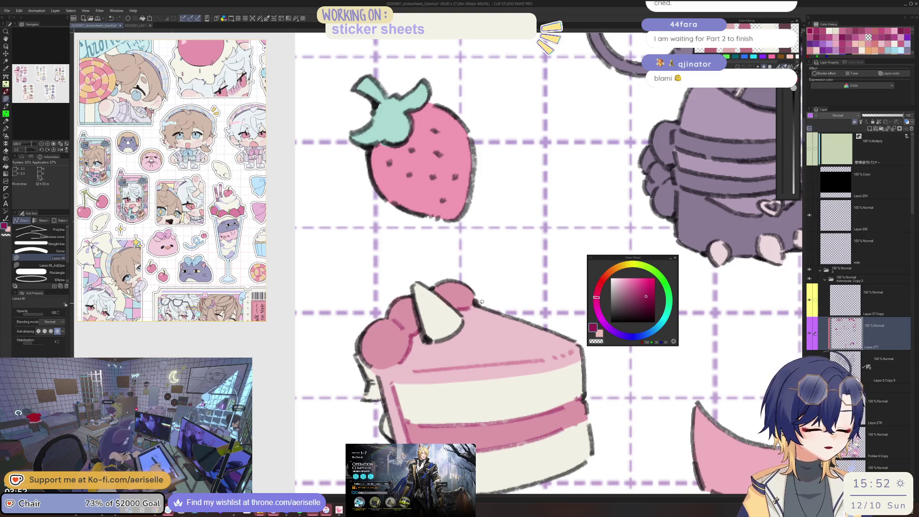
scroll(479, 263, down, 1)
scroll(479, 263, down, 2)
scroll(478, 263, down, 1)
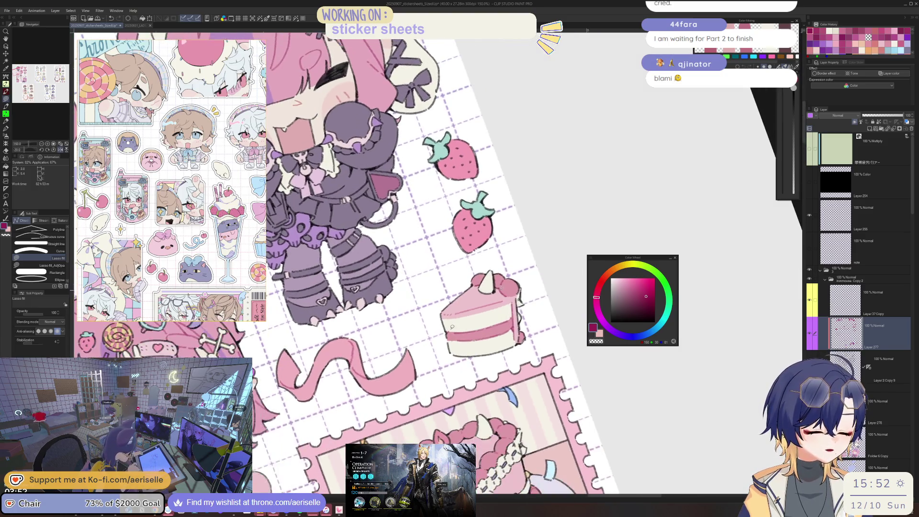
scroll(449, 328, up, 3)
scroll(462, 335, down, 2)
scroll(462, 335, up, 2)
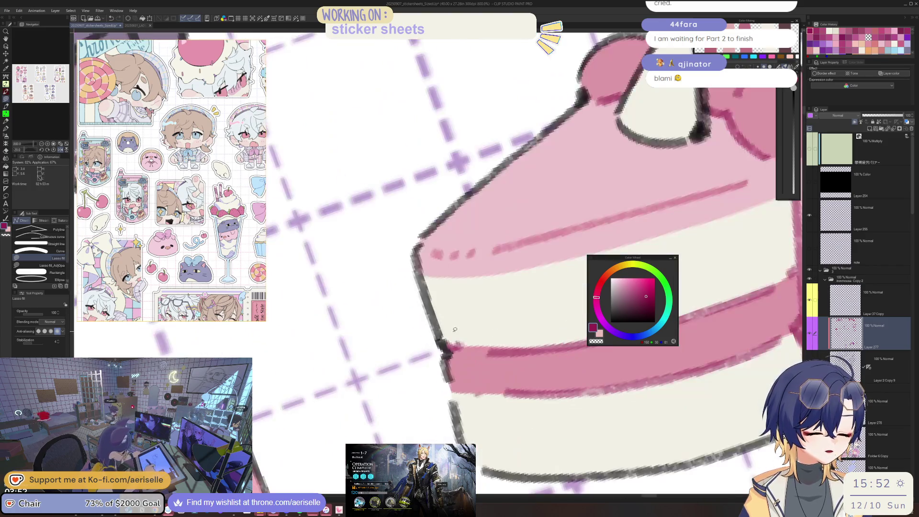
scroll(476, 367, down, 1)
scroll(475, 367, up, 1)
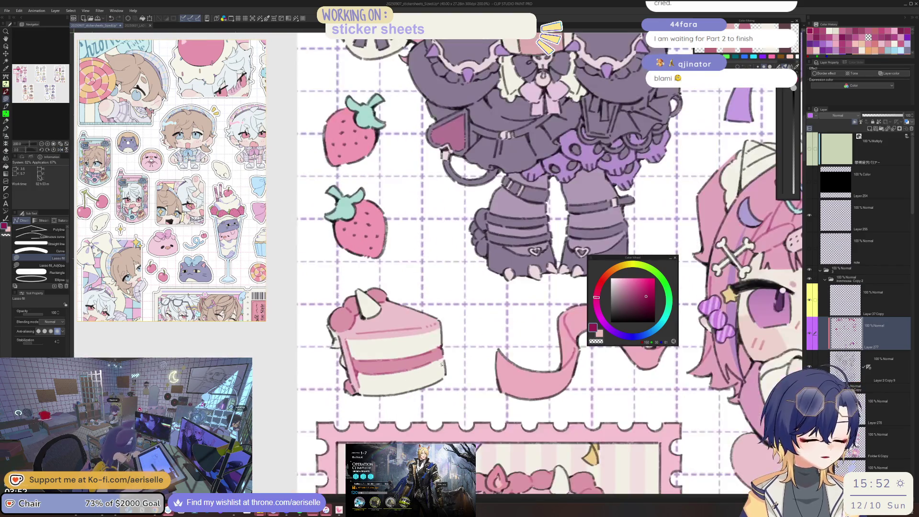
scroll(459, 366, up, 2)
scroll(440, 364, up, 2)
scroll(450, 355, down, 5)
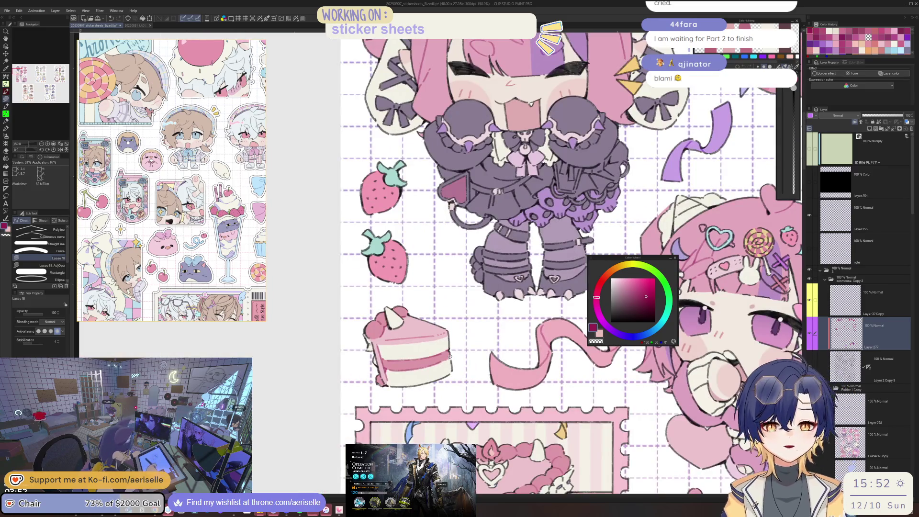
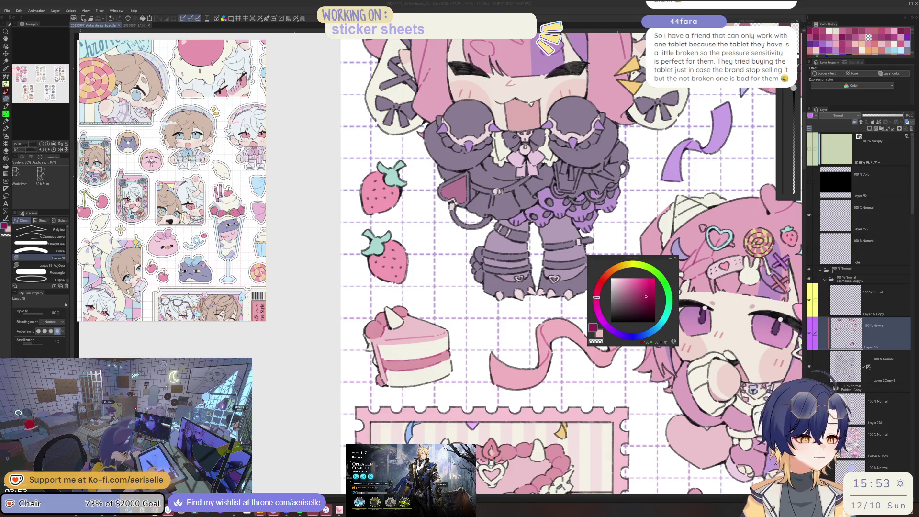
- Zoom in and rotate the canvas onto the pink-haired chibi's face
click(627, 258)
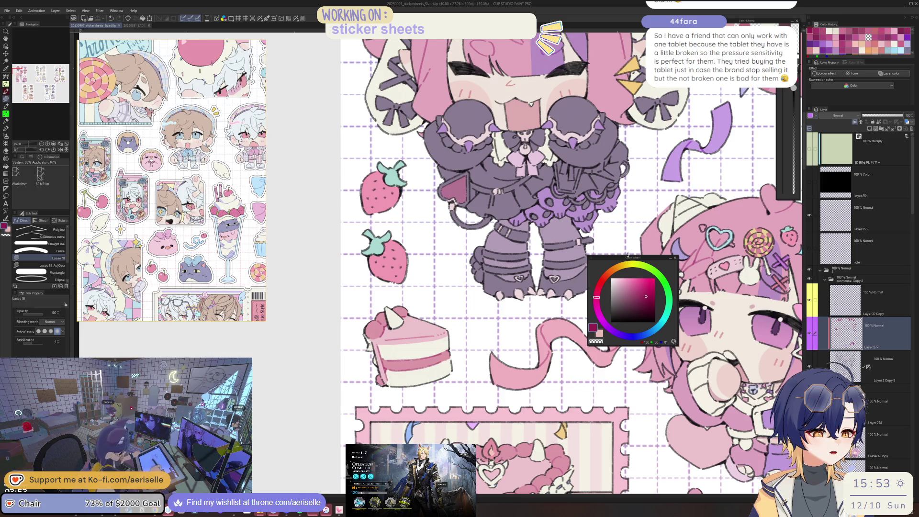
scroll(516, 297, down, 5)
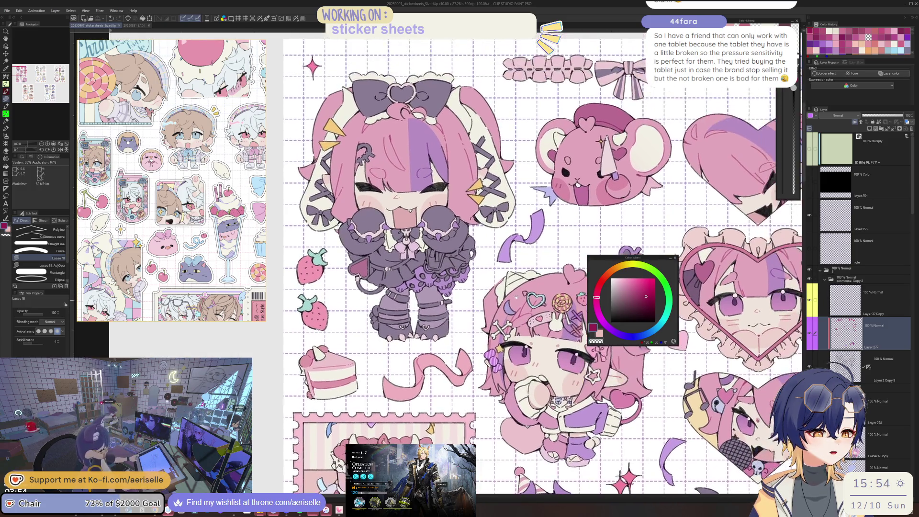
scroll(515, 296, up, 1)
scroll(512, 304, up, 1)
scroll(505, 316, up, 1)
scroll(497, 328, up, 1)
scroll(494, 334, down, 1)
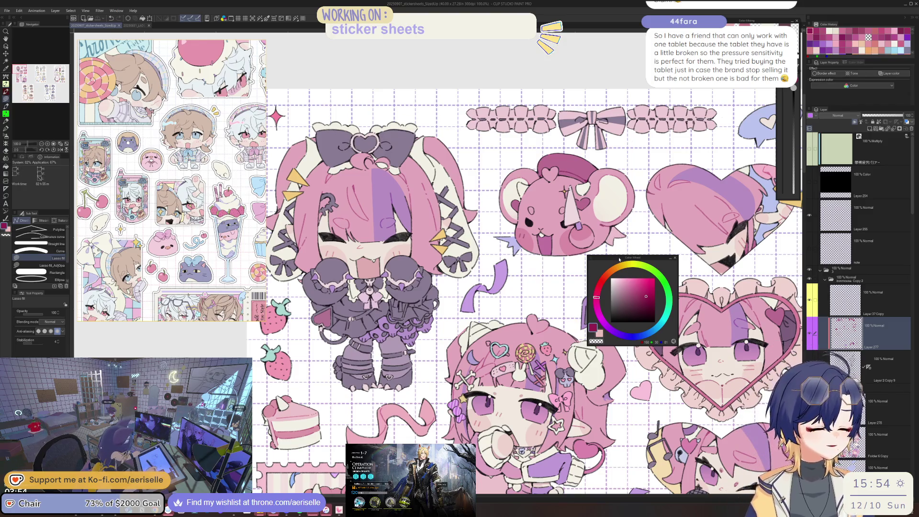
drag(619, 260, 706, 207)
drag(625, 431, 605, 255)
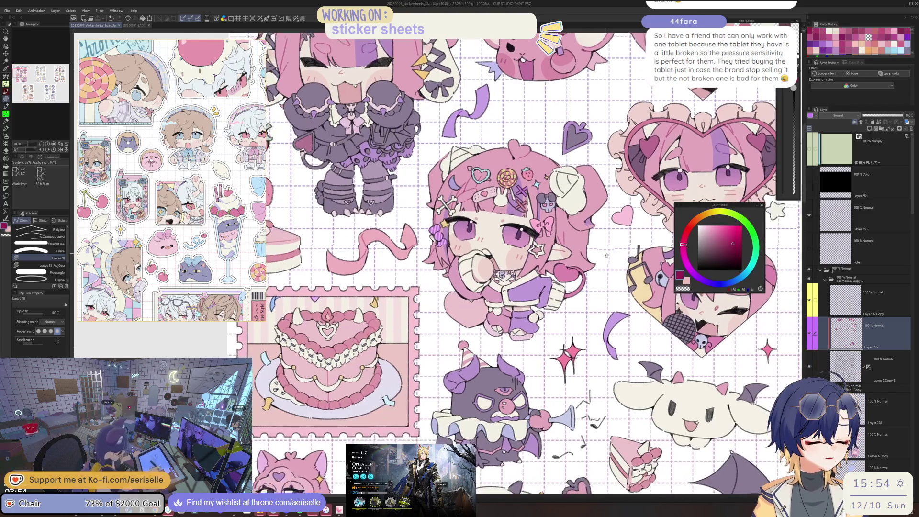
drag(575, 222, 605, 251)
scroll(498, 215, up, 3)
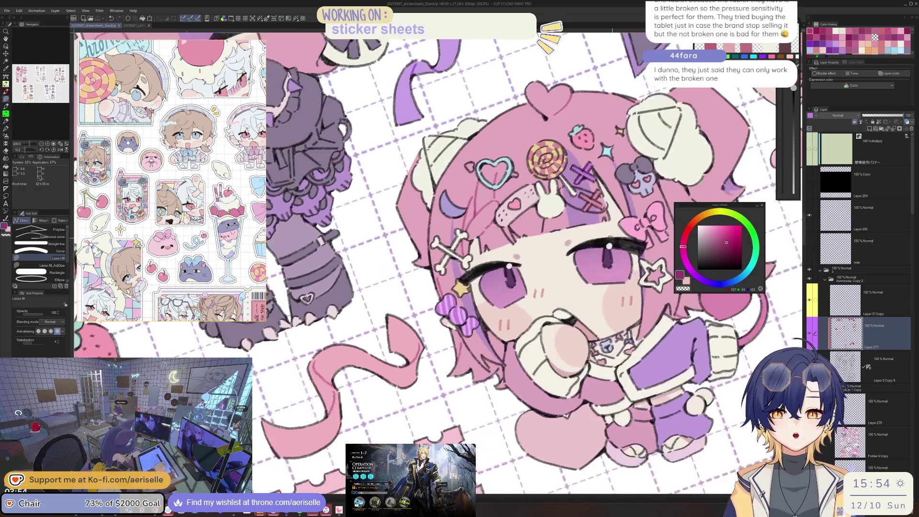
drag(599, 220, 563, 274)
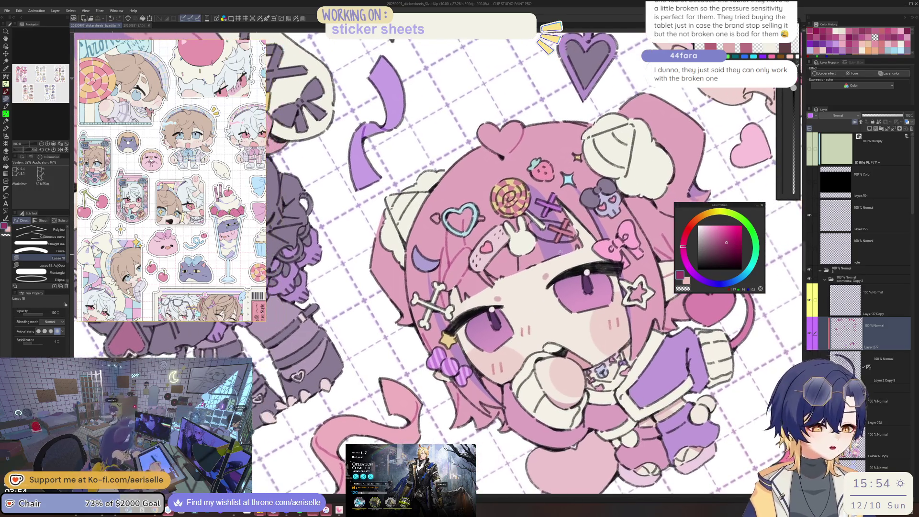
scroll(563, 273, up, 2)
- Lasso-fill muted mauve shading patches on the bangs just above her eyes
drag(596, 252, 454, 288)
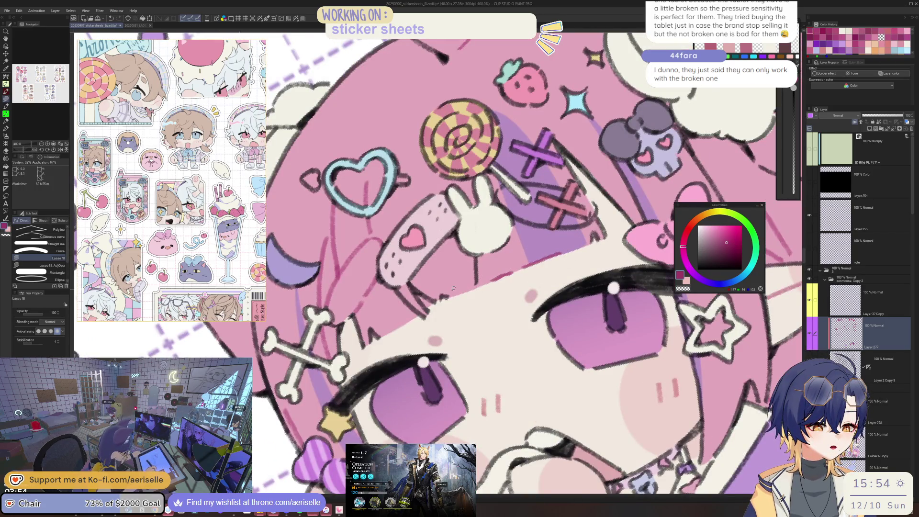
click(716, 242)
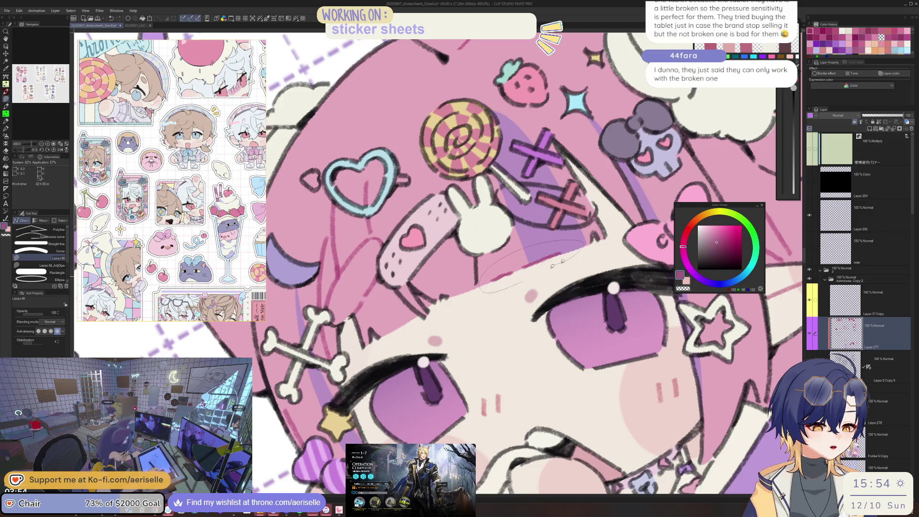
drag(563, 261, 552, 265)
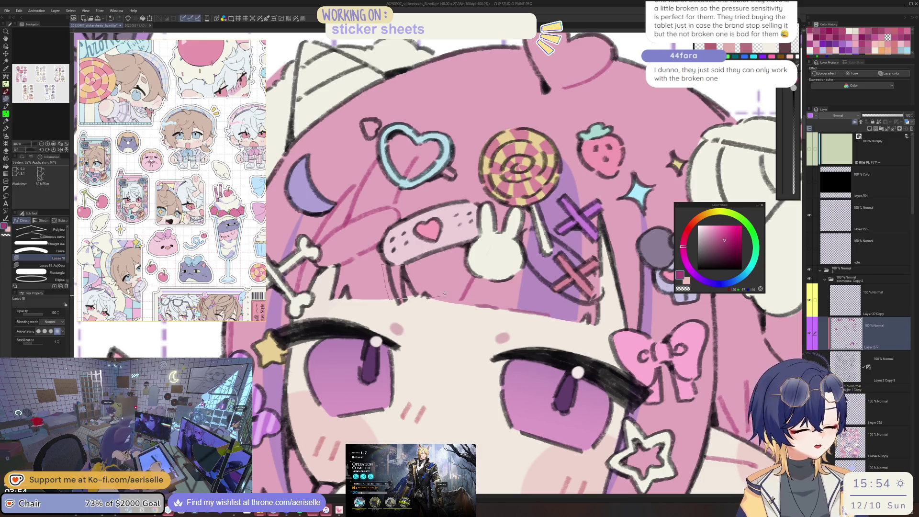
scroll(471, 260, down, 5)
scroll(470, 261, up, 8)
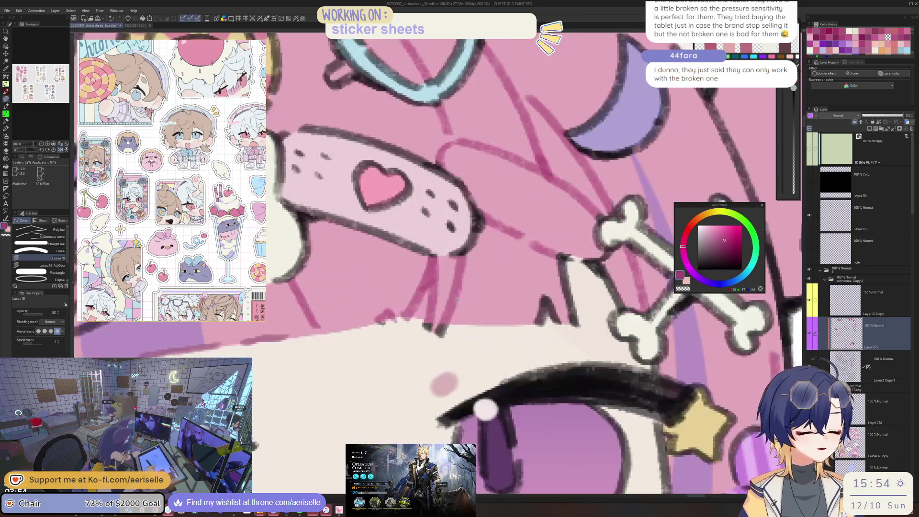
scroll(523, 286, down, 8)
scroll(523, 286, down, 2)
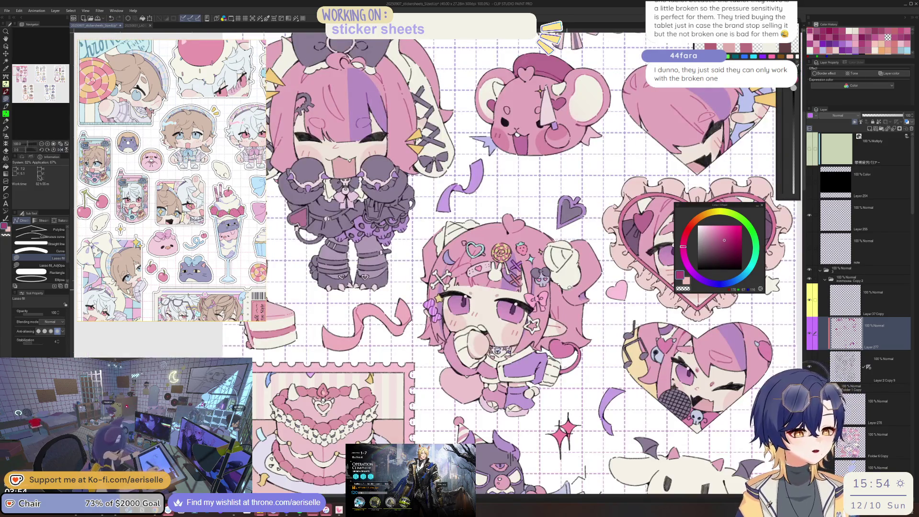
scroll(526, 287, up, 4)
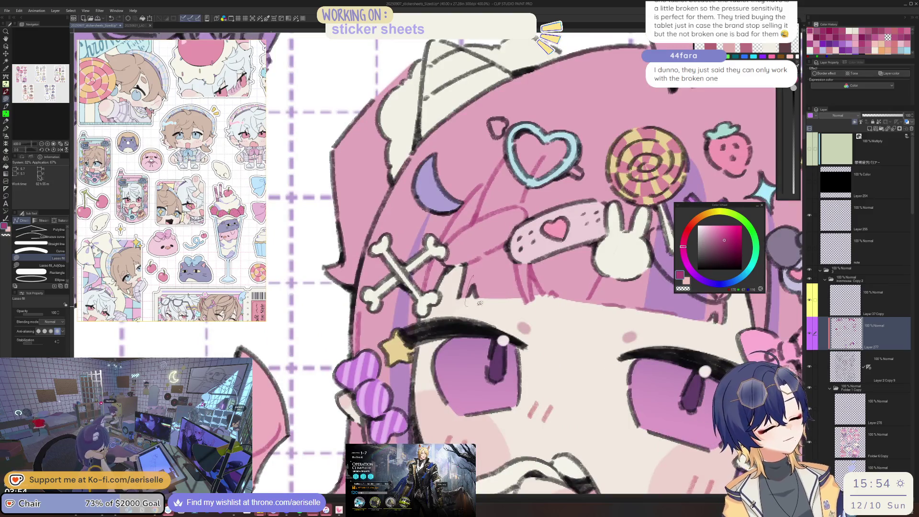
scroll(540, 289, down, 2)
scroll(472, 271, up, 2)
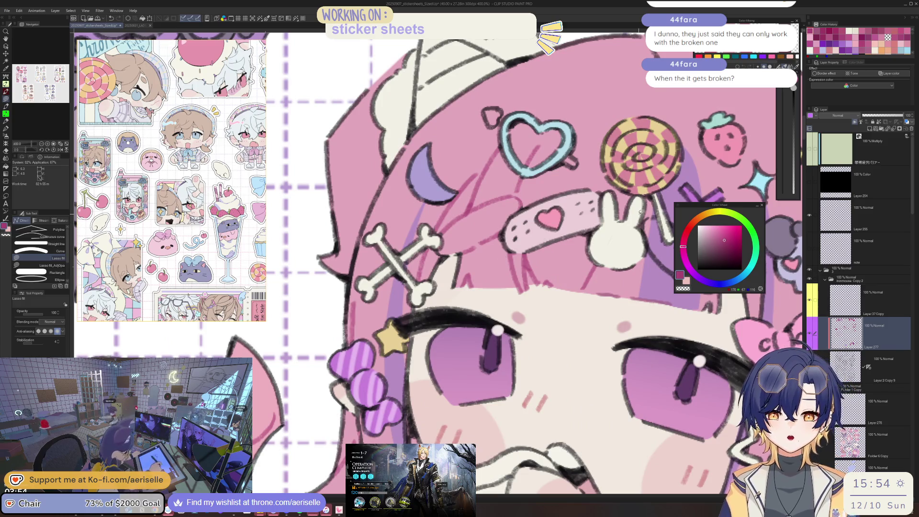
scroll(583, 282, right, 2)
scroll(579, 285, right, 2)
scroll(574, 289, right, 3)
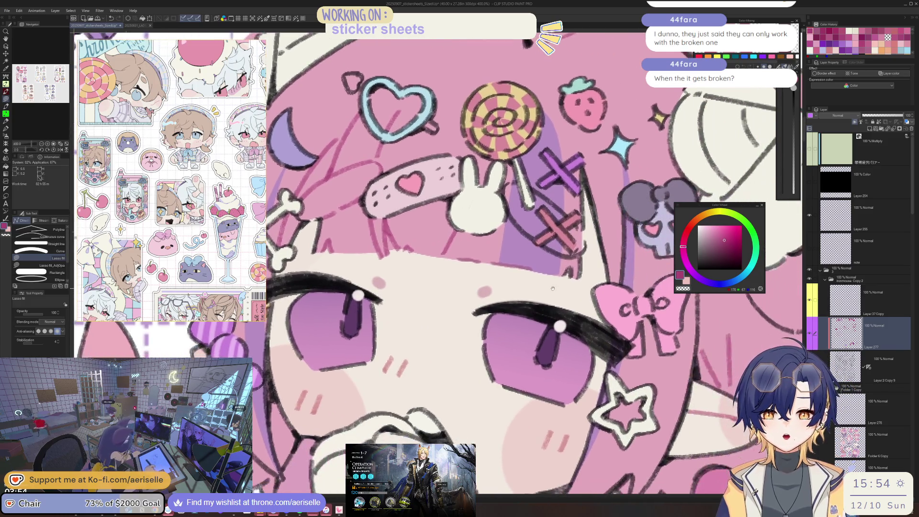
scroll(567, 294, right, 2)
scroll(564, 297, right, 2)
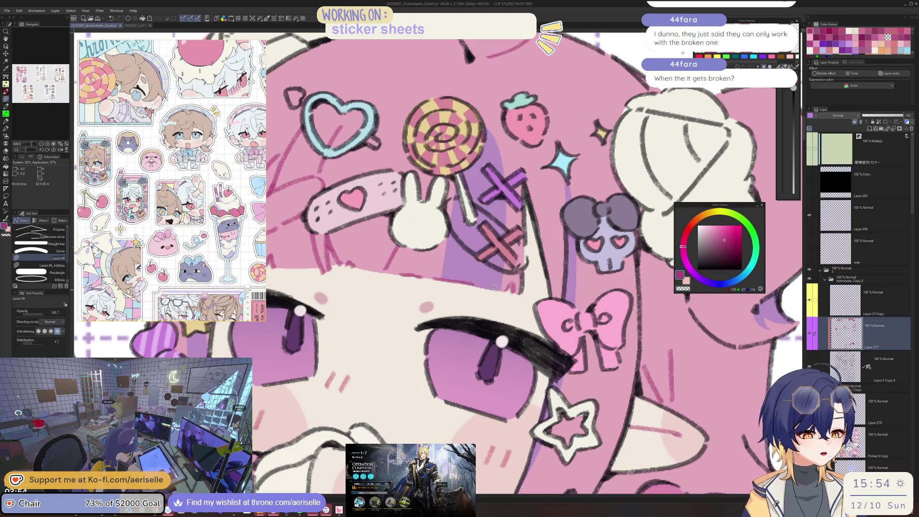
scroll(501, 301, down, 5)
scroll(522, 290, up, 3)
scroll(521, 290, up, 2)
scroll(508, 296, down, 2)
scroll(493, 301, down, 2)
scroll(481, 306, up, 1)
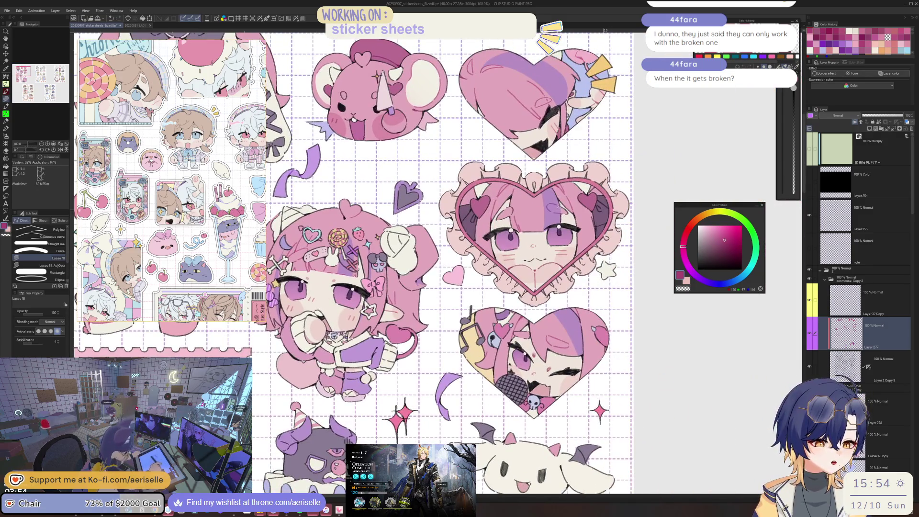
scroll(525, 211, up, 4)
scroll(508, 231, down, 4)
scroll(493, 246, up, 1)
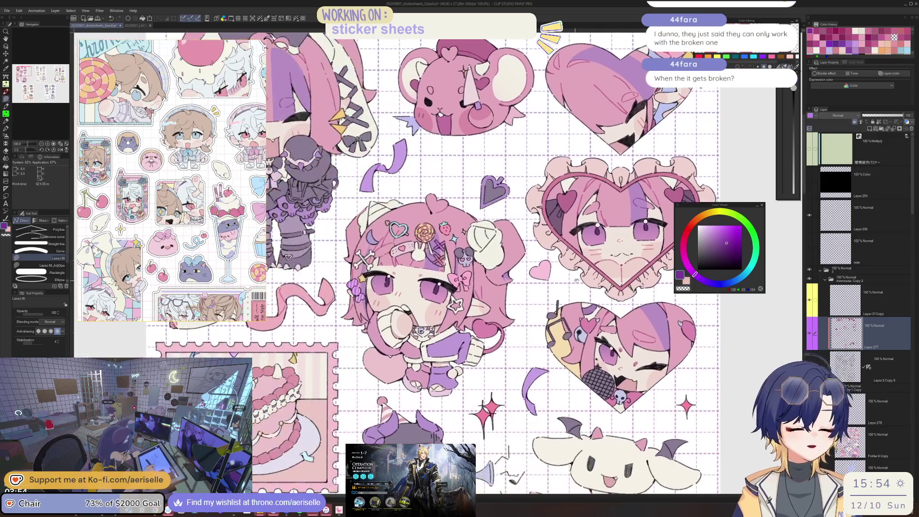
scroll(479, 258, up, 1)
scroll(472, 264, up, 1)
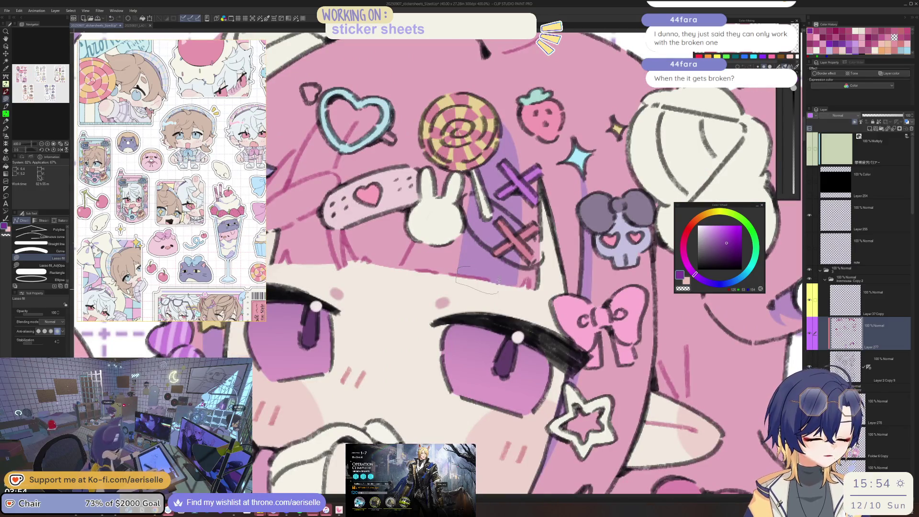
scroll(498, 281, down, 4)
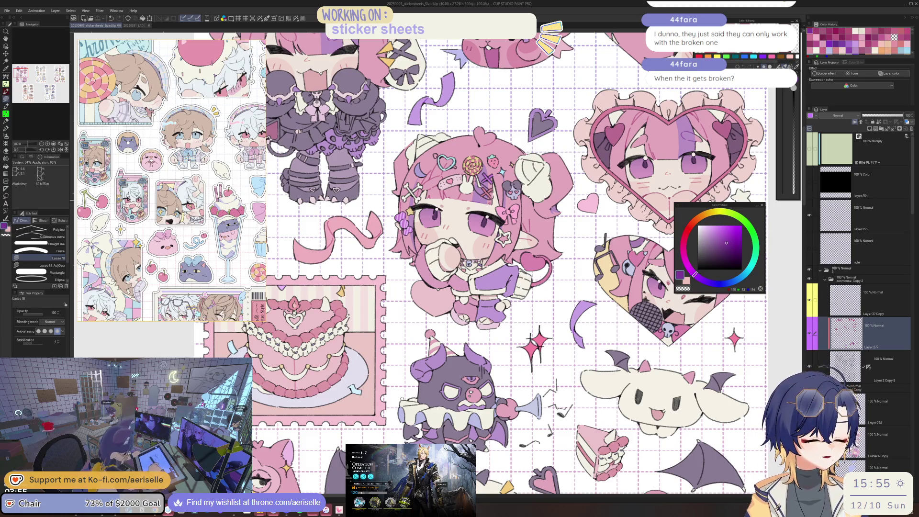
- Choose a blue-violet colour and frame the devil creature's curled horn up close
scroll(428, 424, up, 5)
click(715, 284)
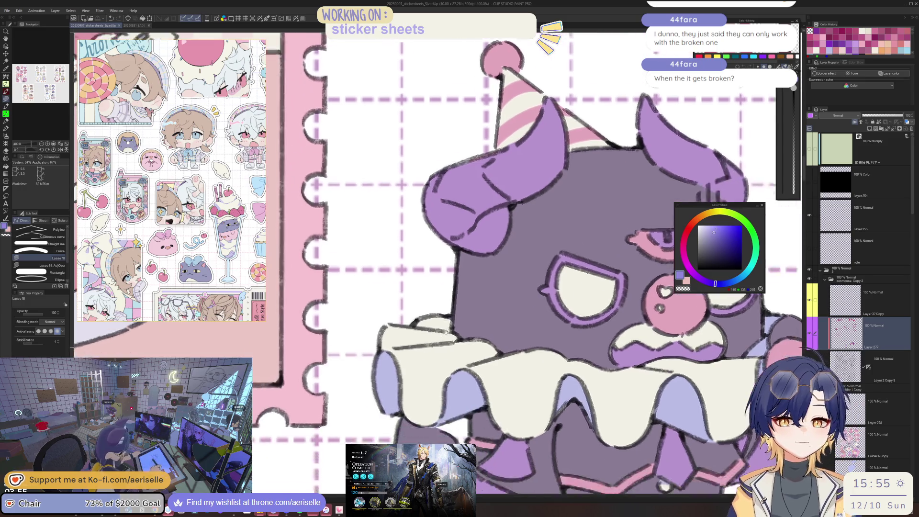
mouse_move(366, 383)
mouse_down()
mouse_move(457, 297)
mouse_move(512, 288)
mouse_up()
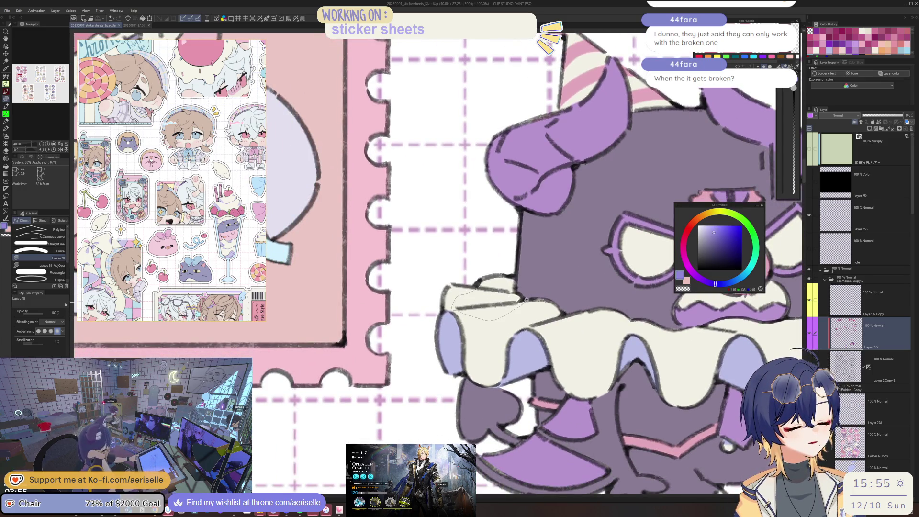
click(708, 236)
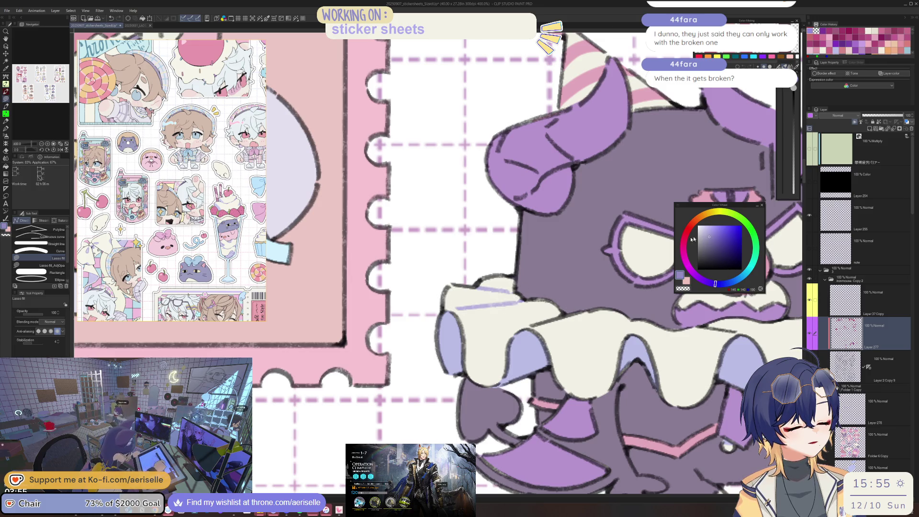
key(g)
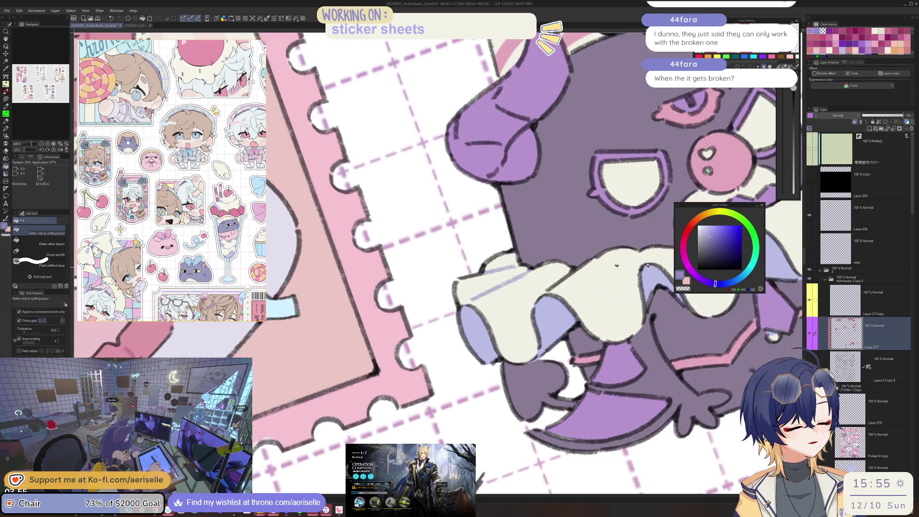
drag(616, 265, 518, 327)
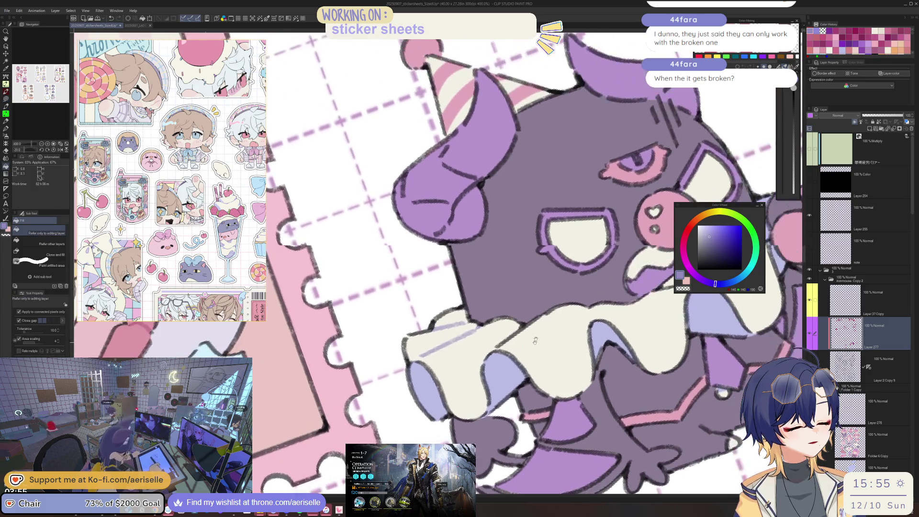
key(u)
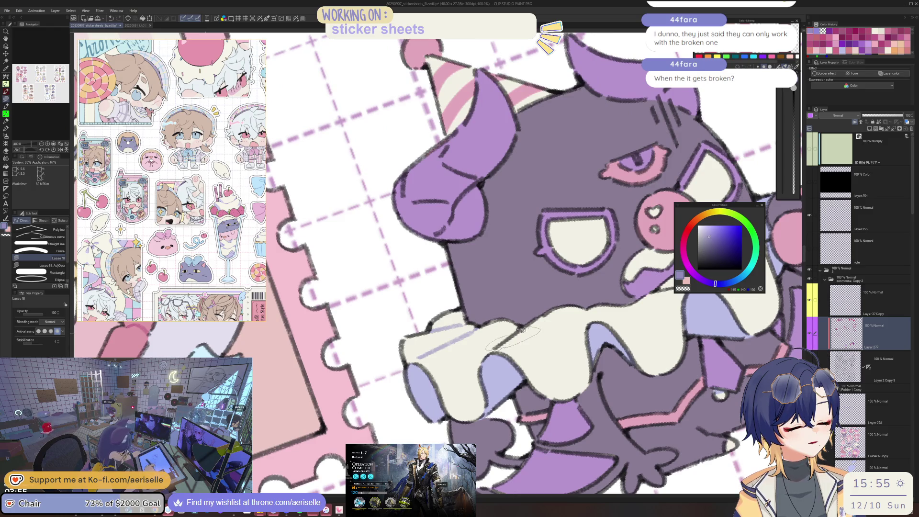
scroll(523, 330, down, 2)
scroll(523, 330, up, 2)
scroll(581, 314, up, 2)
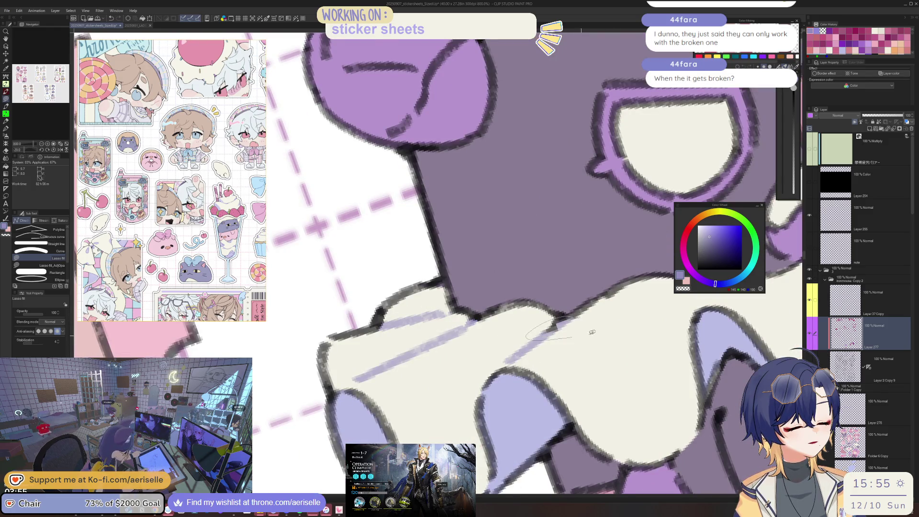
scroll(575, 335, down, 3)
scroll(551, 342, up, 2)
scroll(542, 346, up, 3)
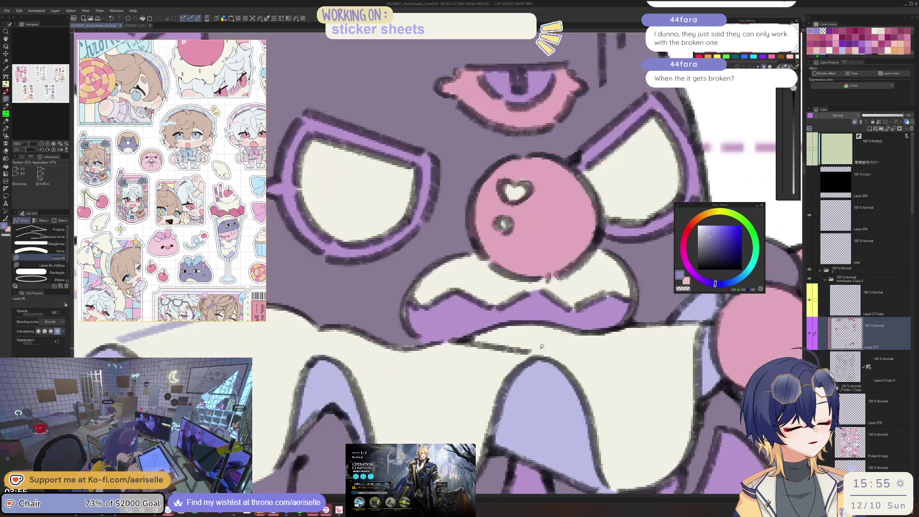
scroll(459, 342, down, 6)
scroll(613, 330, up, 1)
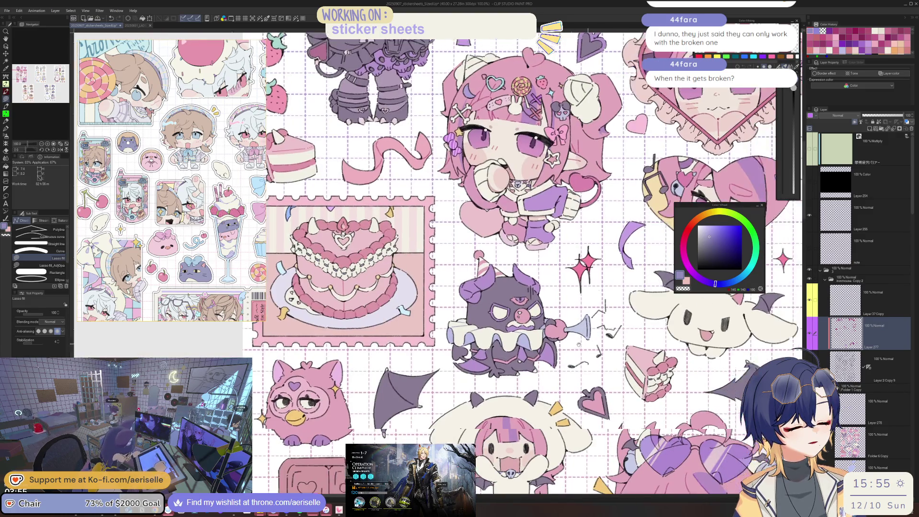
scroll(610, 330, down, 1)
scroll(483, 290, up, 2)
scroll(488, 297, up, 2)
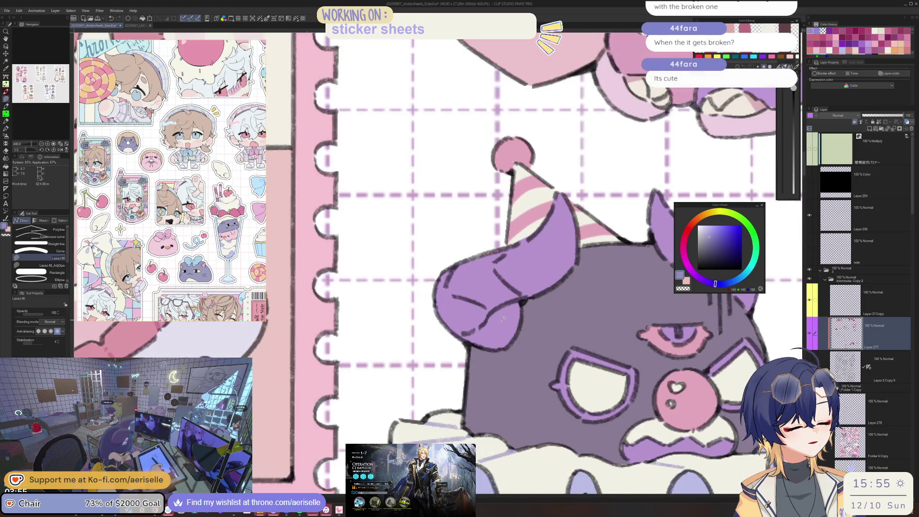
- Lasso-fill a darker purple shadow area on the devil's horn
key(alt)
drag(715, 283, 700, 278)
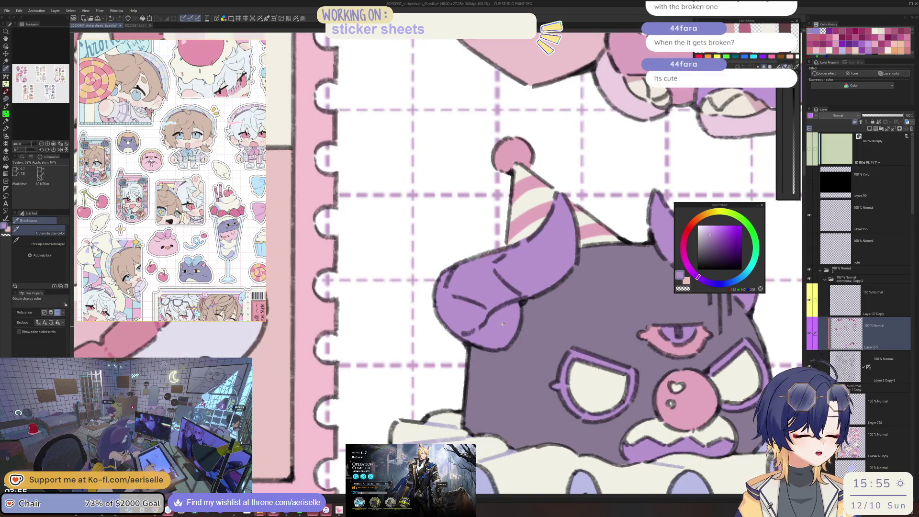
click(716, 242)
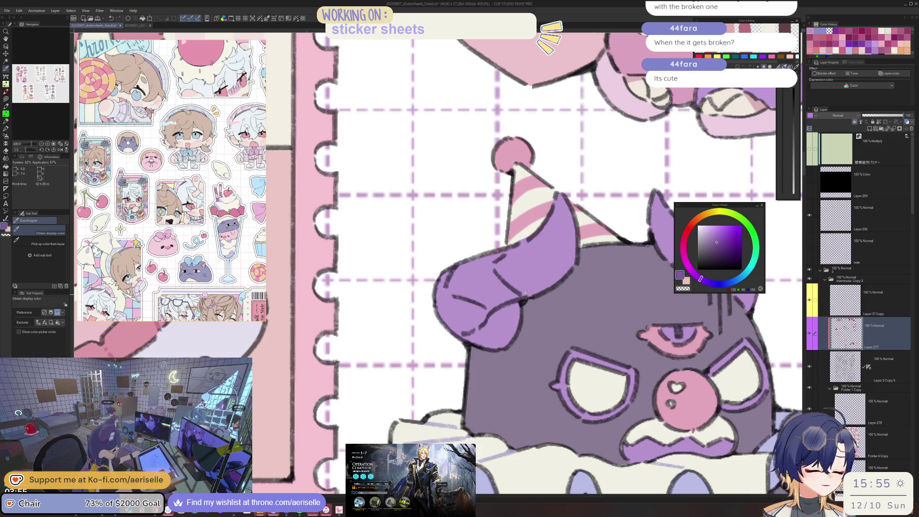
key(u)
mouse_move(489, 335)
mouse_down()
mouse_move(441, 289)
mouse_move(519, 299)
mouse_up()
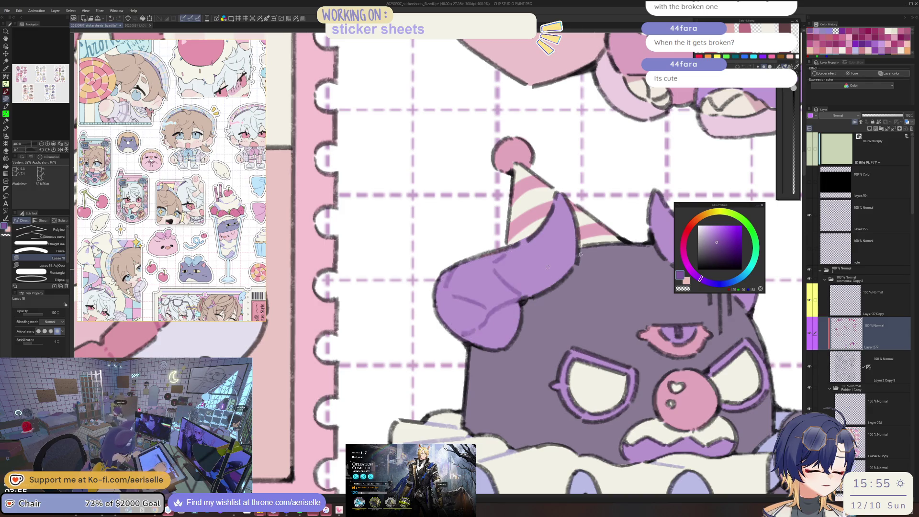
scroll(580, 265, down, 3)
- Bucket-fill part of the horn with a deeper purple, then zoom out
click(727, 241)
scroll(609, 267, up, 3)
key(g)
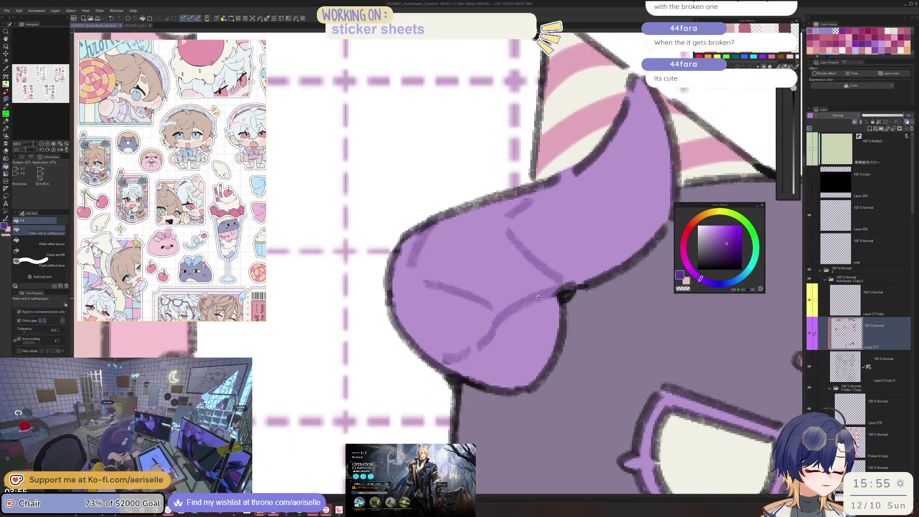
click(519, 288)
scroll(453, 255, down, 3)
scroll(660, 338, up, 2)
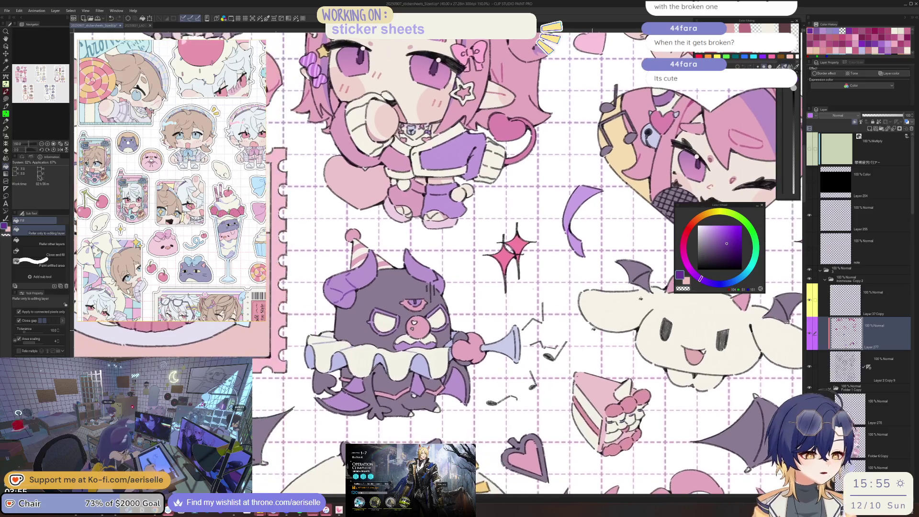
scroll(523, 278, down, 1)
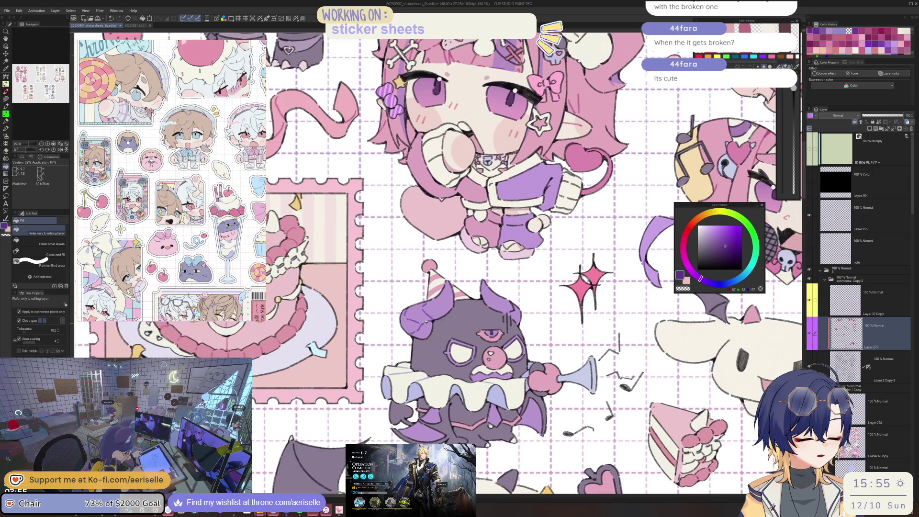
scroll(478, 358, up, 4)
key(u)
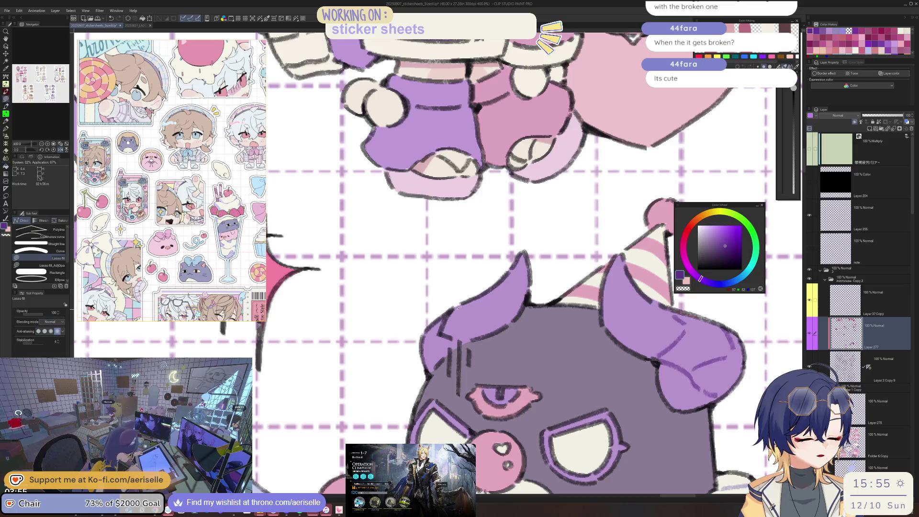
scroll(461, 337, down, 5)
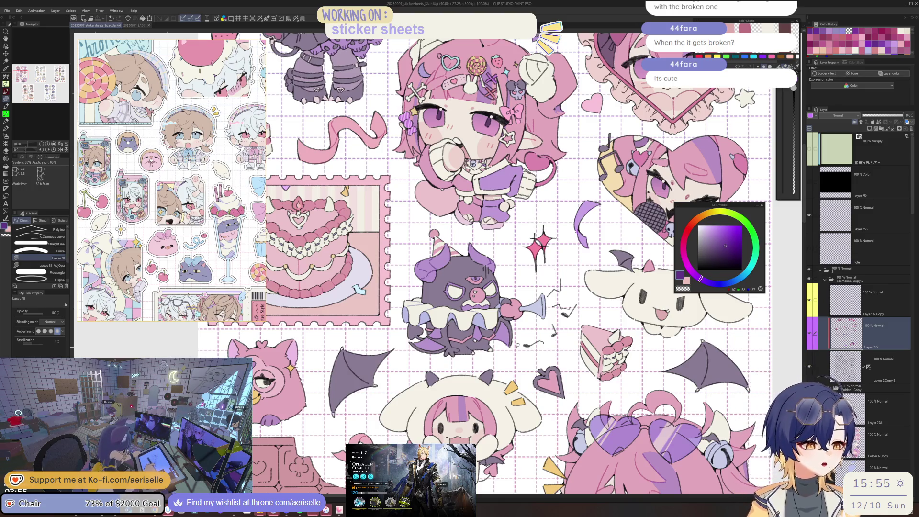
- Lasso-fill a thin light lilac stroke along the white puppy's ear
drag(516, 344, 368, 395)
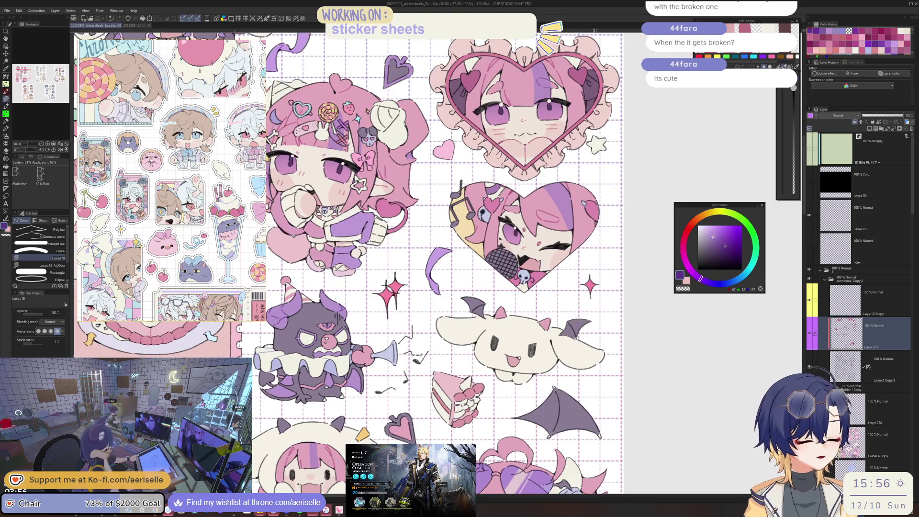
click(711, 238)
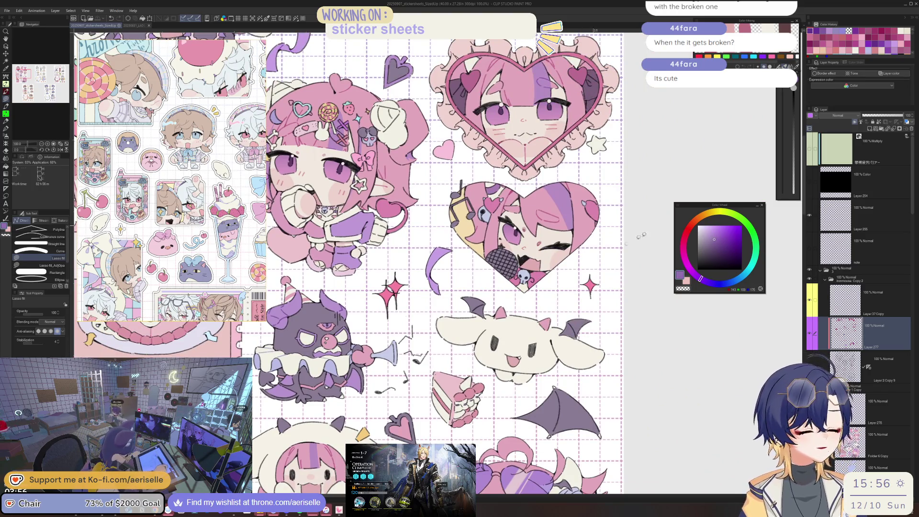
scroll(558, 354, up, 2)
drag(558, 370, 552, 358)
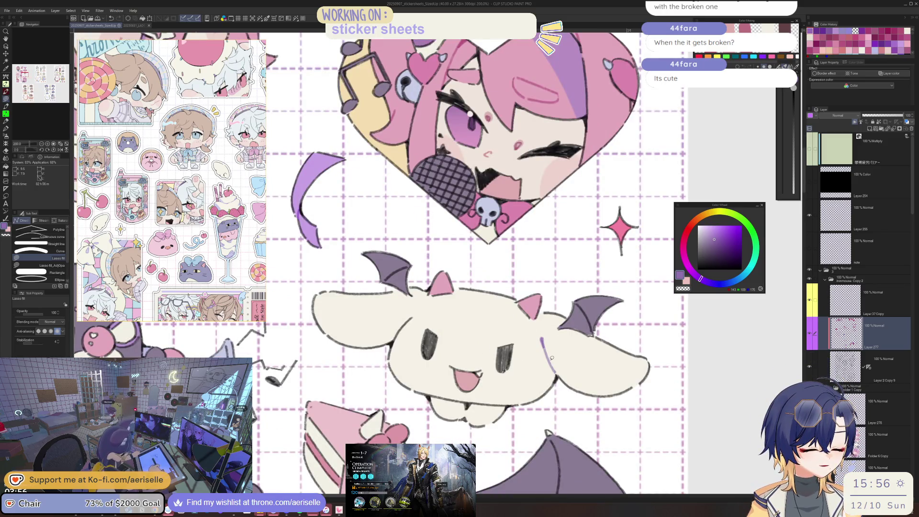
- Tilt the canvas, reset it to unrotated 100%, and zoom out
drag(417, 316, 432, 339)
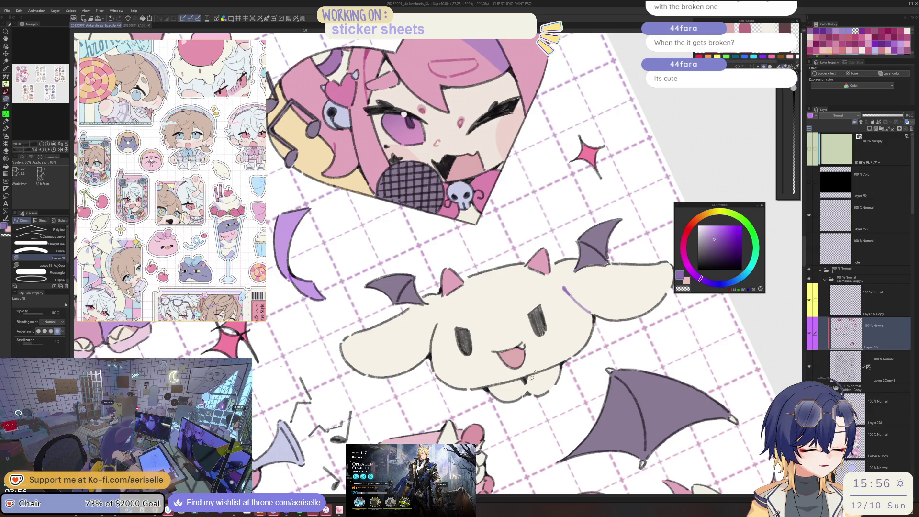
key(ctrl+alt+0)
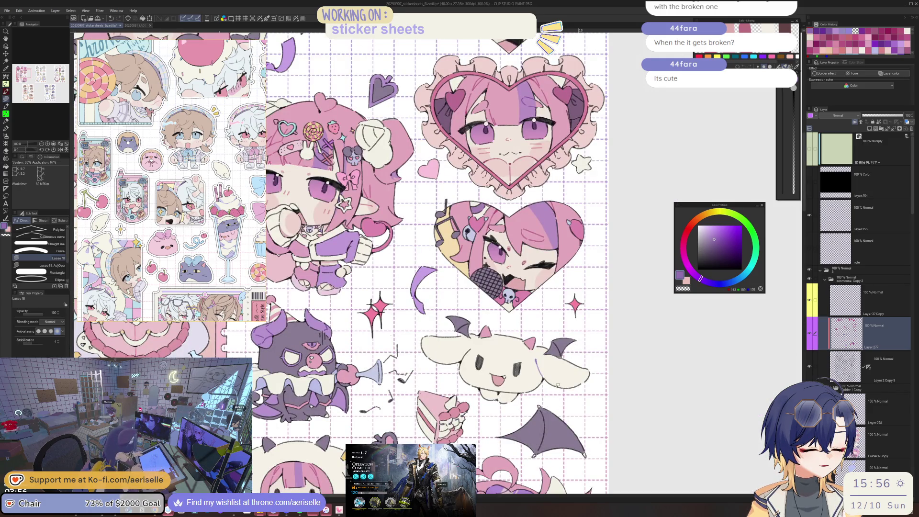
scroll(557, 384, up, 2)
scroll(545, 368, up, 2)
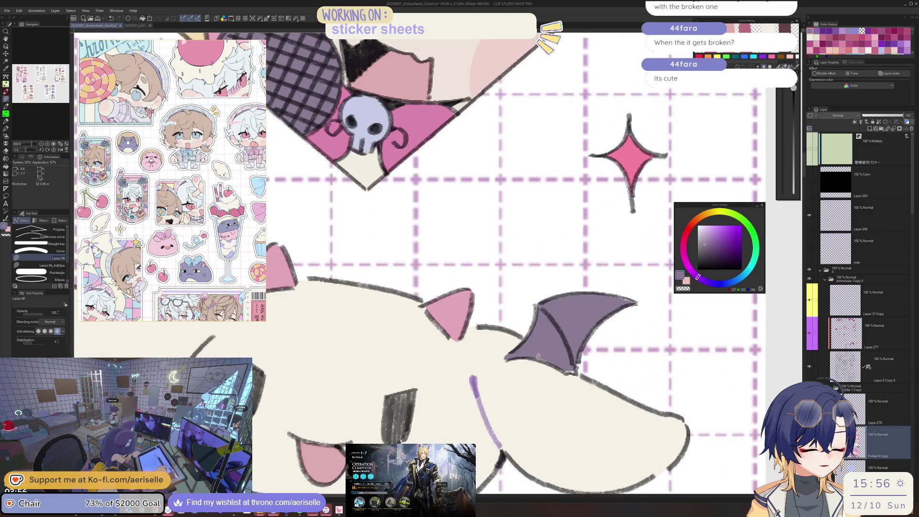
scroll(577, 341, down, 2)
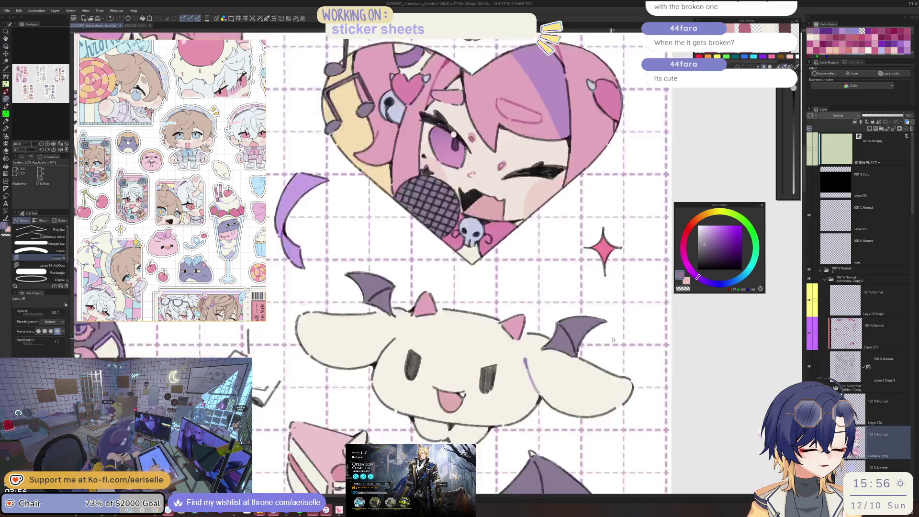
scroll(610, 340, up, 2)
scroll(600, 317, down, 3)
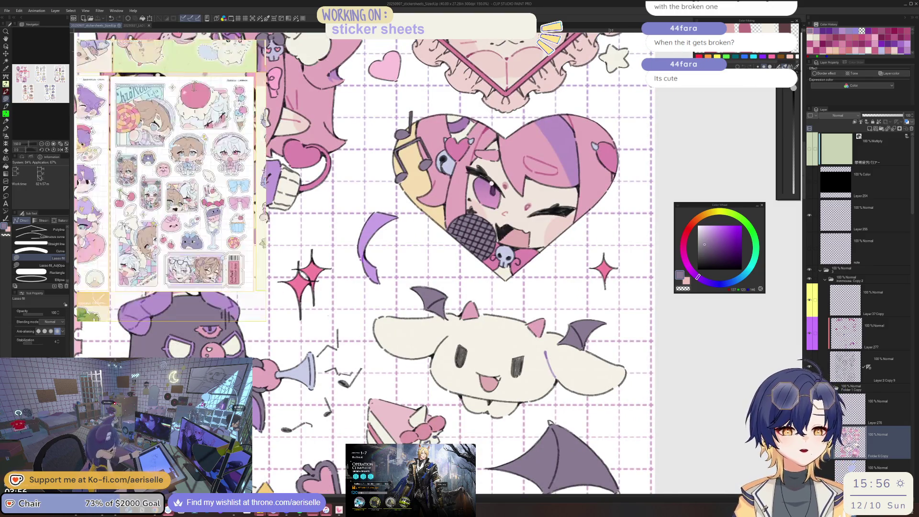
scroll(195, 179, down, 3)
scroll(195, 178, up, 2)
click(711, 209)
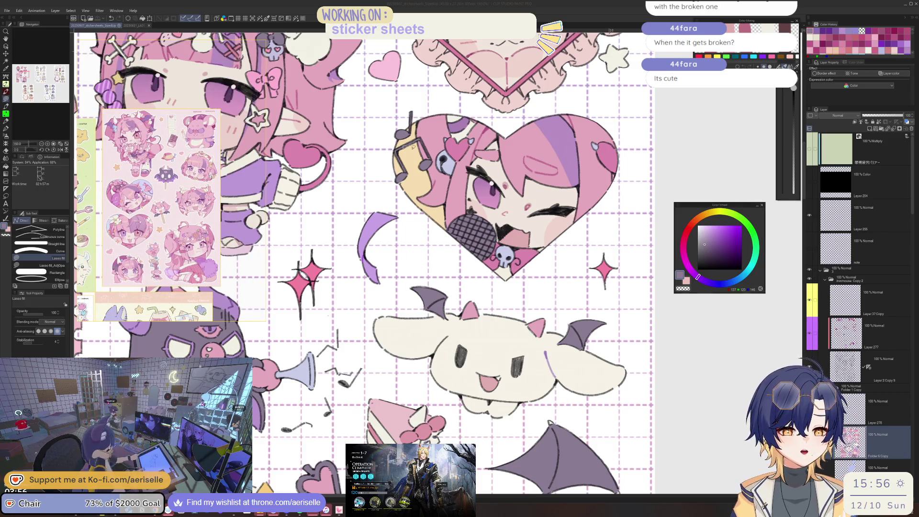
scroll(480, 192, down, 3)
scroll(480, 193, down, 2)
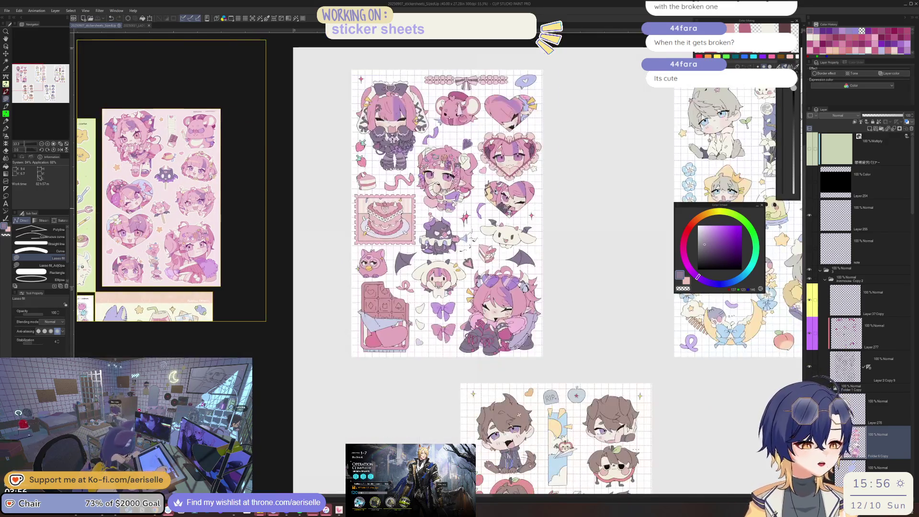
scroll(480, 192, up, 1)
scroll(481, 193, up, 1)
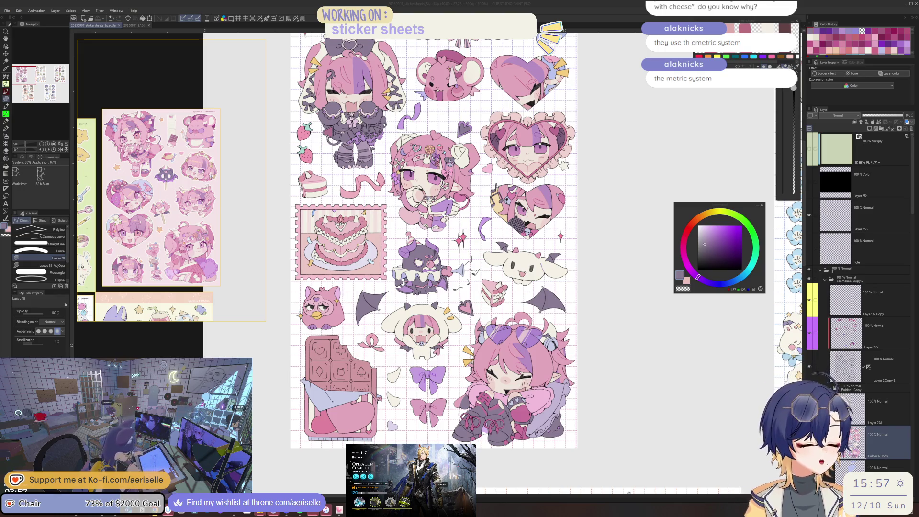
click(723, 208)
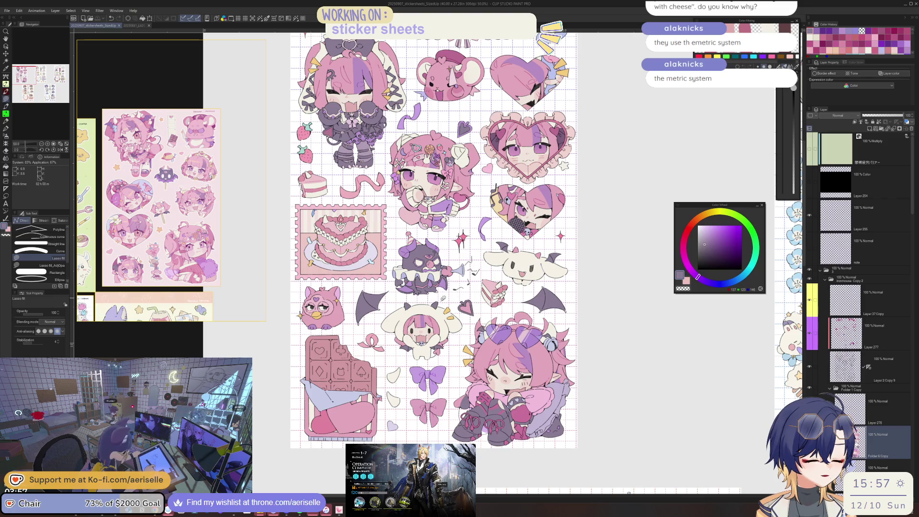
scroll(430, 411, up, 2)
scroll(431, 411, up, 2)
scroll(445, 402, up, 2)
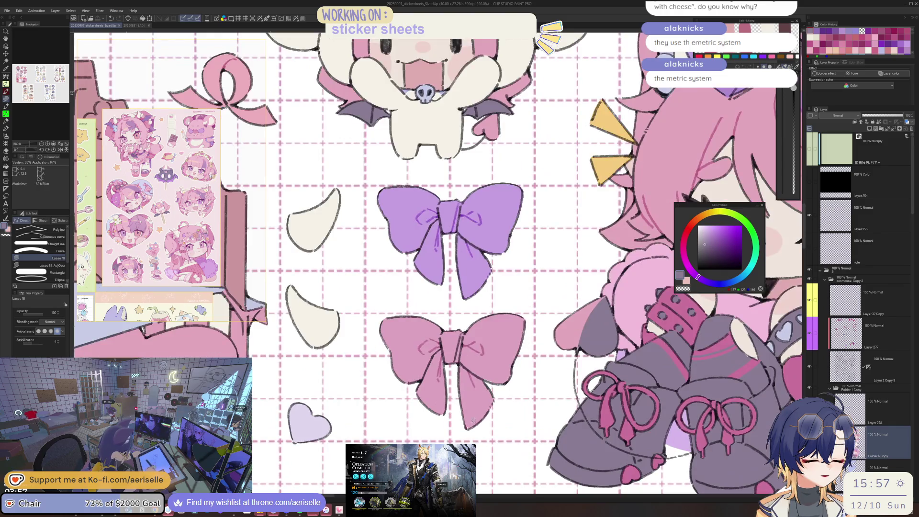
- Eyedrop the pink bow's colour, toggling between Eraser and Lasso fill
alt+click(471, 420)
scroll(468, 425, up, 3)
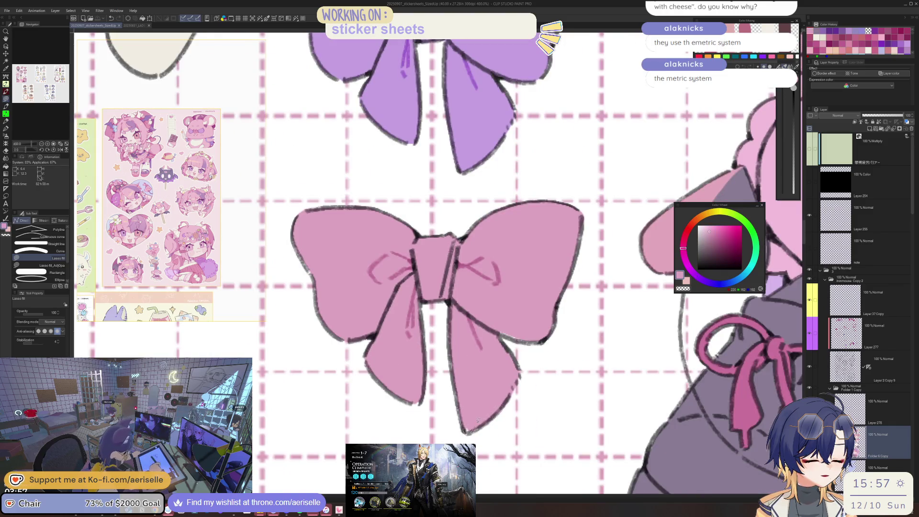
key(e)
drag(366, 353, 407, 386)
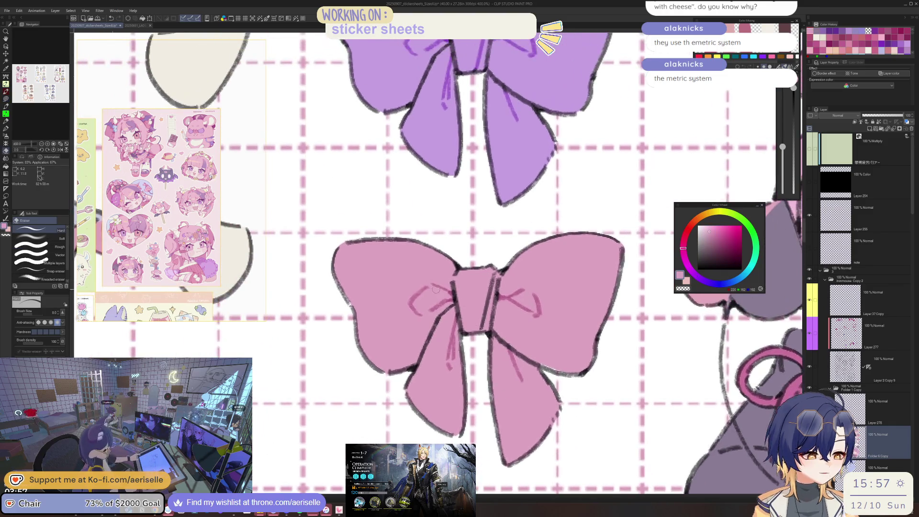
key(u)
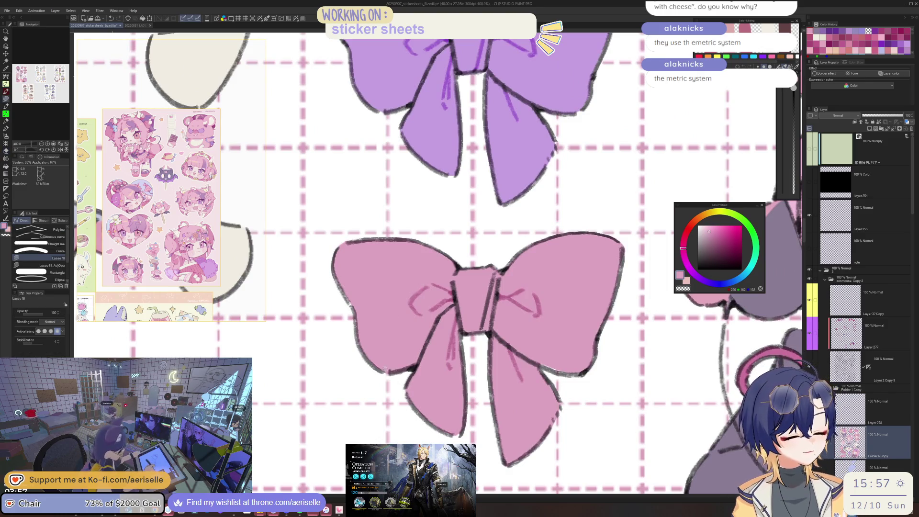
drag(407, 385, 390, 397)
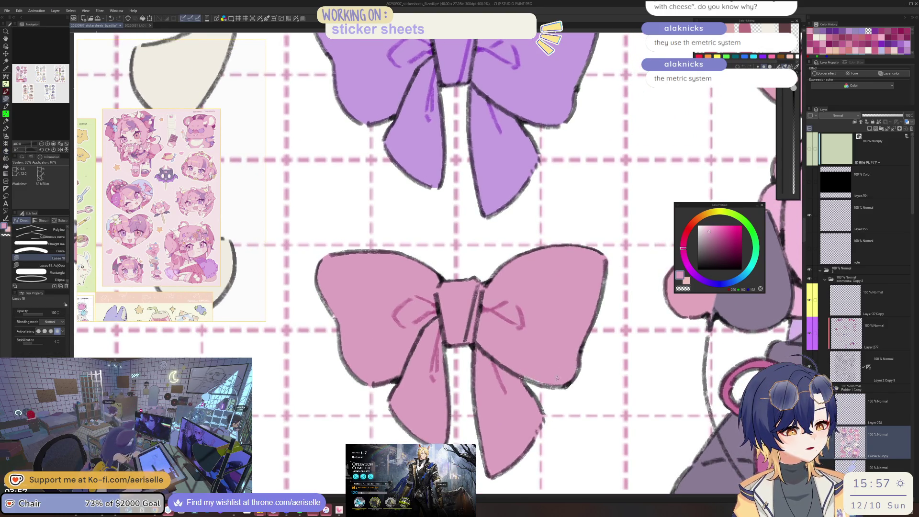
scroll(566, 377, down, 4)
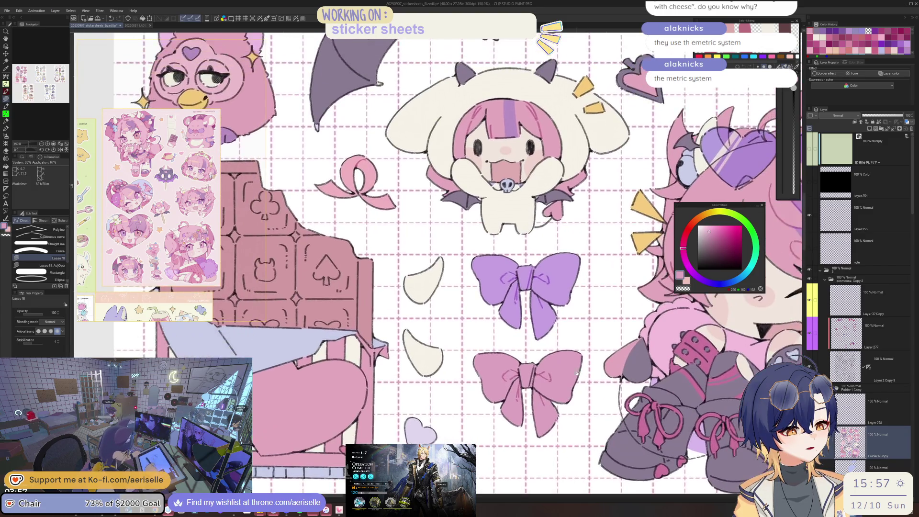
- Eyedrop the purple bow, zoom out, then open Arknights operation 1-7 squad selection
drag(565, 377, 489, 433)
scroll(499, 350, up, 4)
alt+click(466, 361)
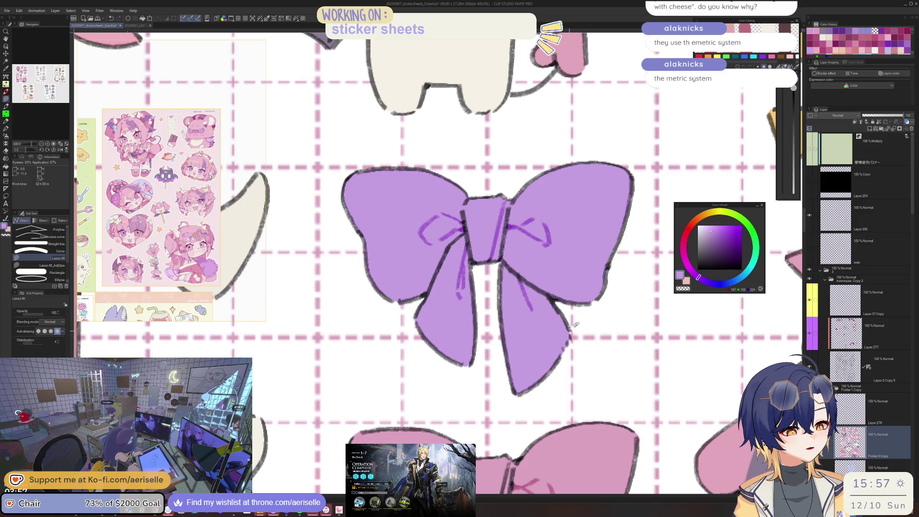
scroll(576, 324, down, 4)
drag(611, 304, 534, 355)
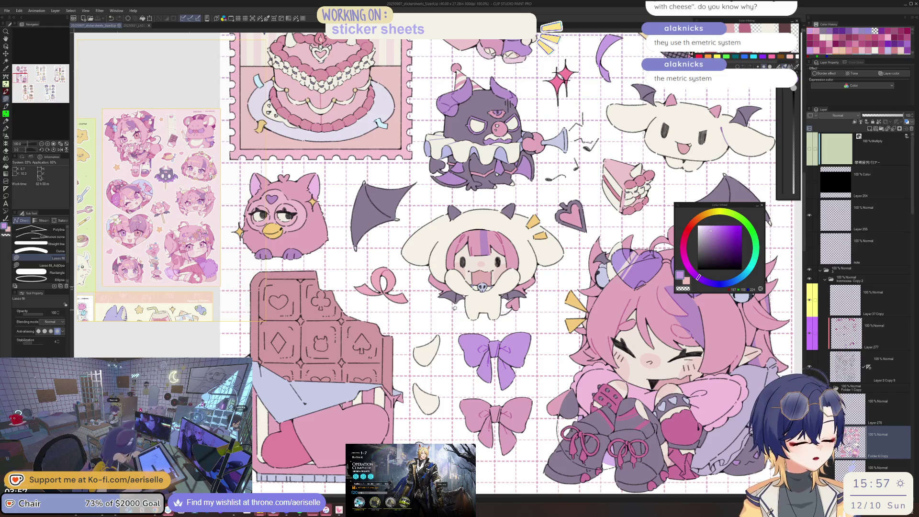
scroll(397, 381, up, 3)
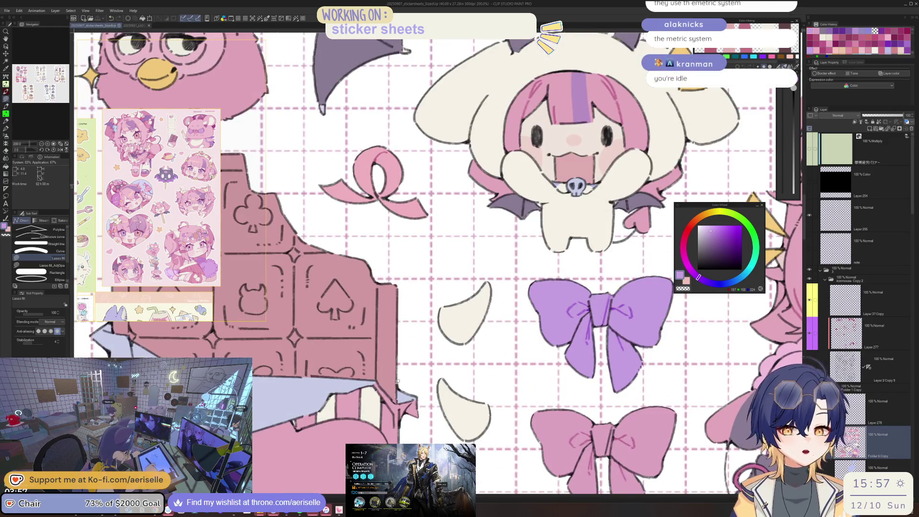
scroll(397, 381, down, 1)
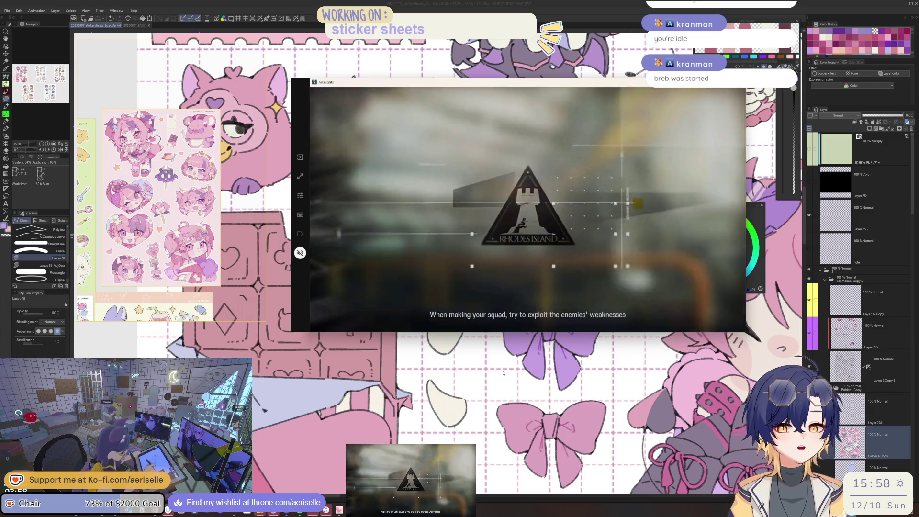
click(696, 310)
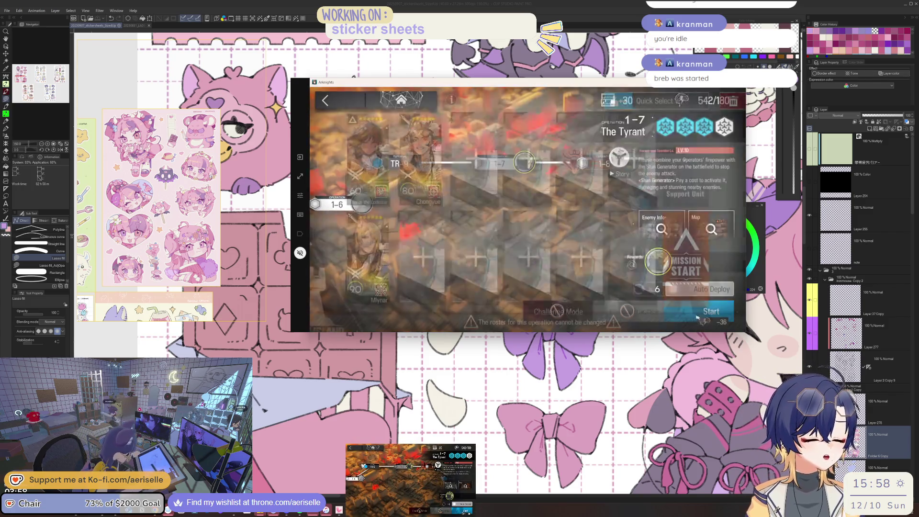
click(674, 291)
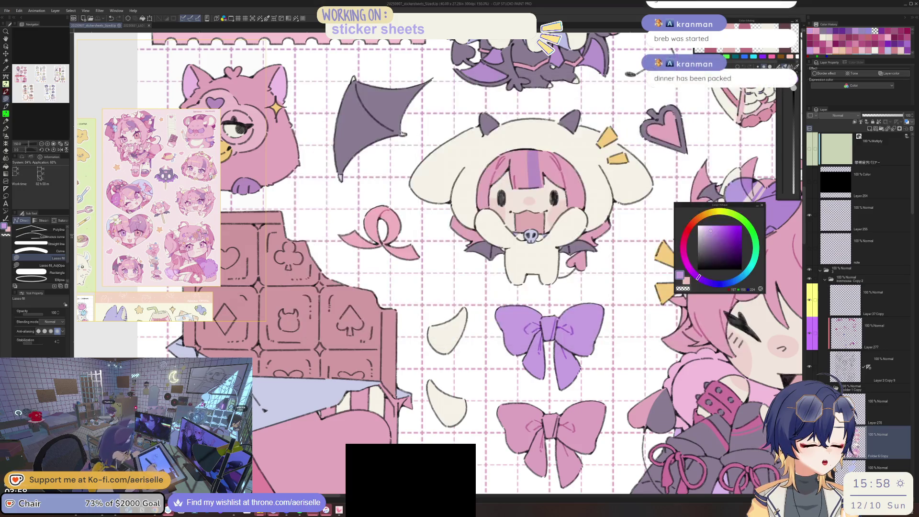
key(ctrl+plus)
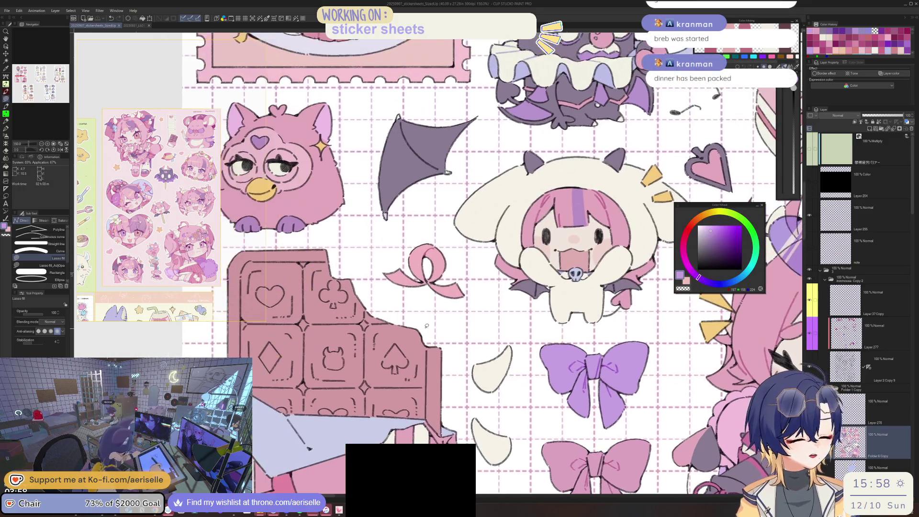
key(e)
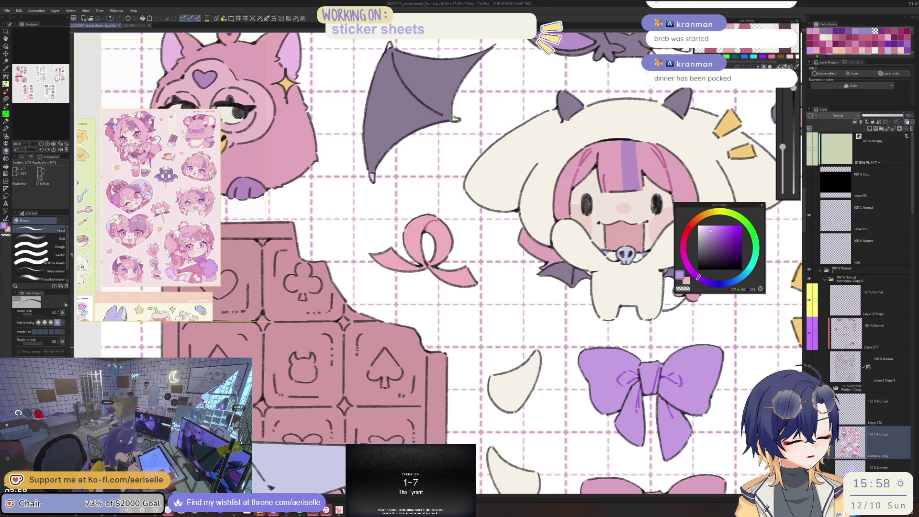
drag(526, 240, 424, 357)
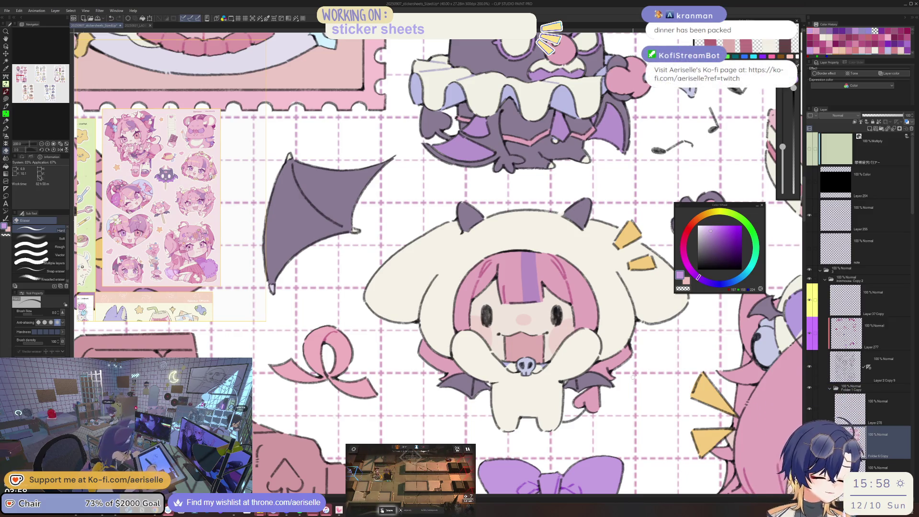
drag(633, 378, 555, 418)
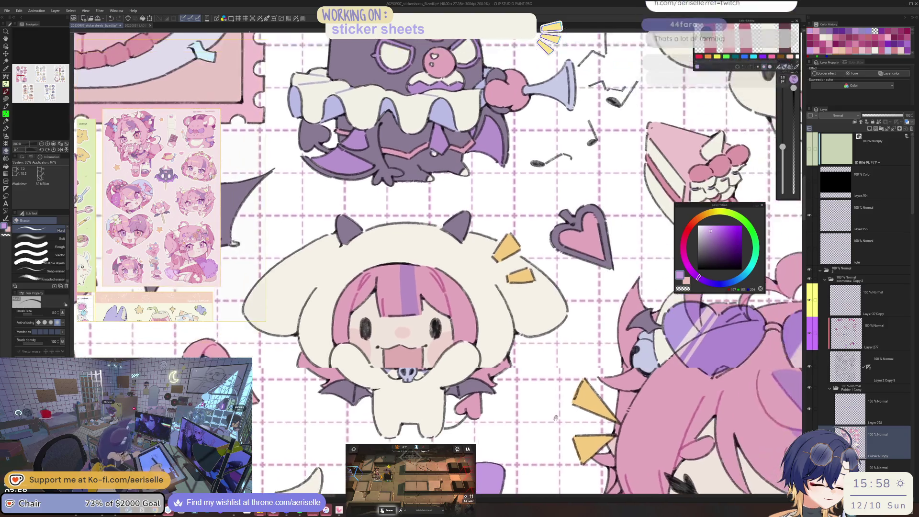
mouse_move(569, 173)
mouse_down()
mouse_move(538, 265)
mouse_move(524, 416)
mouse_up()
scroll(553, 353, up, 4)
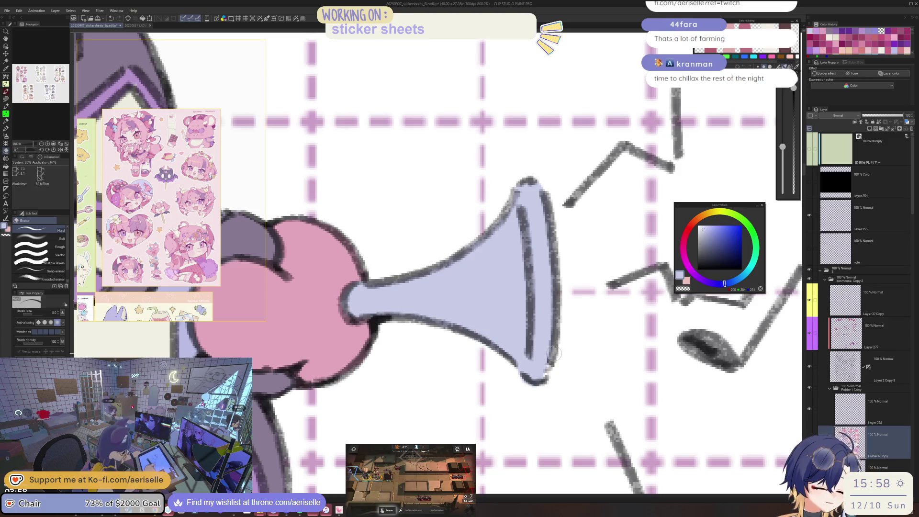
key(u)
scroll(569, 393, down, 6)
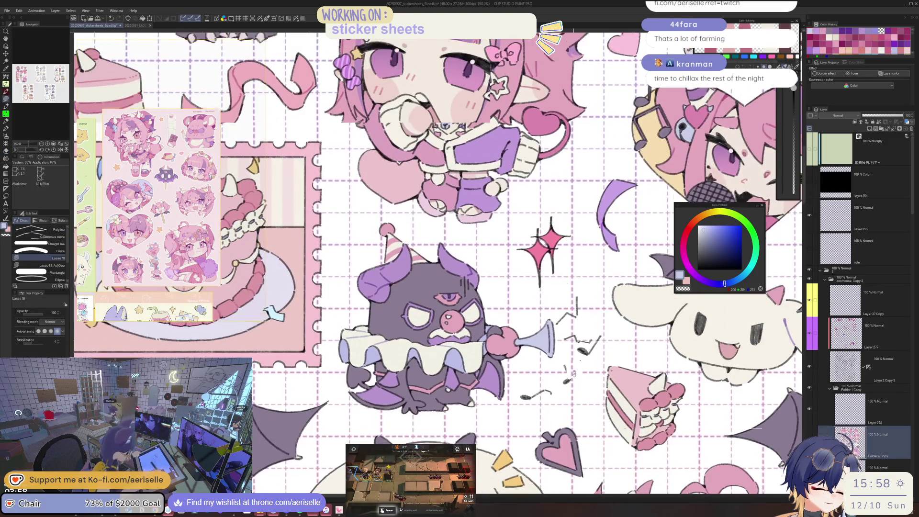
scroll(570, 392, up, 2)
scroll(569, 393, up, 1)
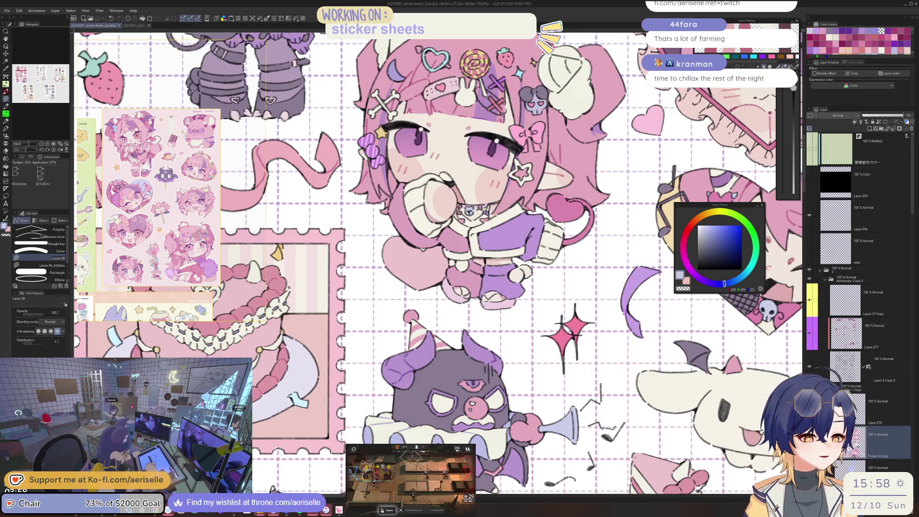
drag(415, 345, 577, 286)
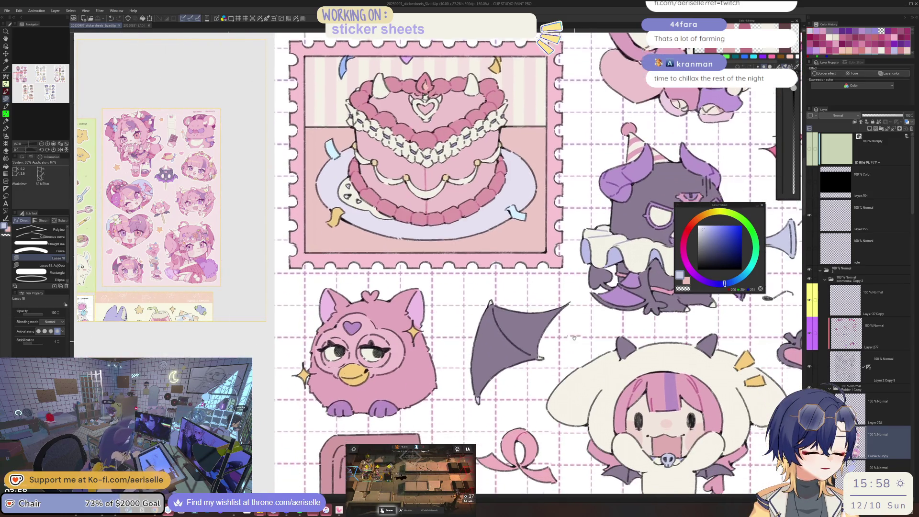
- Select Layer 277, centre the Furby in view, and pick an adjusted pink
scroll(334, 323, up, 5)
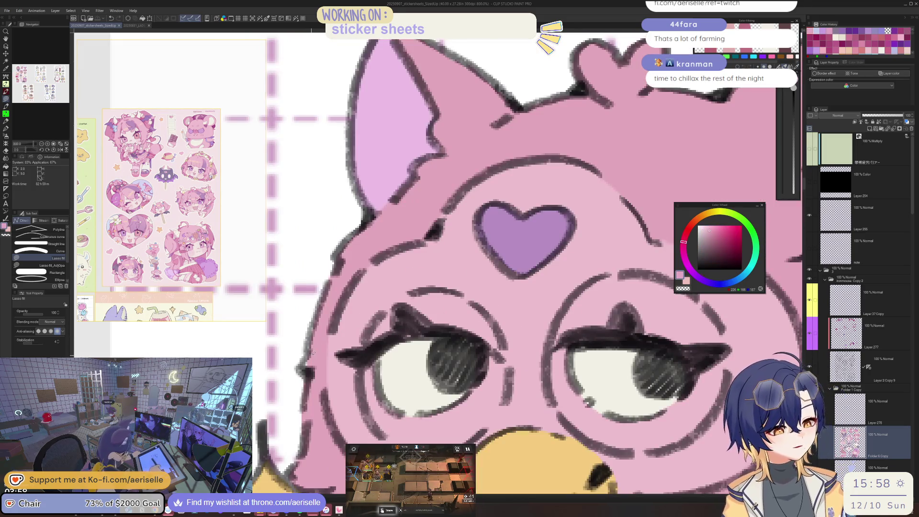
scroll(315, 342, down, 5)
mouse_move(623, 362)
mouse_down()
mouse_move(608, 272)
mouse_move(668, 276)
mouse_up()
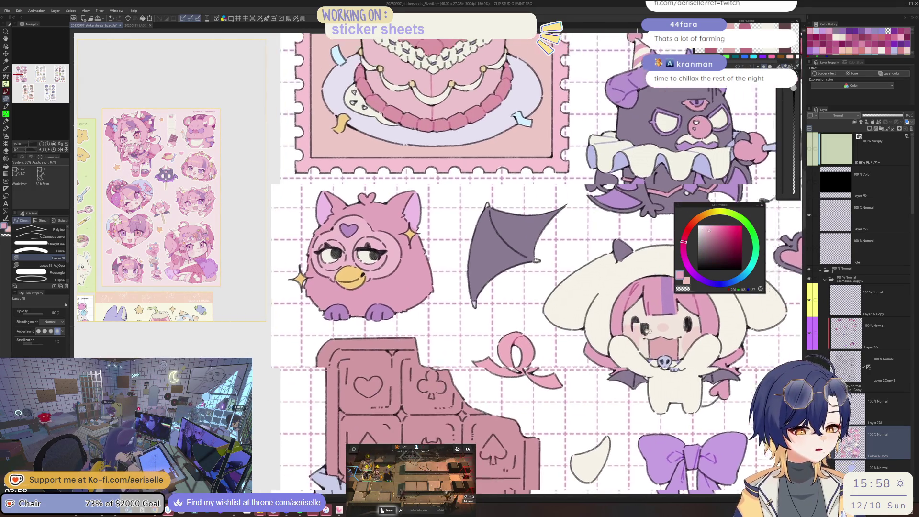
click(861, 330)
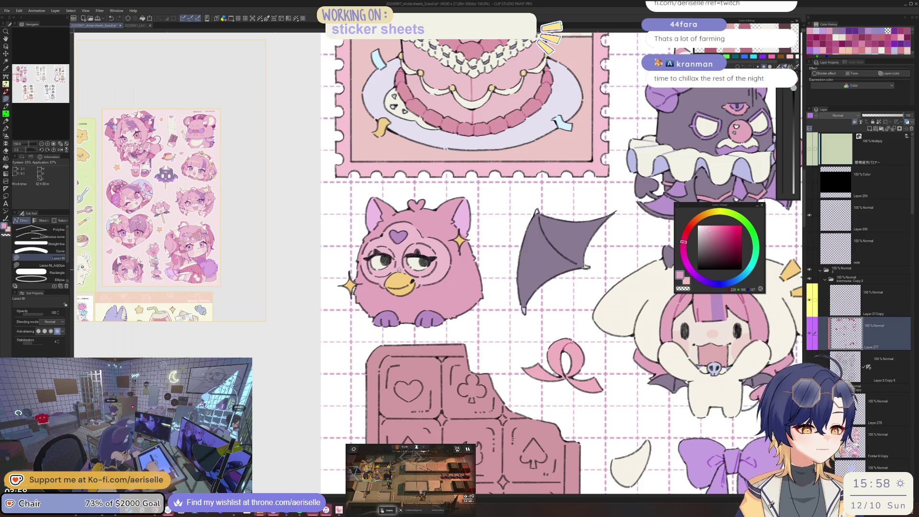
scroll(408, 289, up, 4)
drag(434, 317, 449, 369)
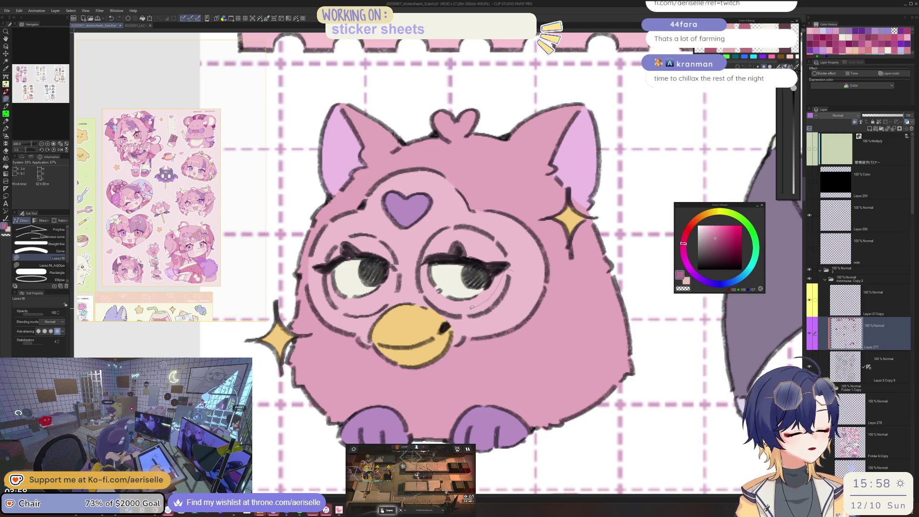
drag(701, 189, 725, 237)
click(718, 236)
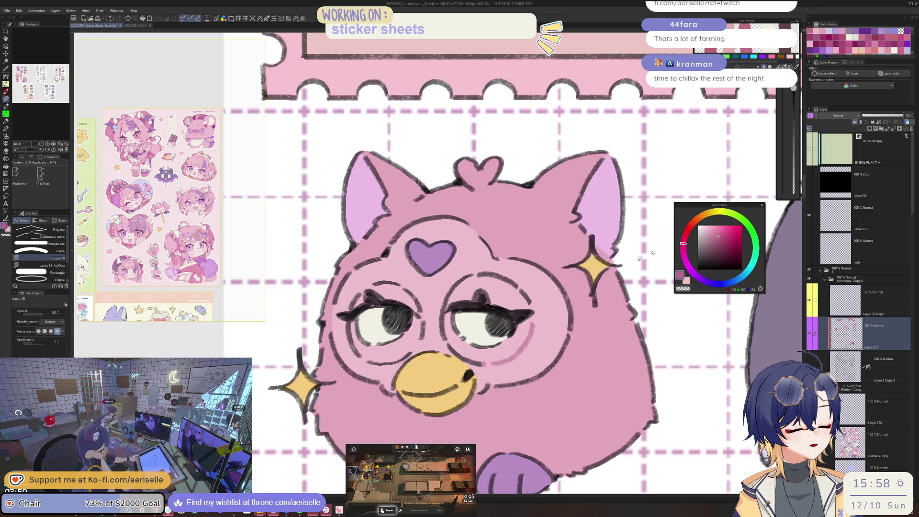
- Lasso-fill pink arcs above, beside and under the Furby's right eye
mouse_move(530, 287)
mouse_down()
mouse_move(461, 263)
mouse_move(476, 282)
mouse_up()
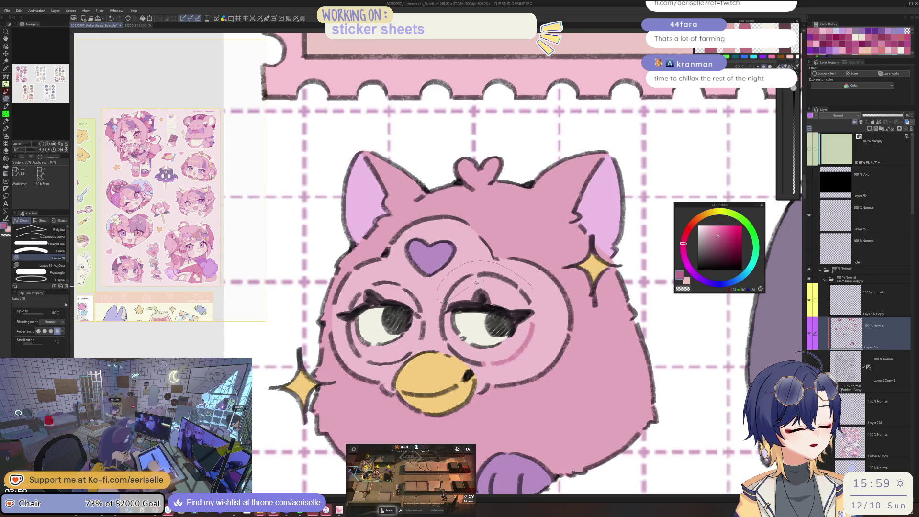
drag(548, 284, 528, 301)
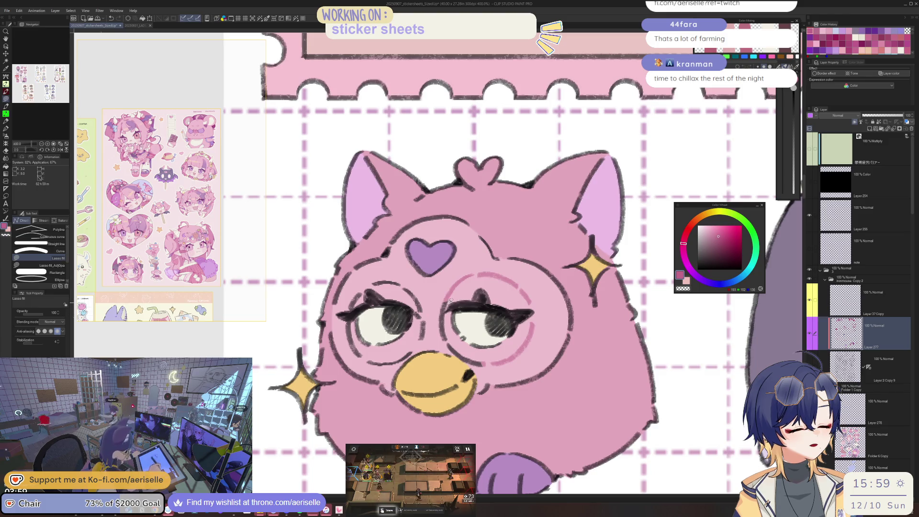
drag(424, 323, 421, 316)
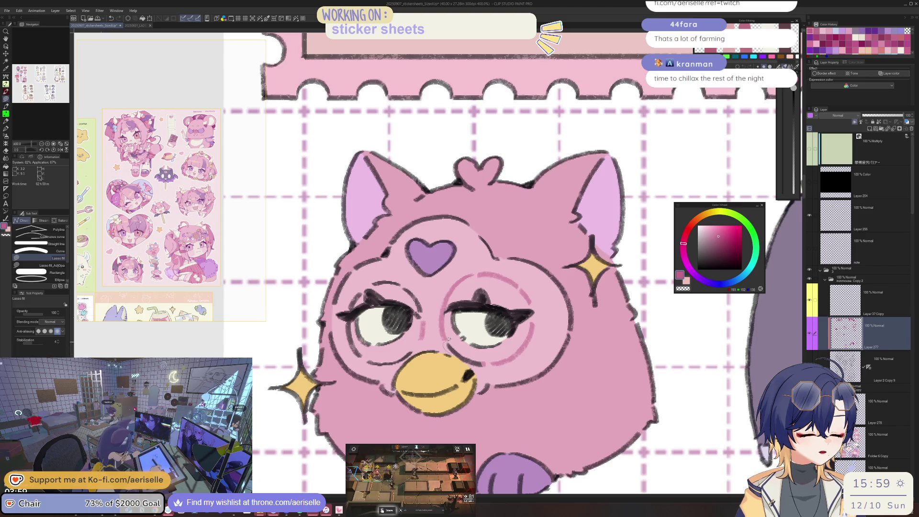
drag(464, 360, 462, 338)
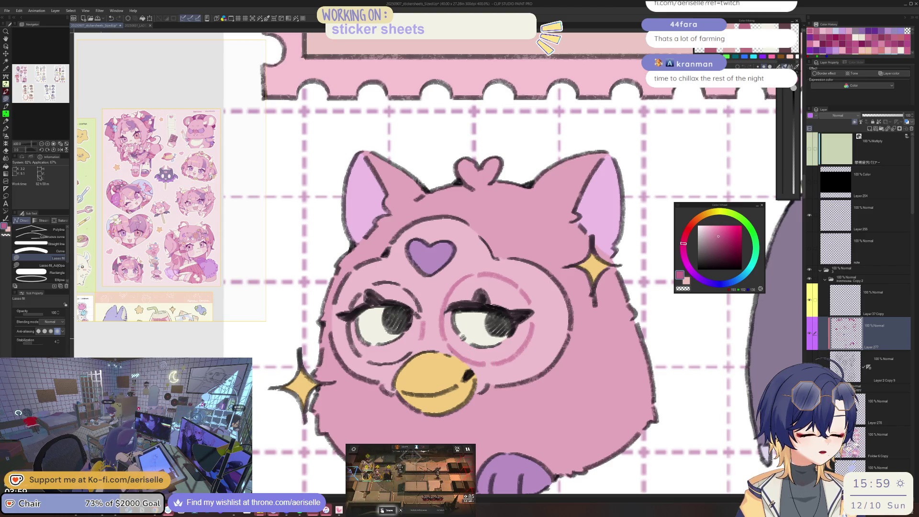
key(h)
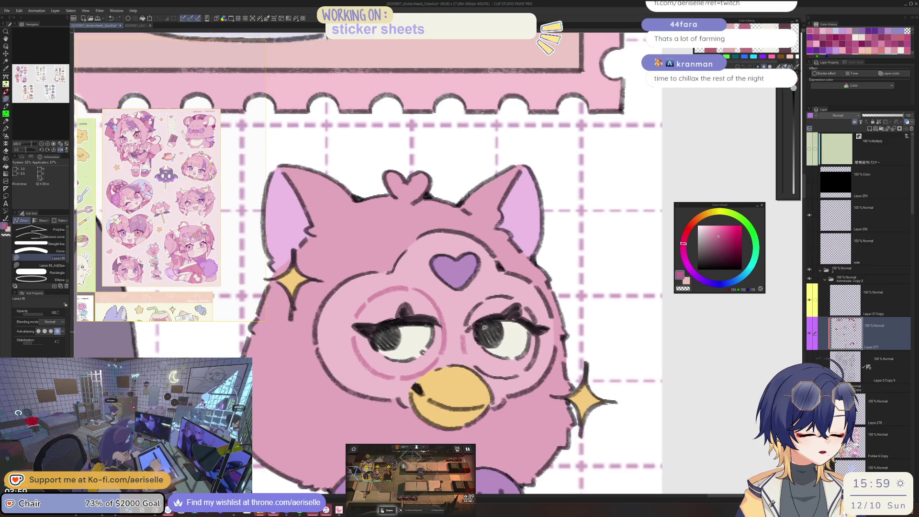
click(721, 241)
key(g)
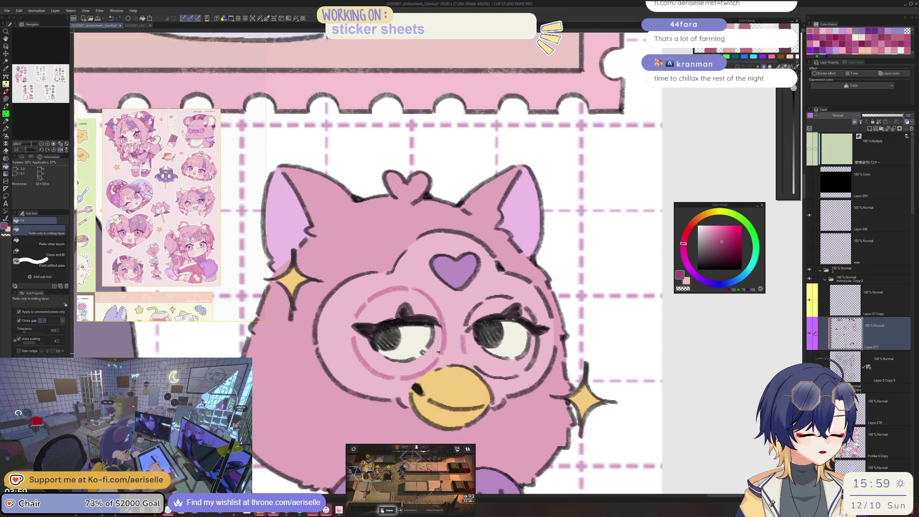
key(h)
scroll(461, 352, down, 5)
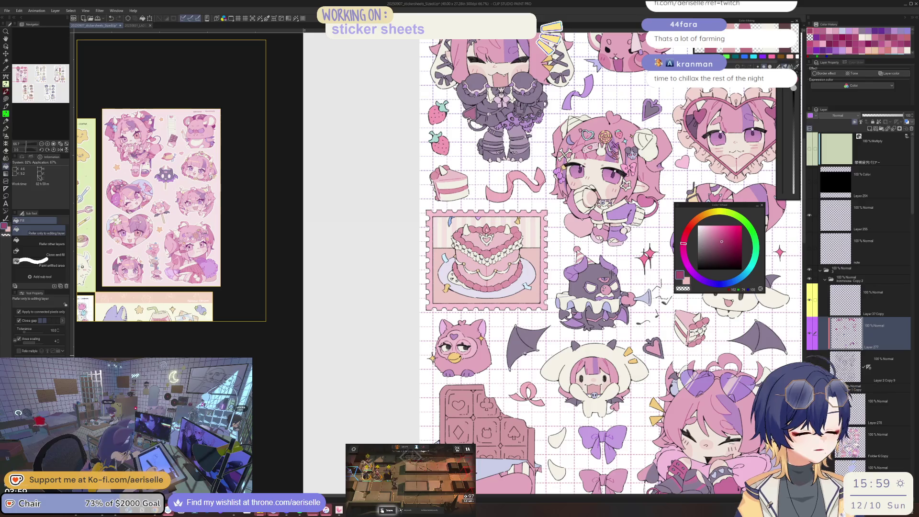
scroll(460, 352, up, 3)
key(e)
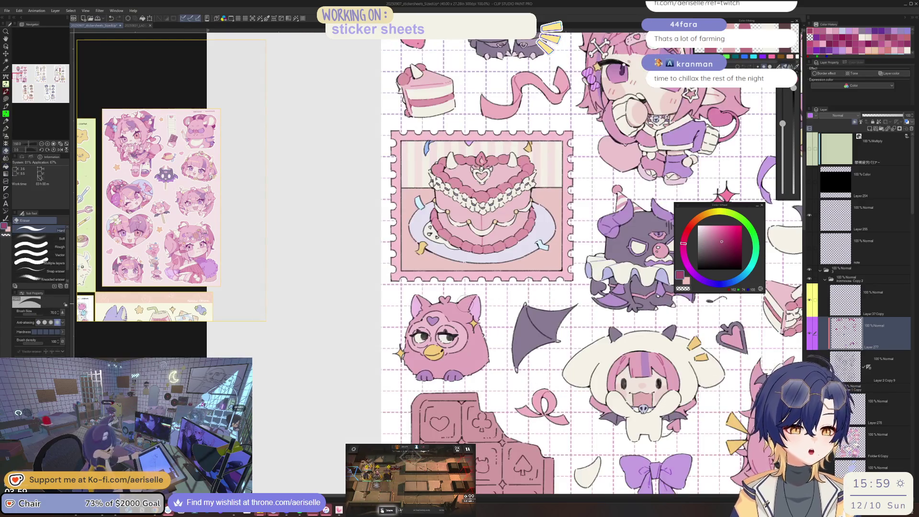
scroll(457, 346, down, 1)
drag(481, 306, 488, 341)
scroll(493, 342, up, 2)
scroll(493, 342, up, 2)
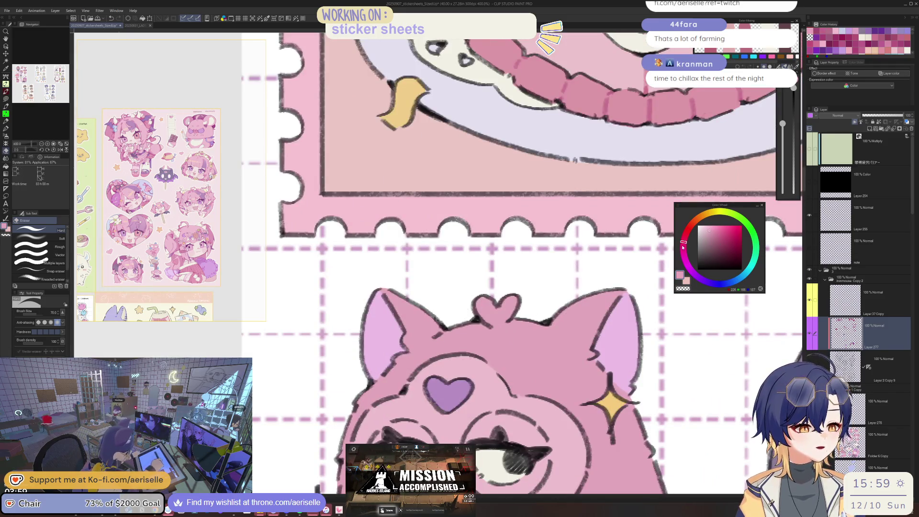
key(u)
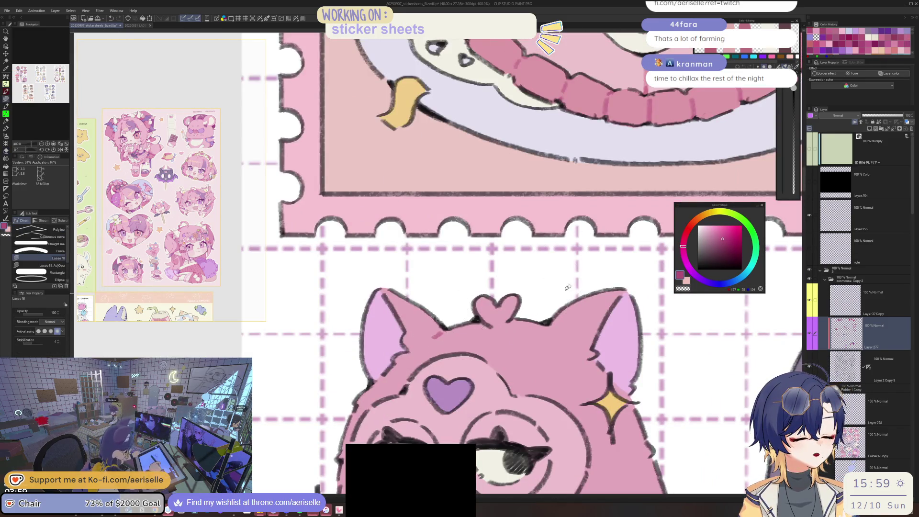
scroll(435, 263, down, 5)
drag(527, 215, 362, 337)
key(i)
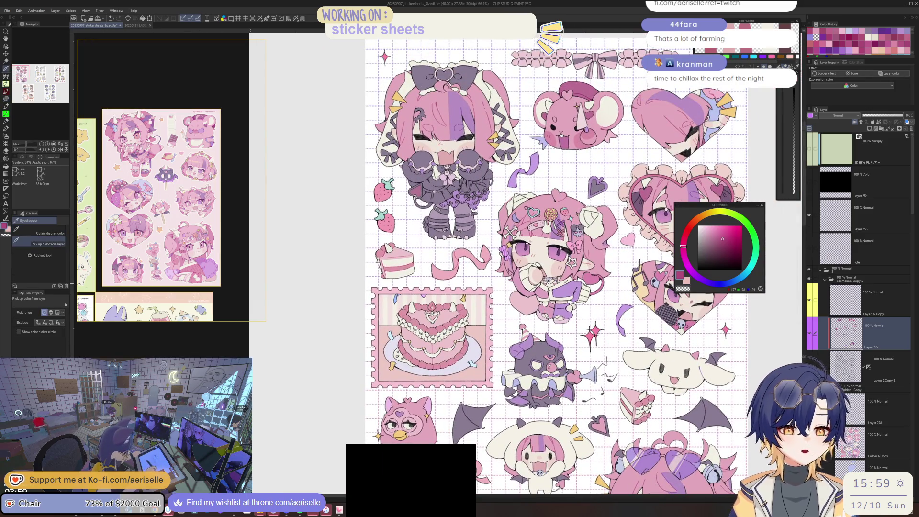
scroll(551, 215, up, 3)
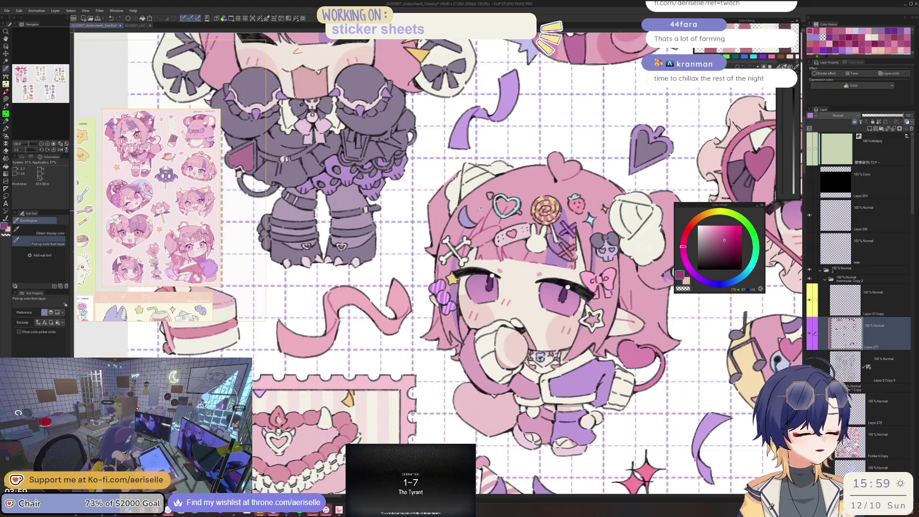
drag(480, 209, 474, 343)
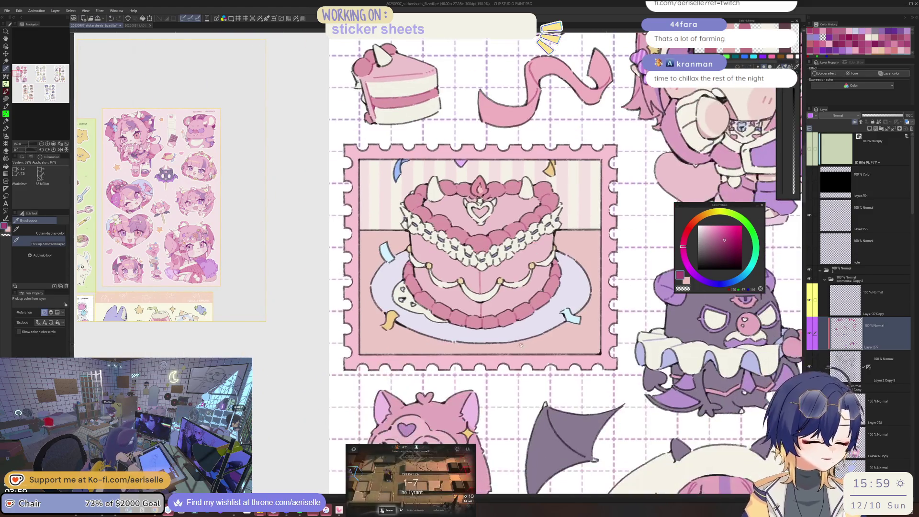
scroll(475, 343, up, 2)
key(u)
scroll(446, 304, down, 2)
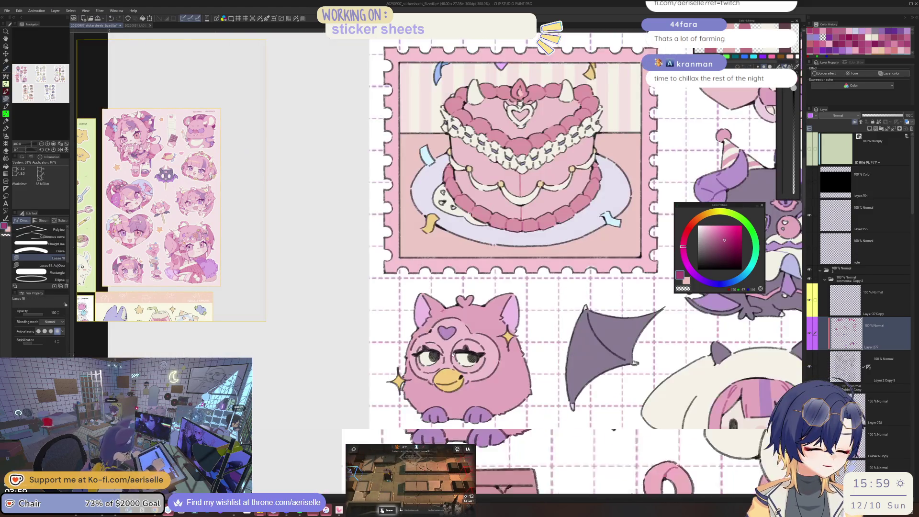
scroll(446, 305, up, 3)
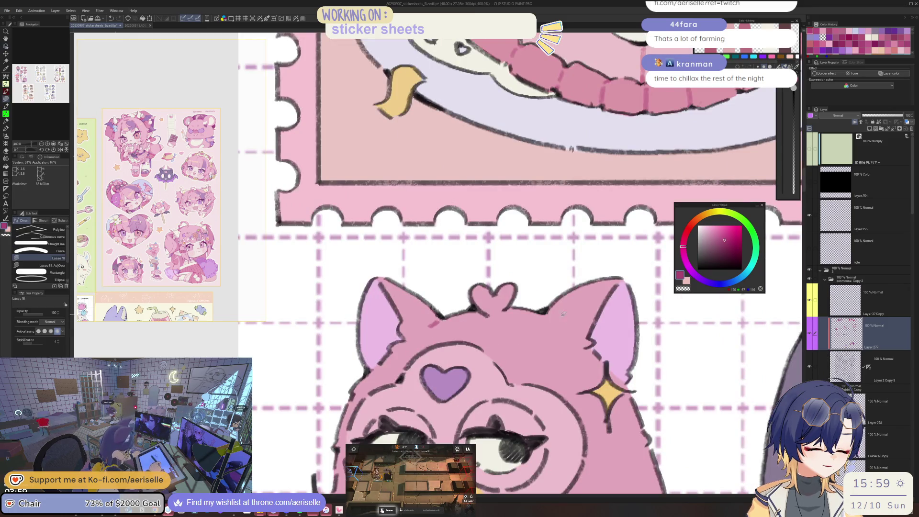
scroll(563, 313, down, 4)
mouse_move(759, 420)
mouse_down()
mouse_move(700, 356)
mouse_move(414, 420)
mouse_up()
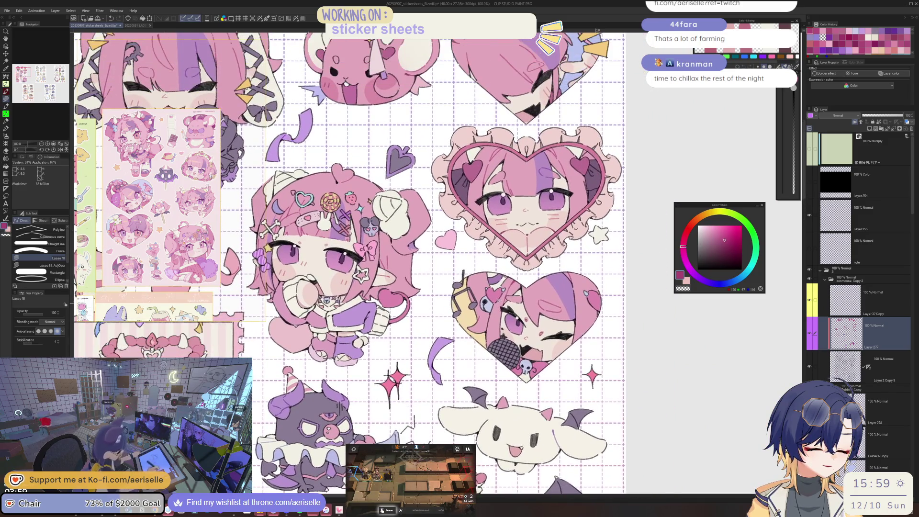
drag(335, 263, 417, 407)
drag(422, 110, 485, 287)
scroll(485, 287, up, 4)
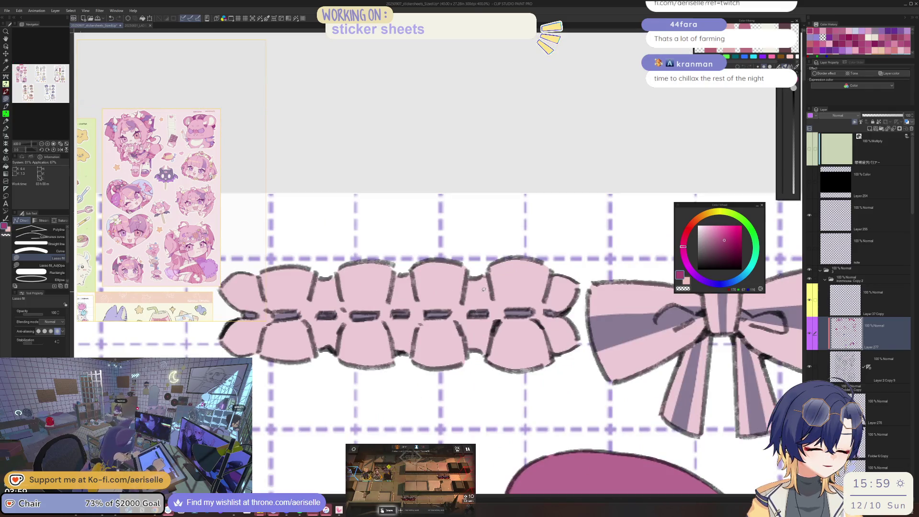
key(i)
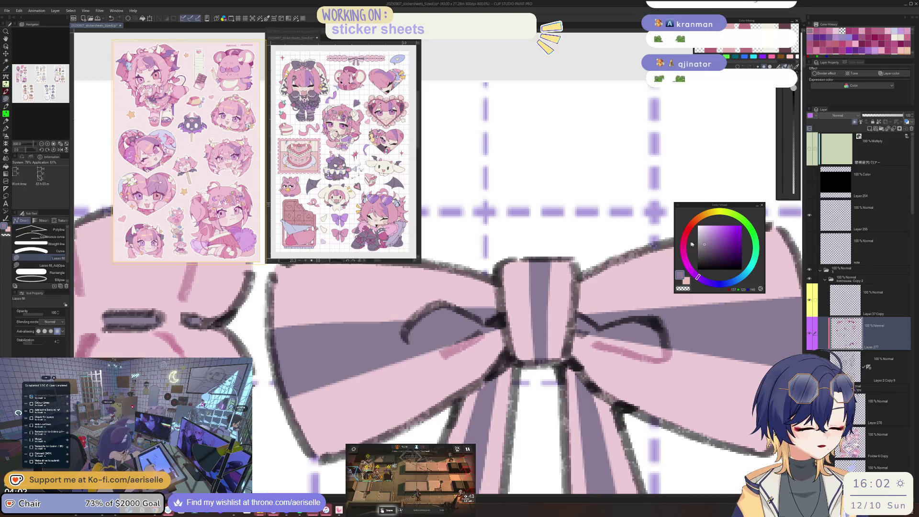
- Pick a darker purple and lasso-fill a section of the striped bow's line art with it
scroll(560, 299, down, 3)
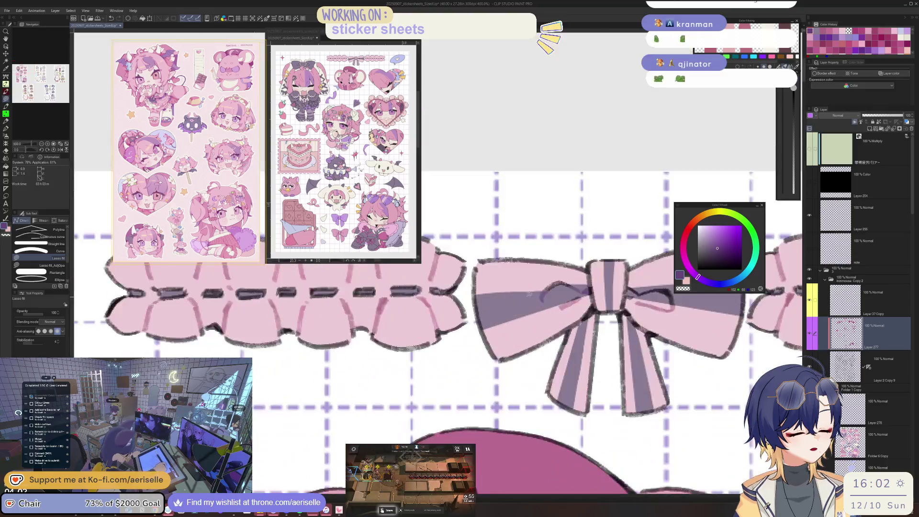
scroll(560, 300, up, 3)
click(715, 253)
key(g)
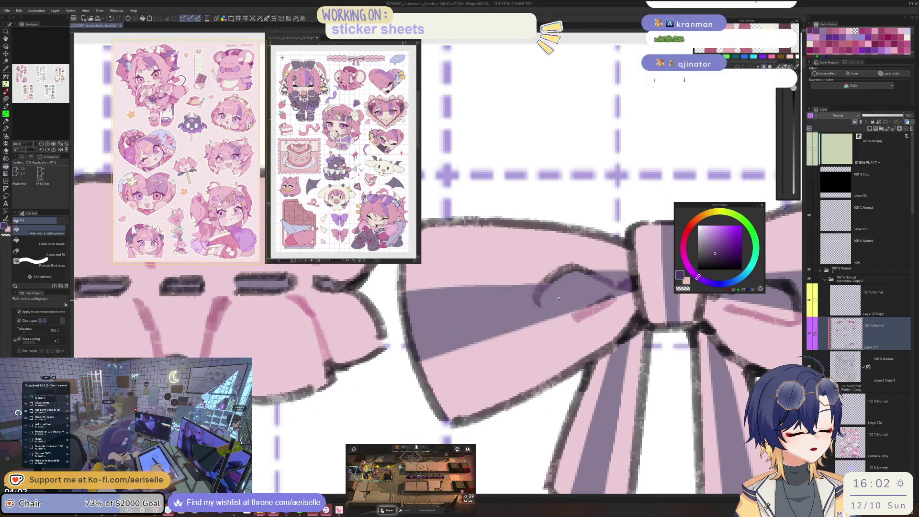
scroll(414, 314, down, 5)
scroll(483, 306, up, 5)
key(u)
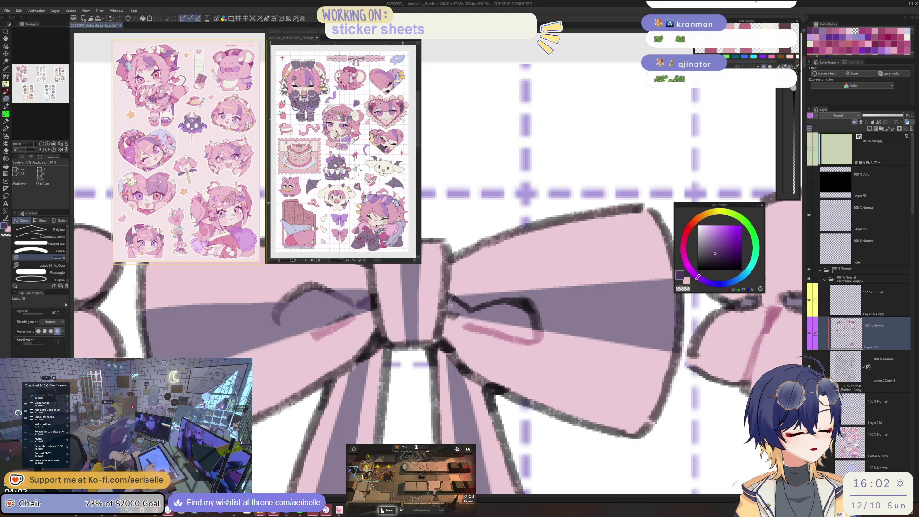
scroll(560, 304, down, 3)
drag(559, 303, 654, 146)
- Pan and zoom over the lower sticker sheet, then sample the chocolate bar's pink
scroll(569, 302, down, 1)
scroll(574, 299, down, 1)
scroll(583, 295, down, 1)
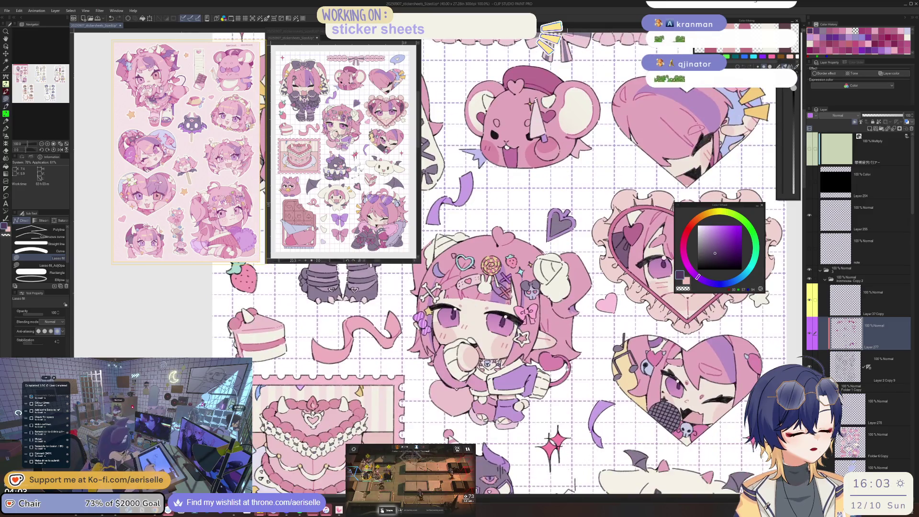
mouse_move(540, 478)
mouse_down()
mouse_move(587, 332)
mouse_move(572, 306)
mouse_up()
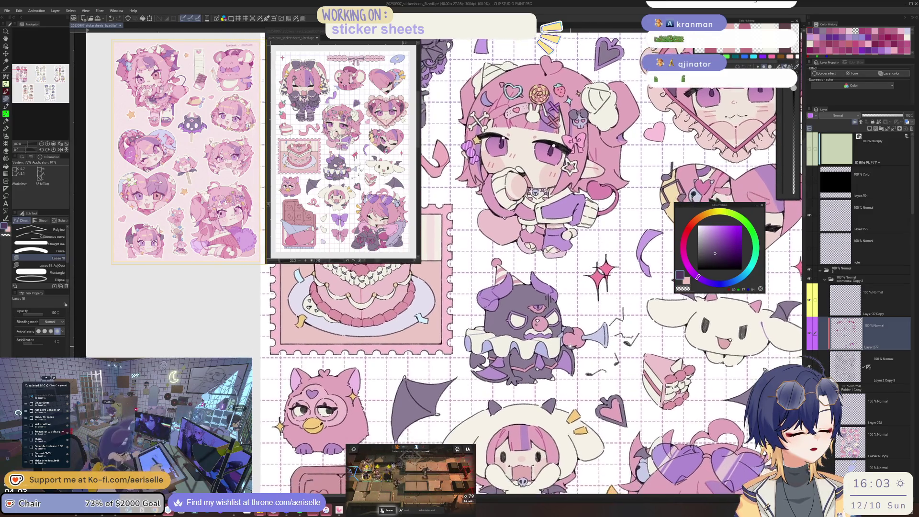
scroll(573, 306, up, 5)
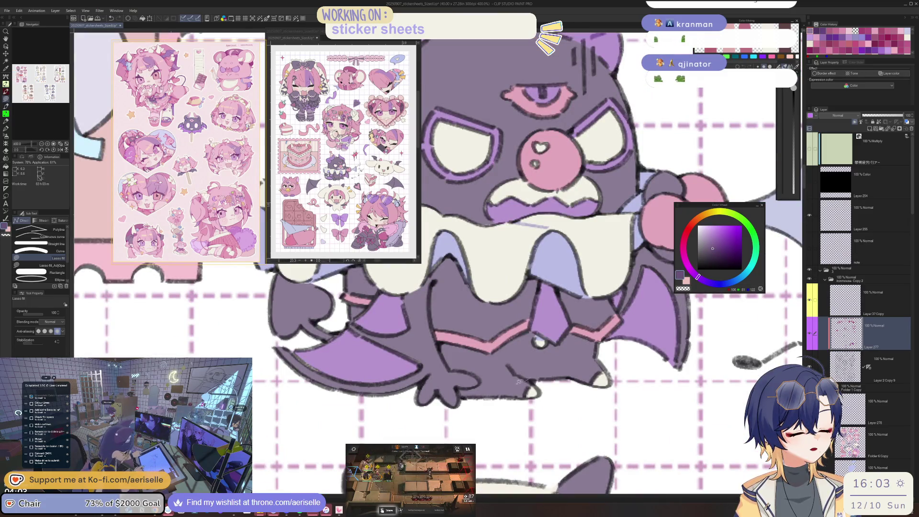
scroll(655, 315, down, 3)
scroll(572, 378, up, 3)
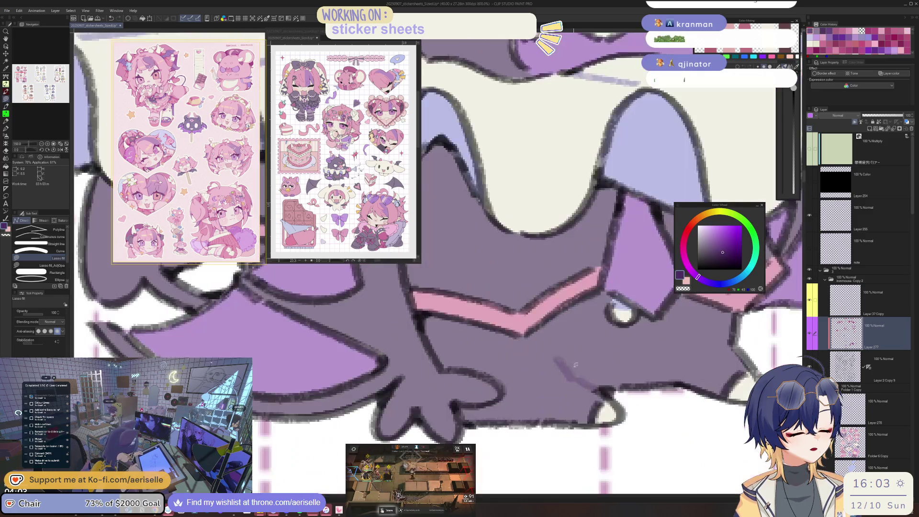
key(g)
scroll(572, 377, down, 3)
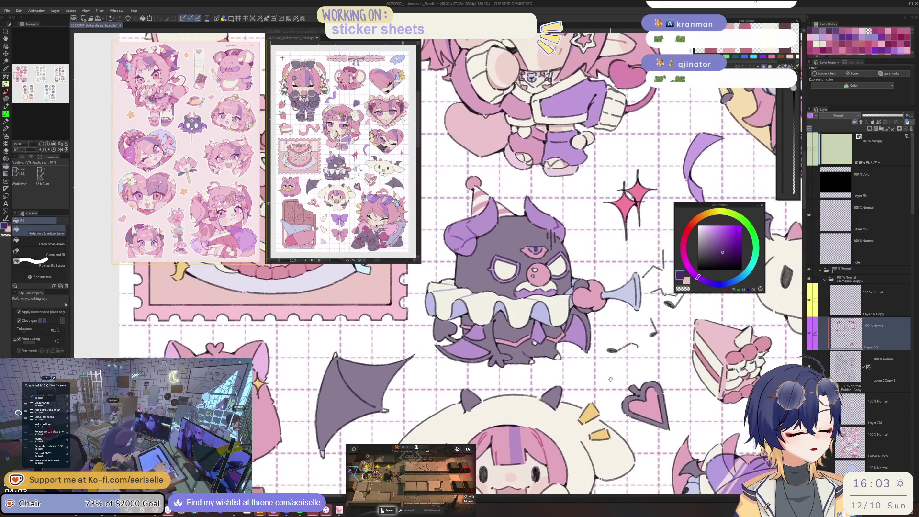
scroll(631, 379, right, 5)
scroll(626, 351, down, 5)
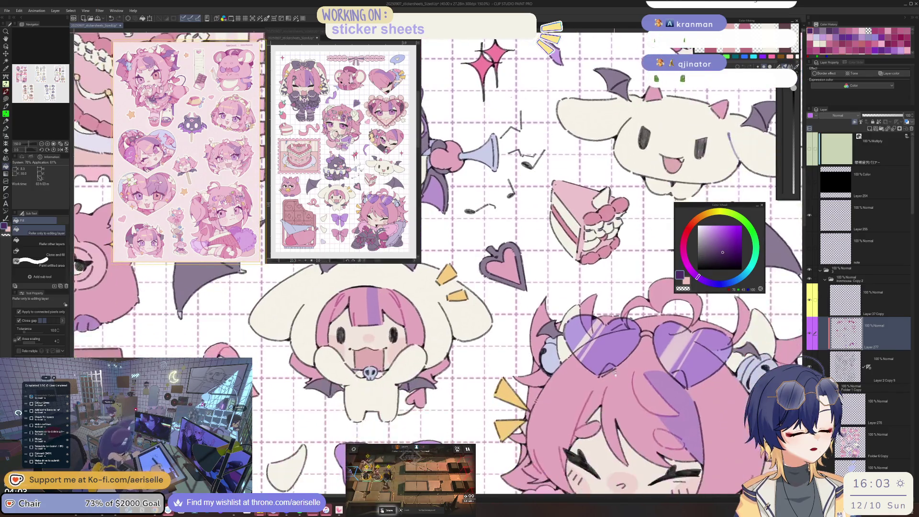
scroll(622, 364, down, 5)
scroll(632, 388, down, 3)
scroll(612, 325, down, 2)
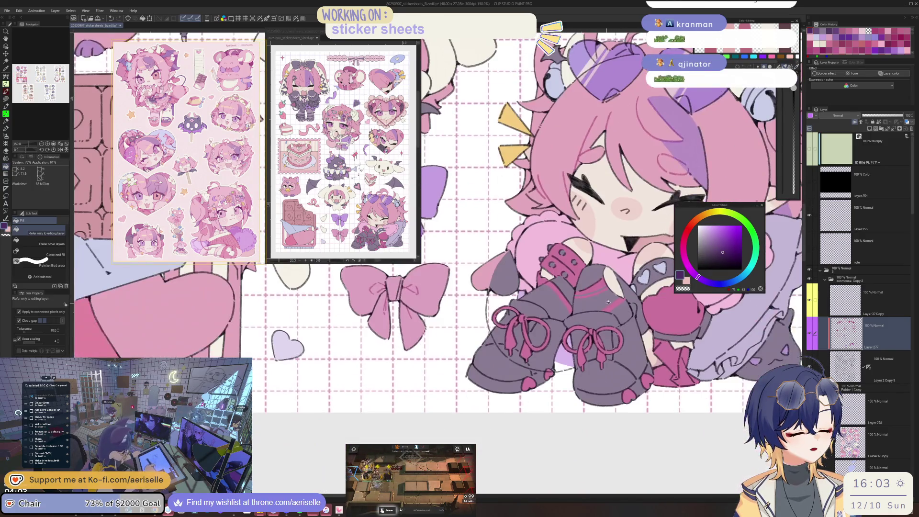
scroll(608, 302, down, 3)
scroll(526, 359, up, 1)
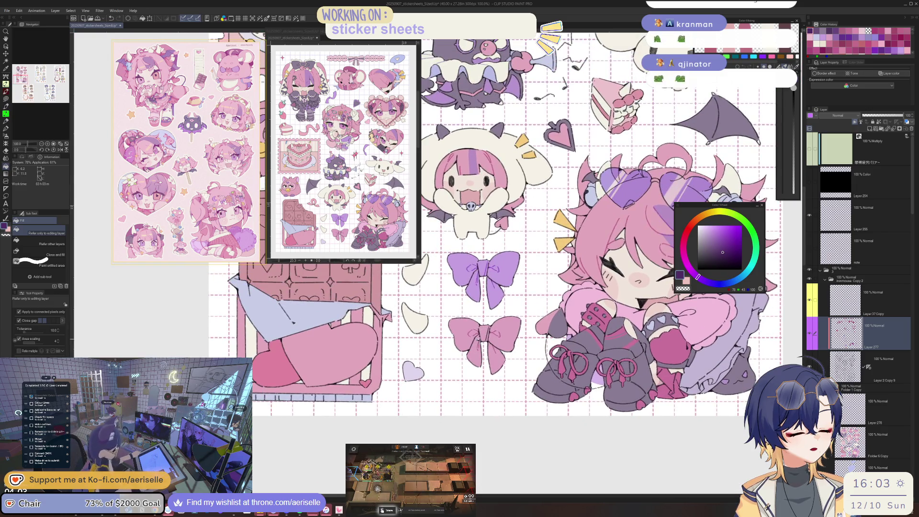
scroll(475, 359, up, 1)
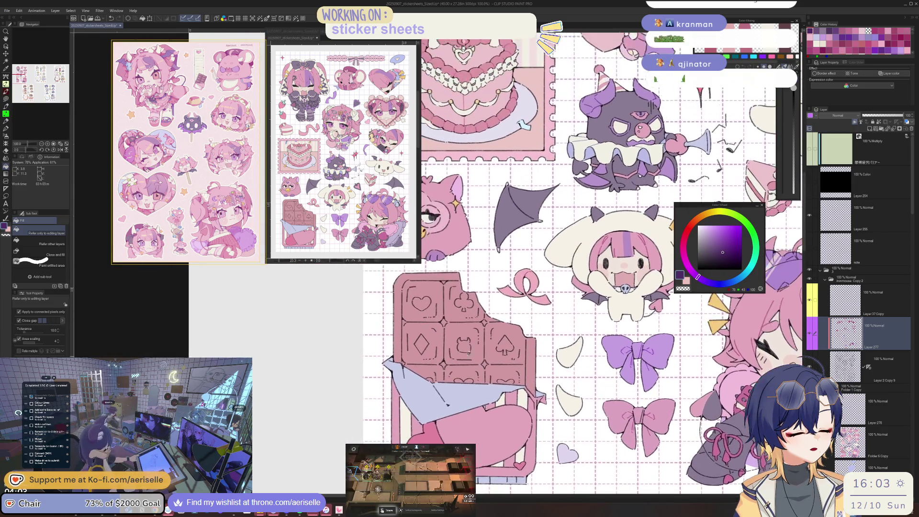
scroll(475, 359, up, 2)
alt+click(476, 354)
- Recolour the devil-face and spade lines on the chocolate bar in darker magenta
drag(684, 252, 684, 249)
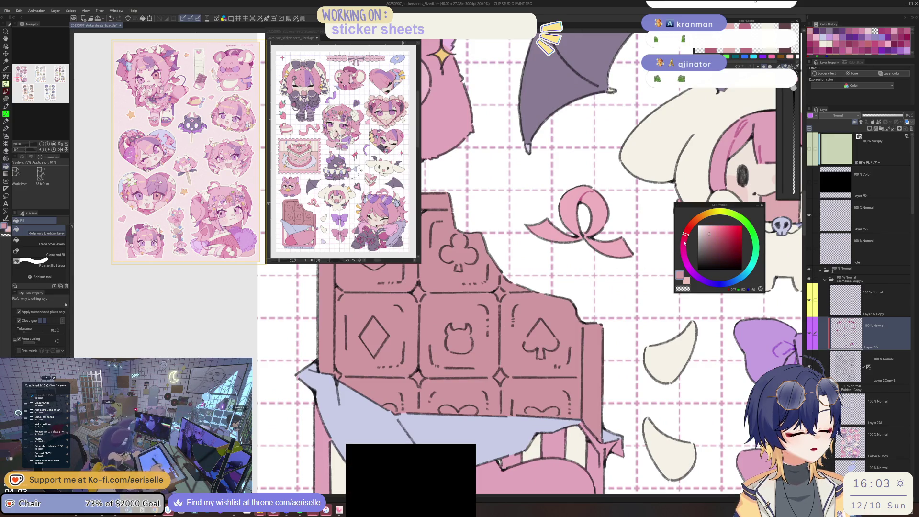
alt+click(489, 303)
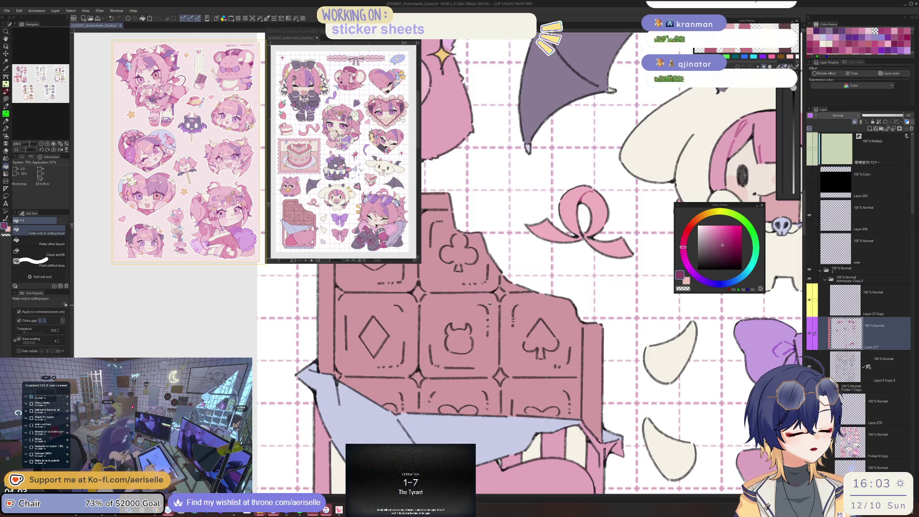
key(u)
drag(429, 344, 433, 364)
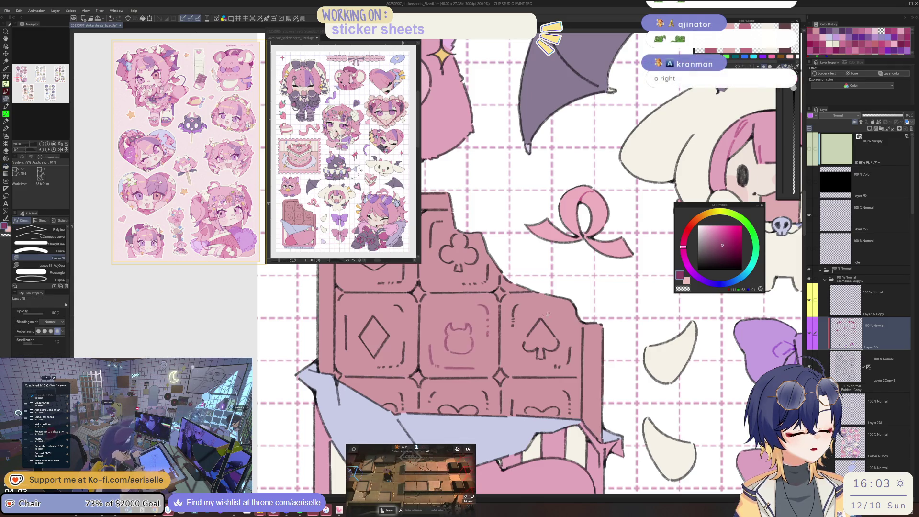
drag(548, 368, 604, 315)
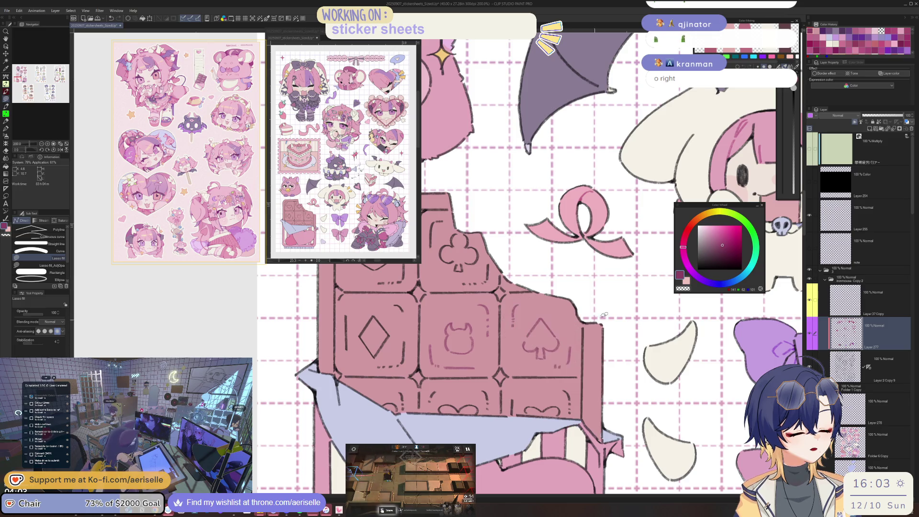
alt+click(544, 336)
key(g)
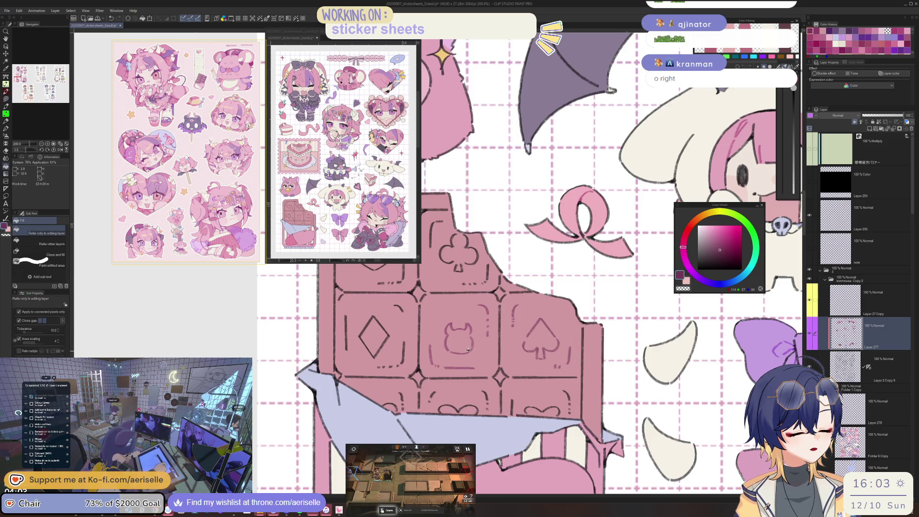
drag(468, 350, 525, 415)
key(u)
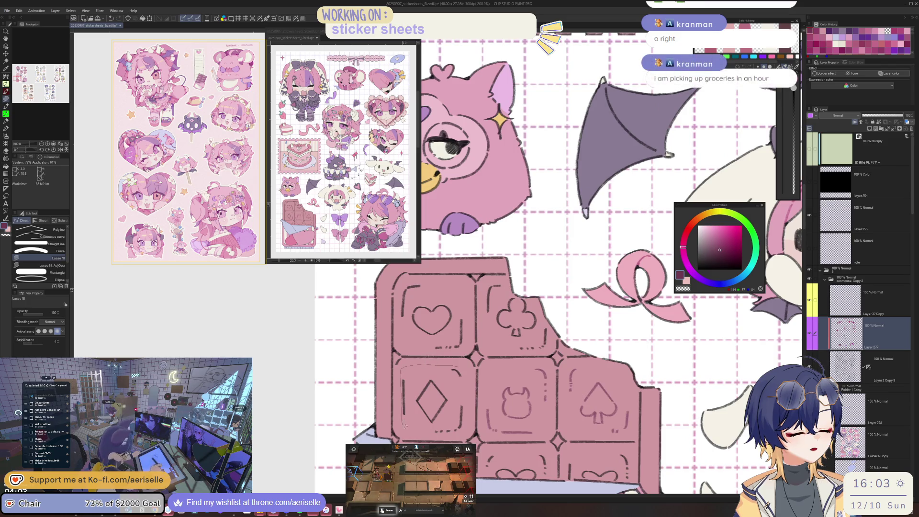
- Recolour the remaining chocolate bar lines (heart, club section, bottom row) in magenta
drag(466, 460, 462, 388)
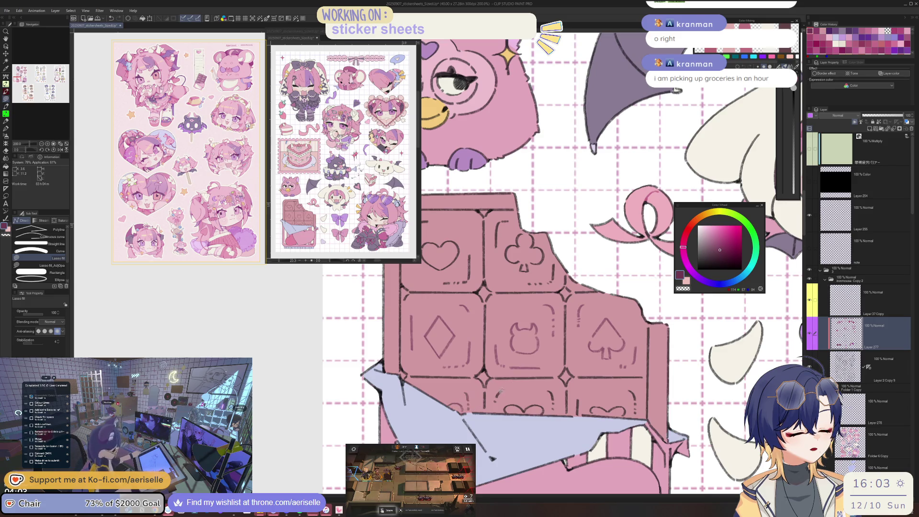
mouse_move(500, 405)
mouse_down()
mouse_move(536, 411)
mouse_move(506, 418)
mouse_up()
key(e)
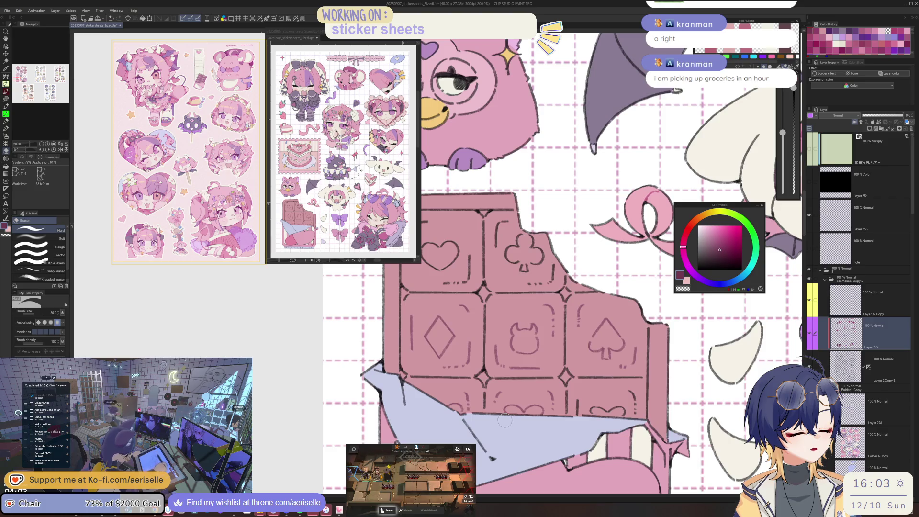
drag(633, 313, 553, 298)
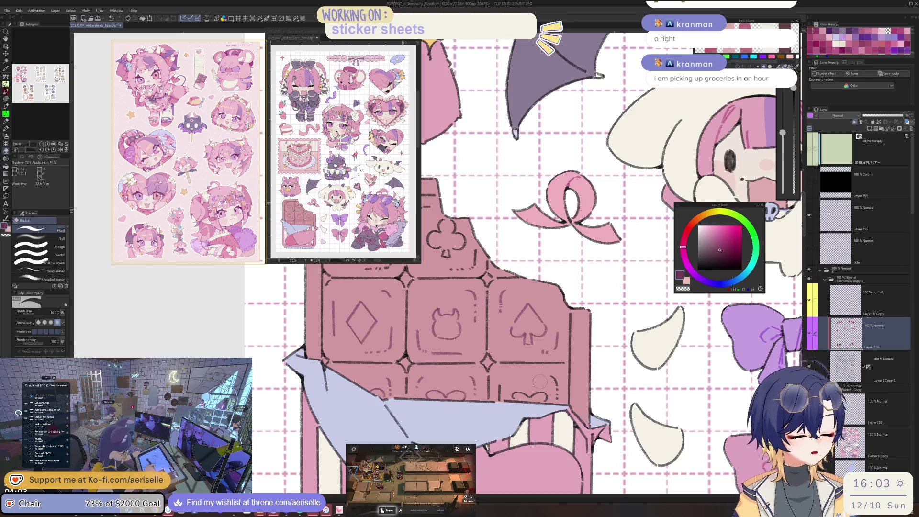
scroll(503, 394, up, 3)
key(u)
mouse_move(494, 408)
mouse_down()
mouse_move(621, 394)
mouse_move(526, 382)
mouse_up()
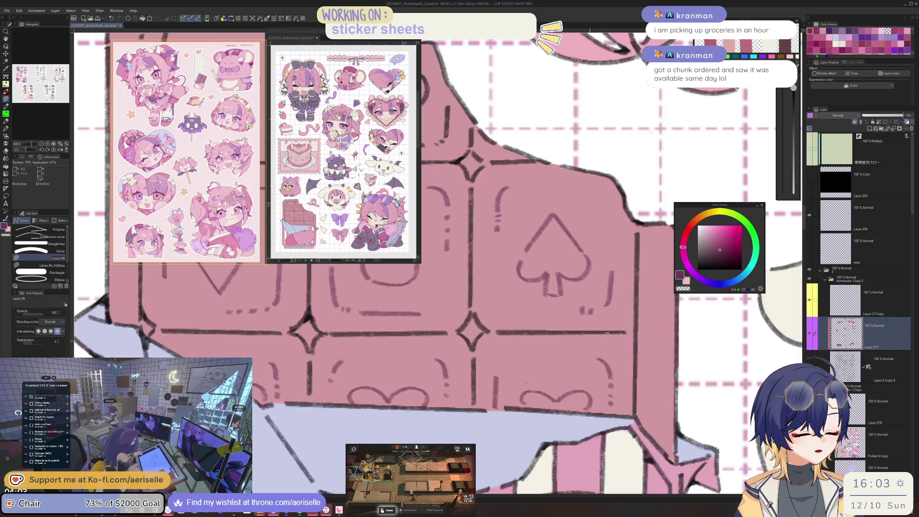
scroll(606, 334, down, 3)
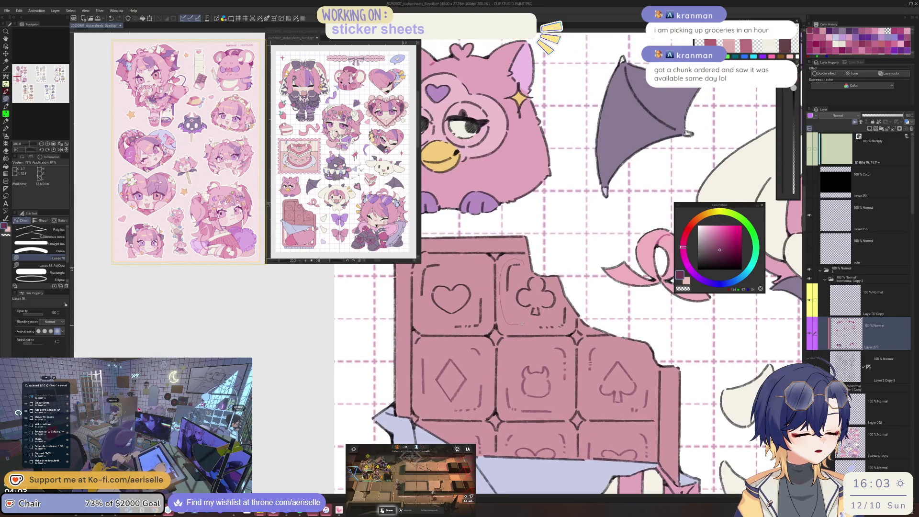
drag(539, 275, 538, 277)
drag(434, 258, 479, 294)
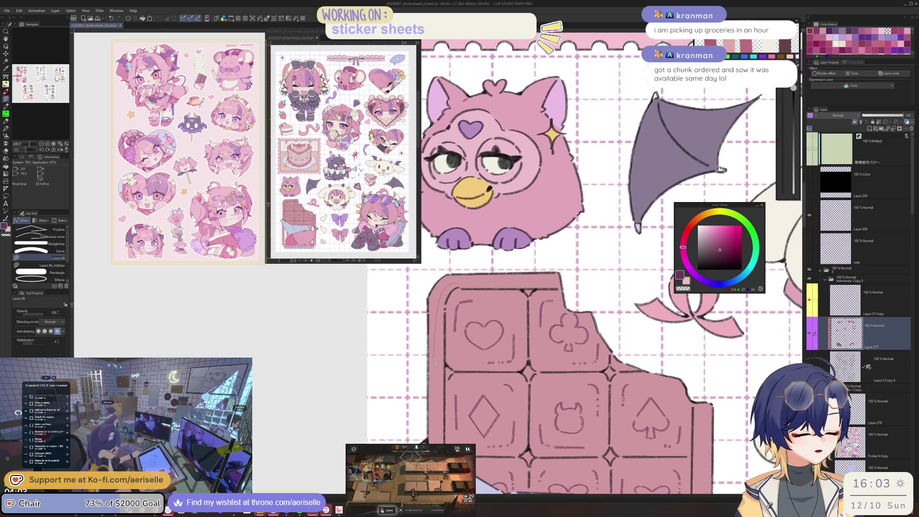
drag(476, 458, 540, 465)
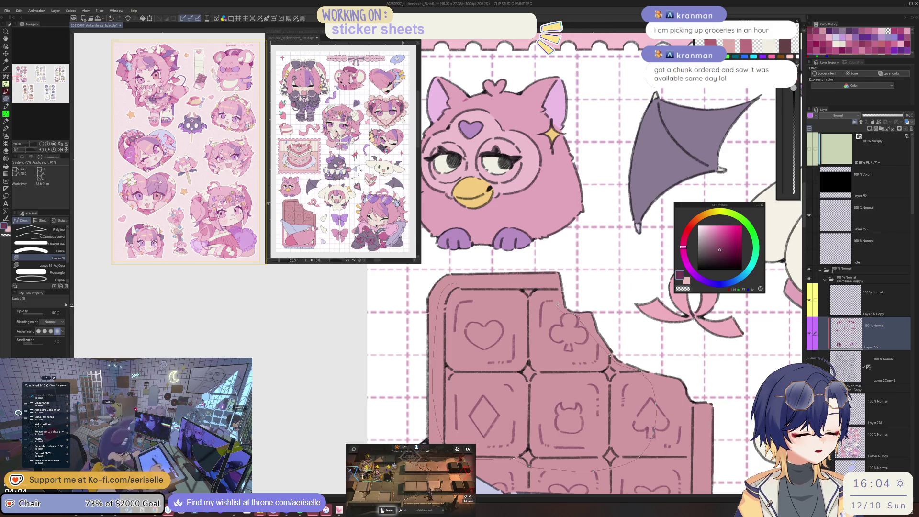
drag(645, 380, 576, 285)
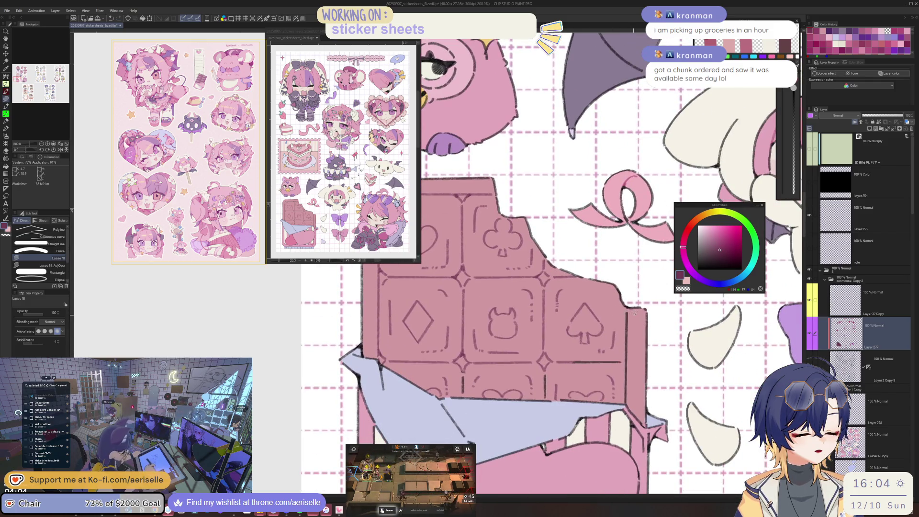
drag(544, 396, 637, 383)
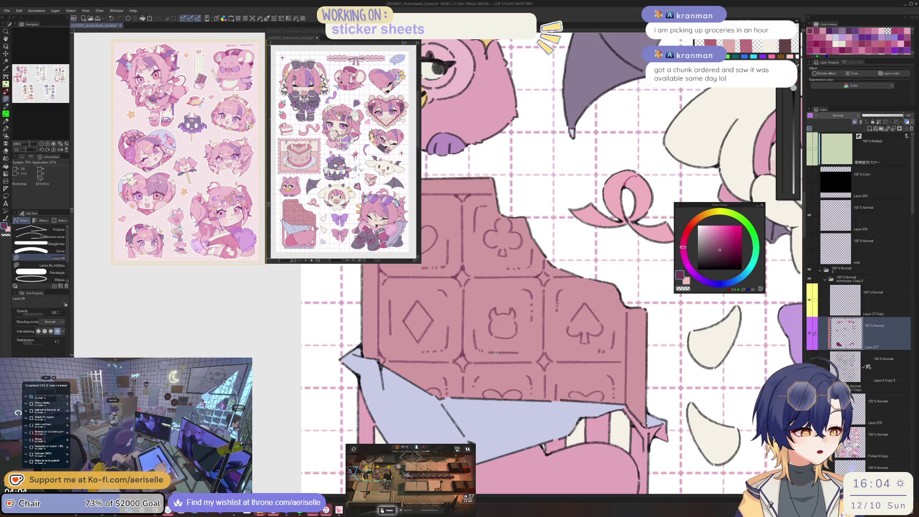
drag(615, 308, 612, 305)
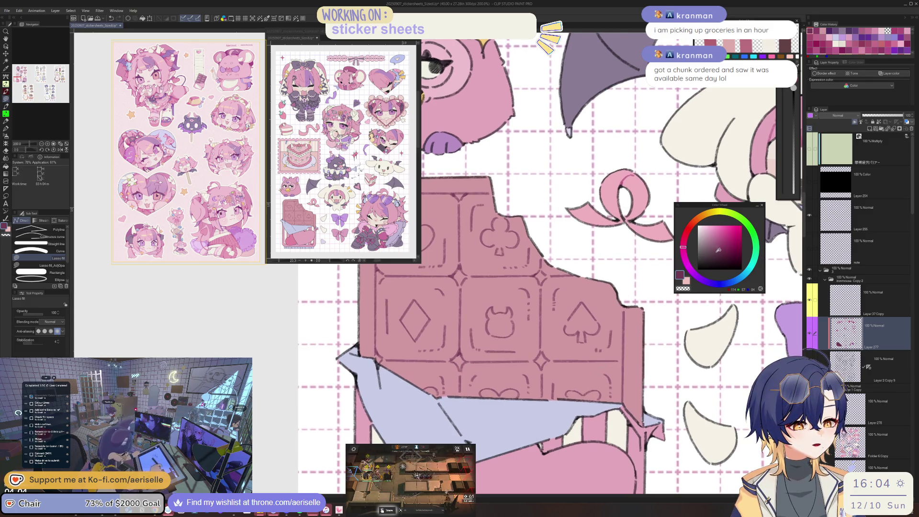
- Sample the wrapper's light lavender and choose a darker lavender for shading
click(724, 252)
key(g)
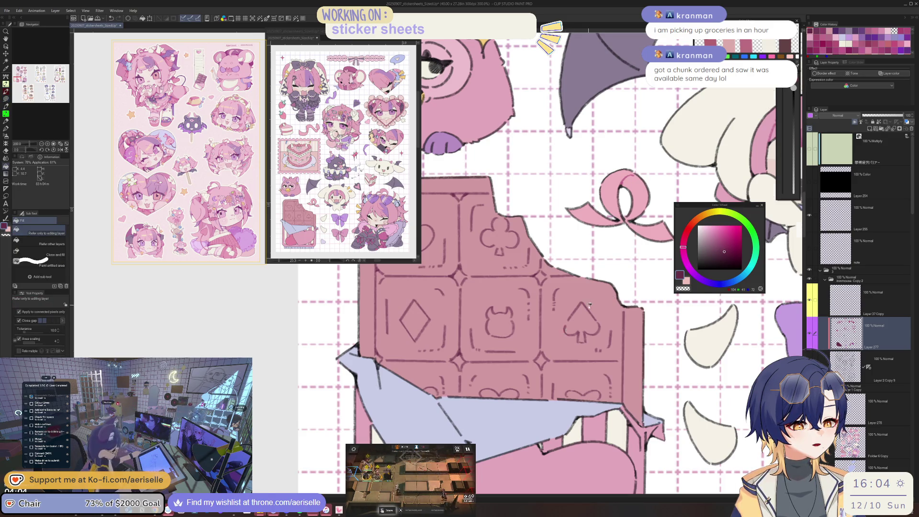
scroll(589, 306, down, 3)
scroll(526, 350, up, 2)
scroll(527, 350, up, 2)
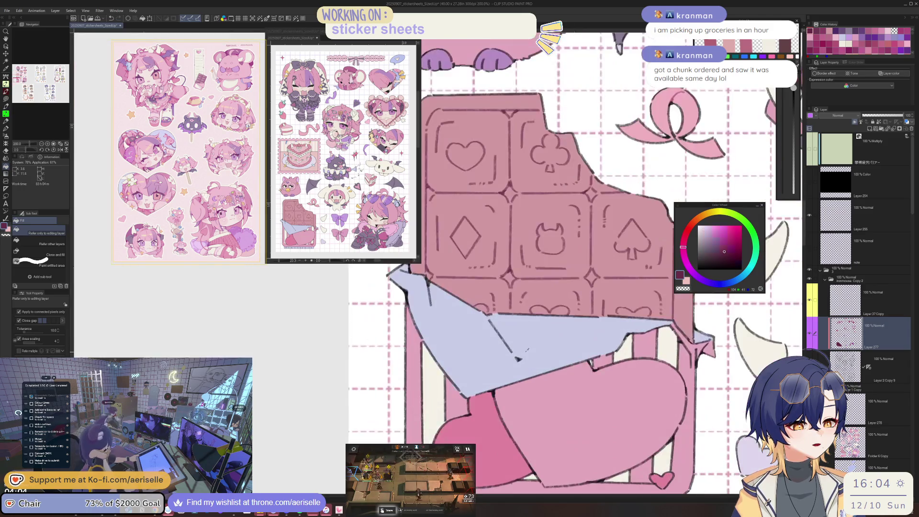
alt+click(527, 350)
alt+click(486, 316)
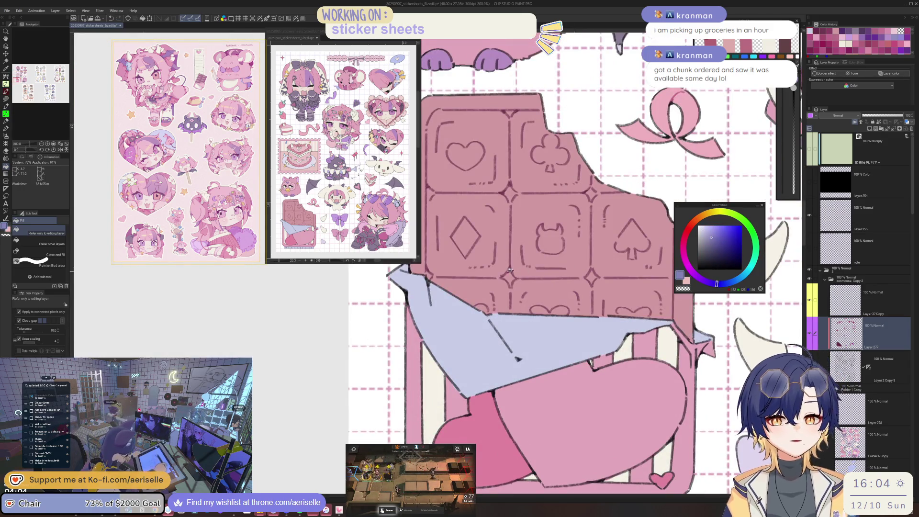
drag(487, 316, 487, 329)
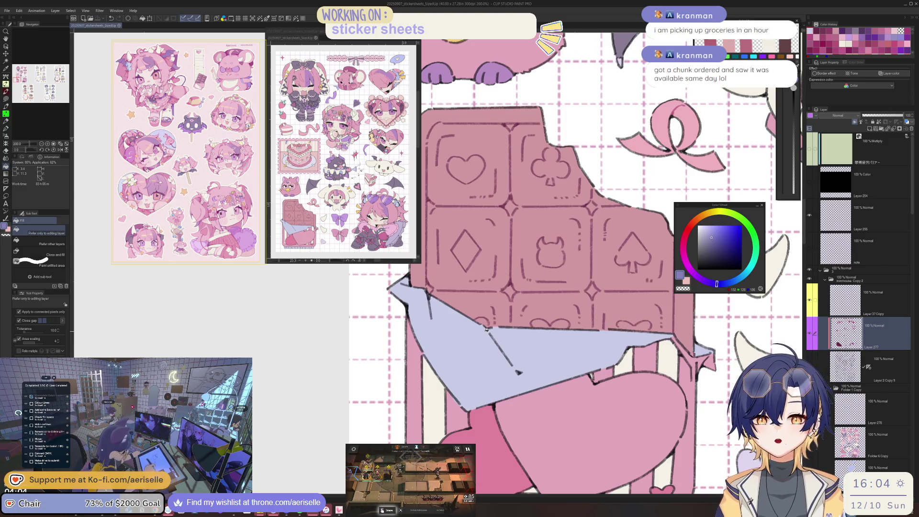
mouse_move(487, 329)
mouse_down()
mouse_move(509, 347)
mouse_move(721, 238)
mouse_up()
key(u)
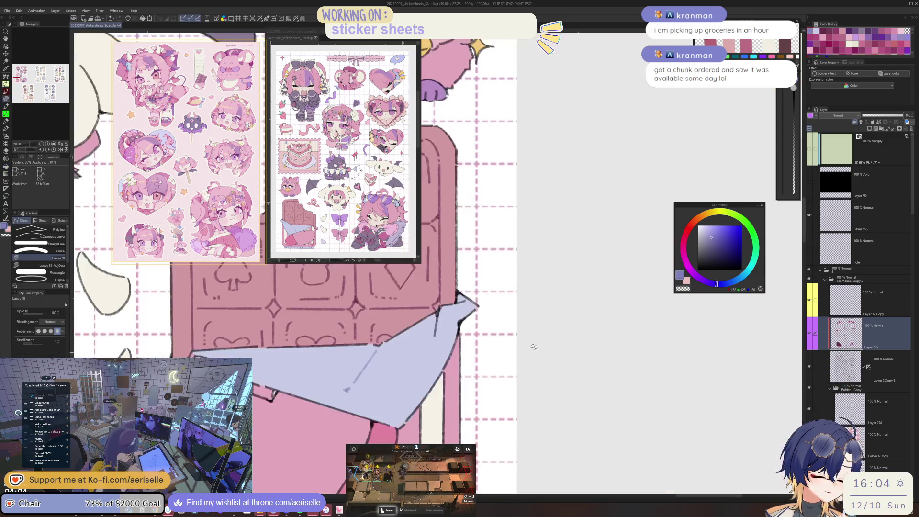
- Sample the light lavender and lasso-fill a shadow along the left edge of the chibi's hair bell
click(718, 240)
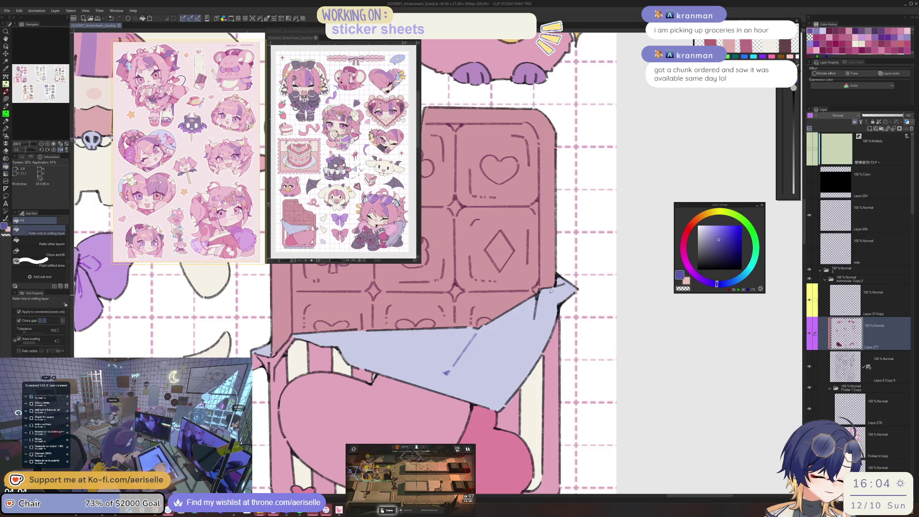
scroll(548, 317, down, 4)
mouse_move(549, 317)
mouse_down()
mouse_move(581, 350)
mouse_move(501, 373)
mouse_up()
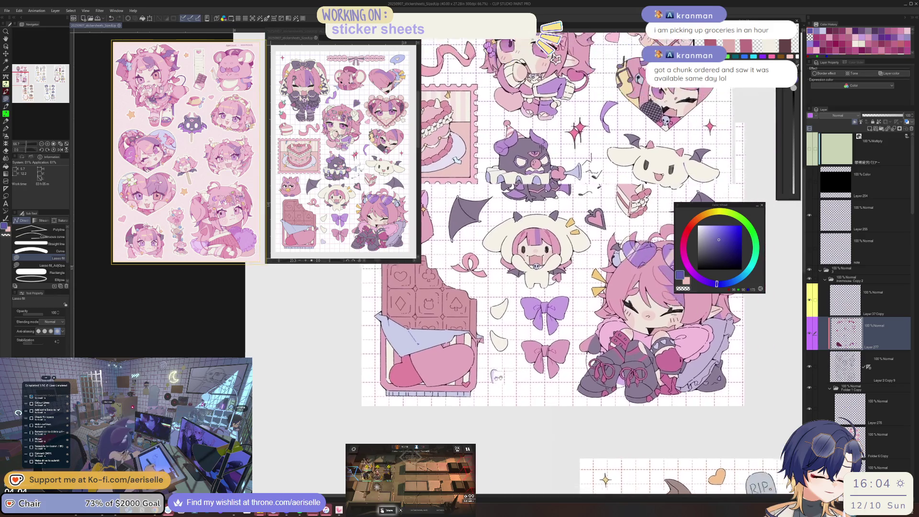
scroll(598, 287, up, 5)
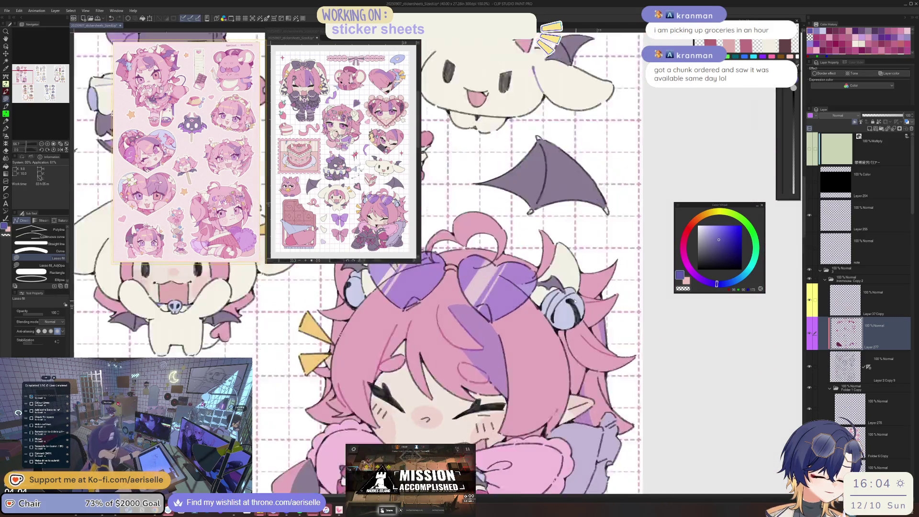
alt+click(567, 301)
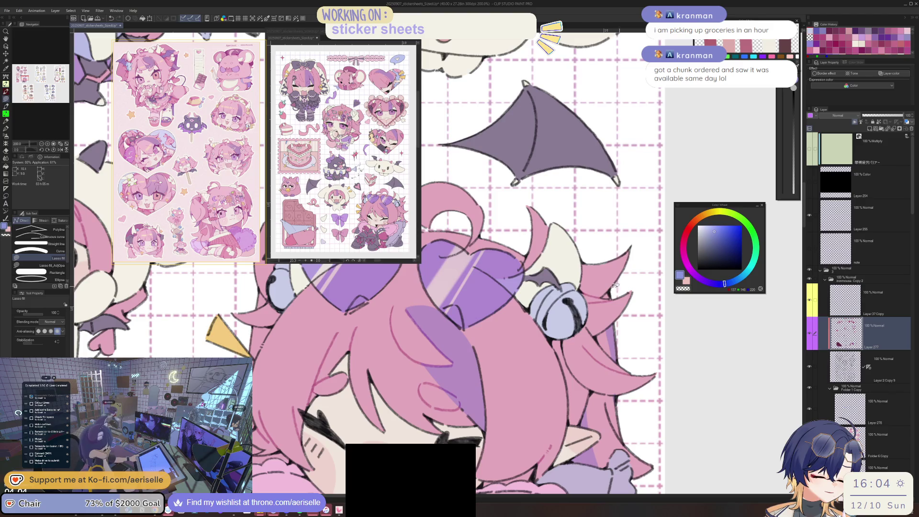
scroll(550, 294, up, 2)
drag(560, 286, 532, 356)
alt+click(543, 316)
key(g)
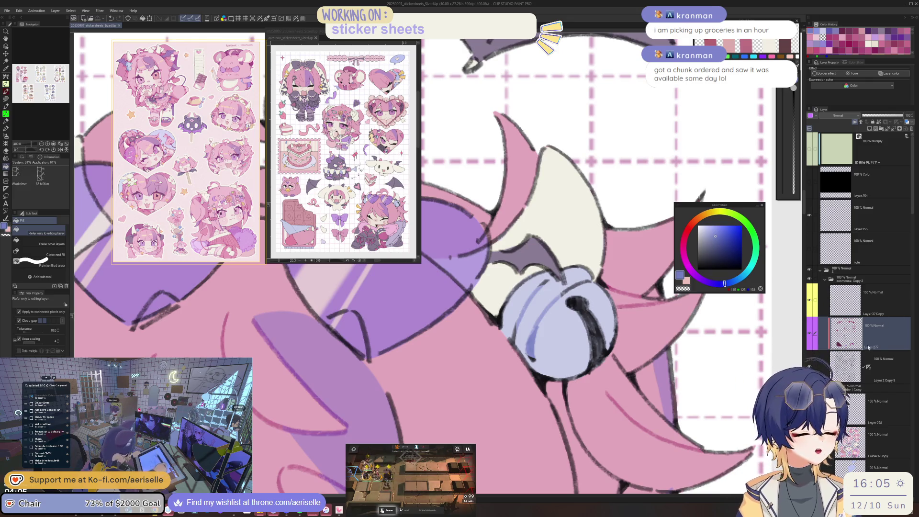
key(u)
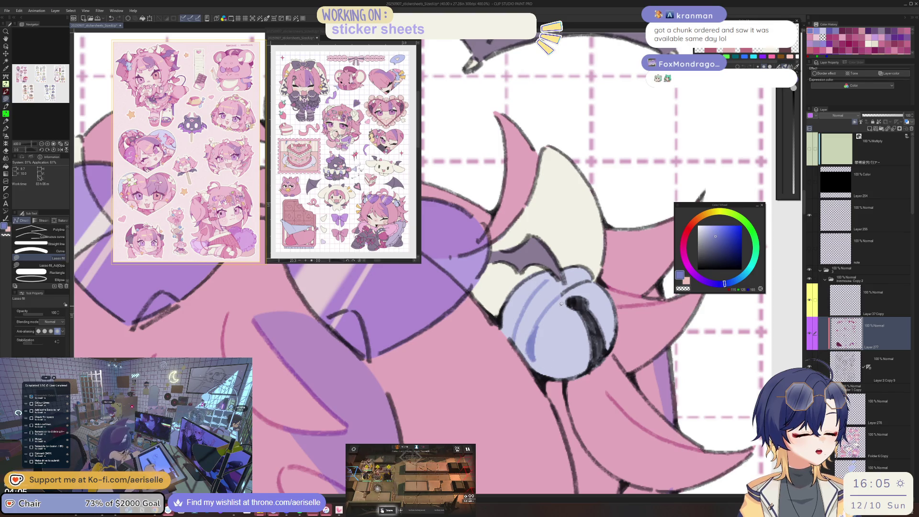
drag(560, 305, 324, 359)
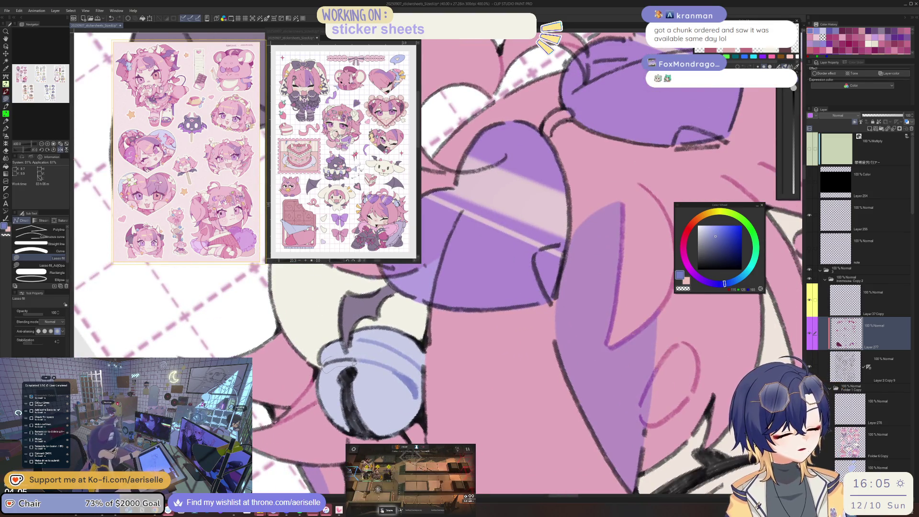
scroll(324, 360, down, 5)
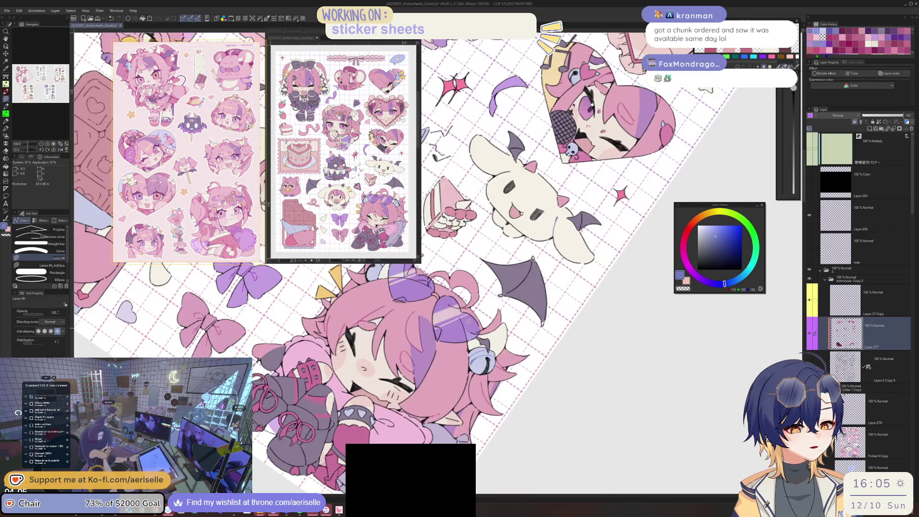
- Lasso-fill a shadow shape along the lower edge of the chibi's paw and sweater
mouse_move(469, 321)
mouse_down()
mouse_move(459, 330)
mouse_move(430, 311)
mouse_up()
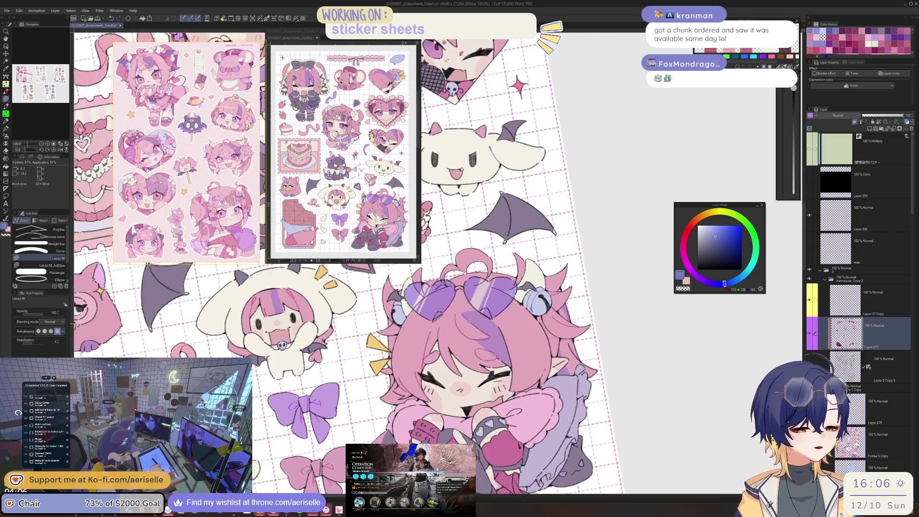
scroll(396, 308, up, 5)
scroll(397, 308, down, 5)
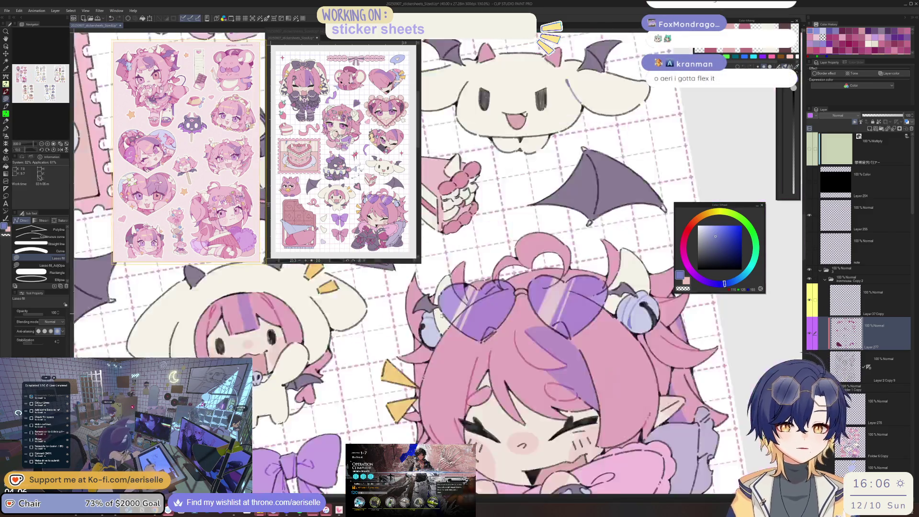
scroll(469, 371, down, 1)
drag(469, 370, 530, 374)
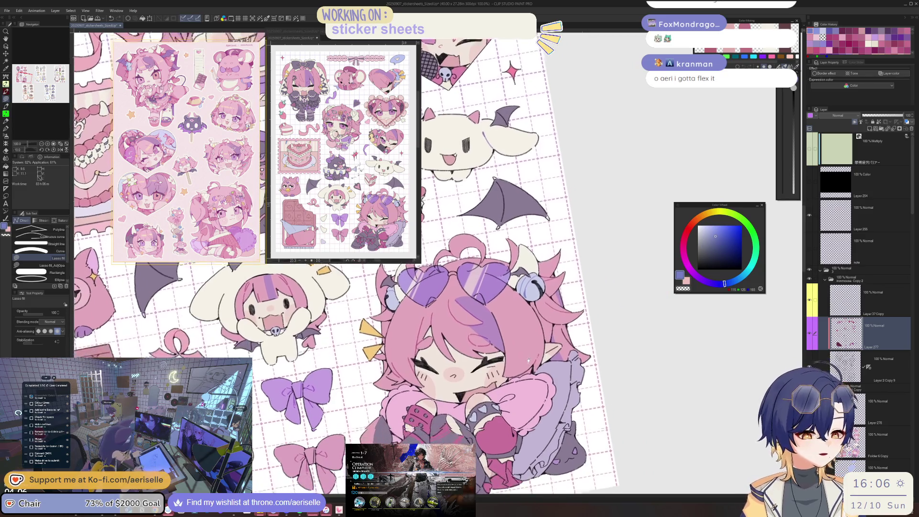
scroll(530, 374, up, 2)
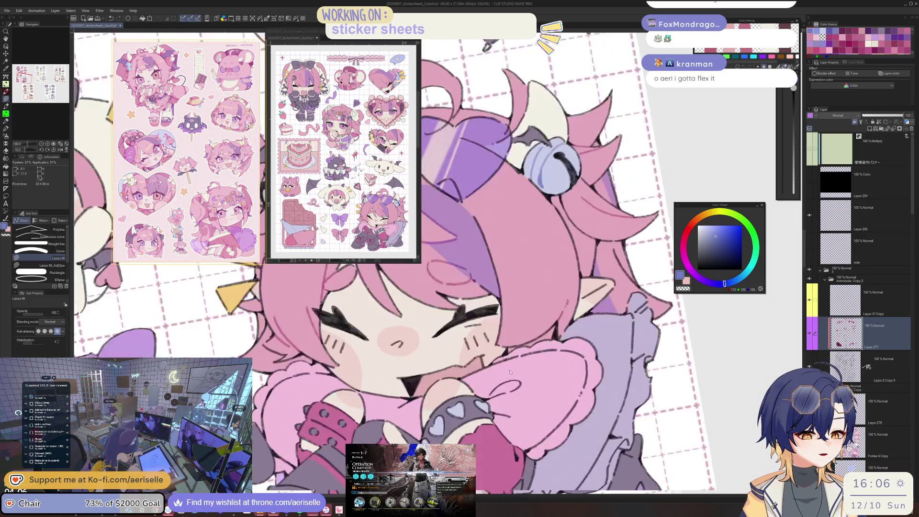
drag(544, 344, 539, 299)
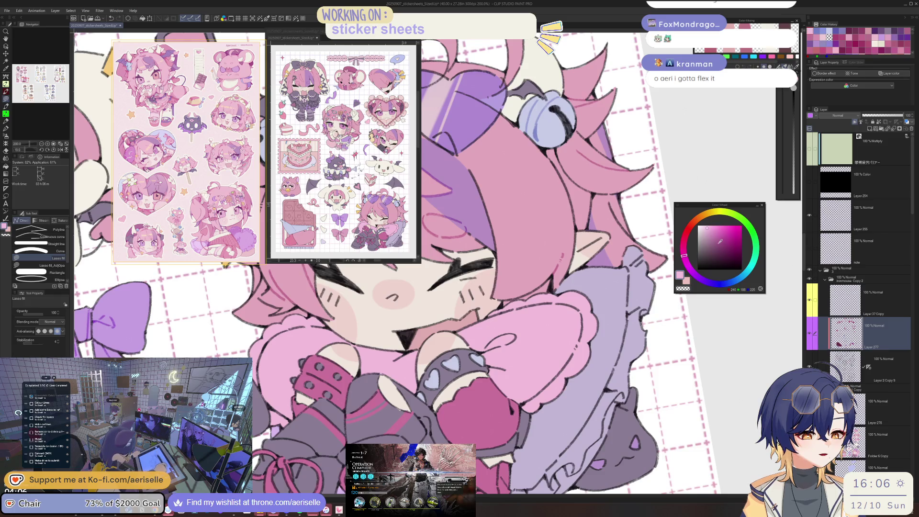
scroll(484, 345, up, 2)
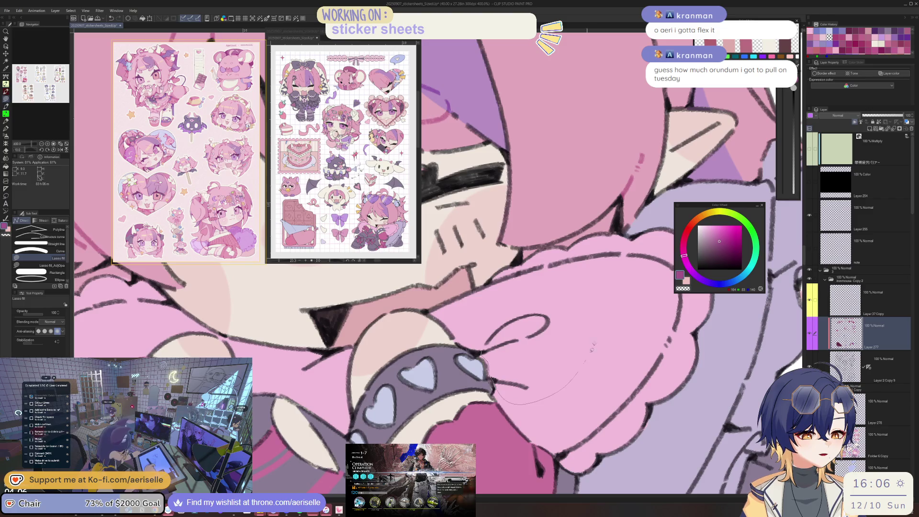
drag(592, 349, 578, 311)
drag(486, 305, 638, 336)
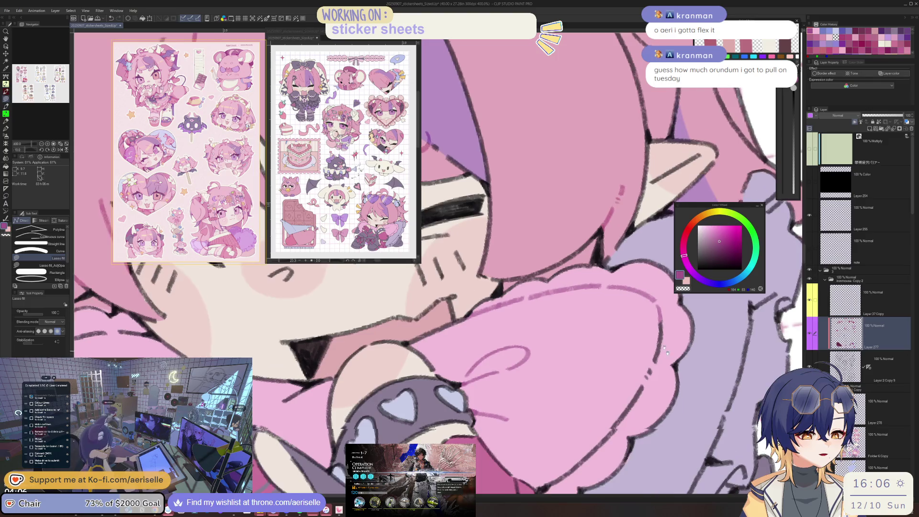
drag(542, 286, 619, 271)
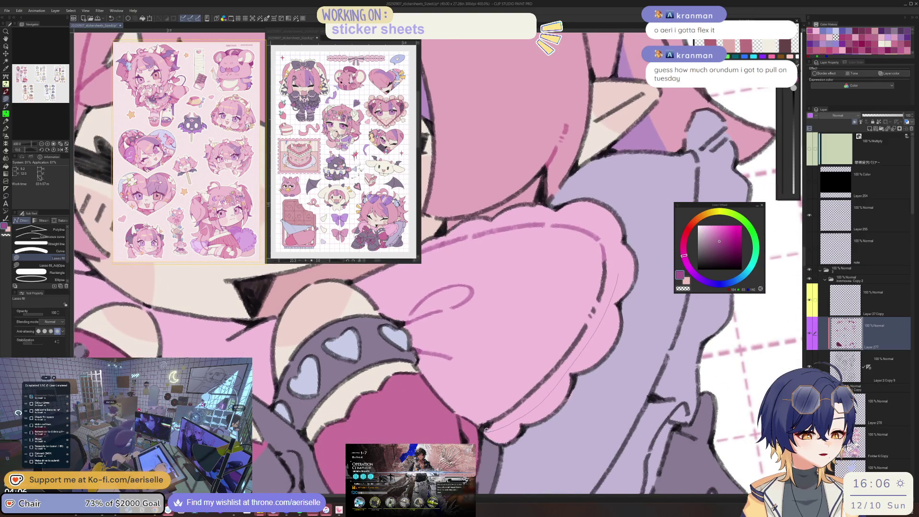
key(ctrl+alt+0)
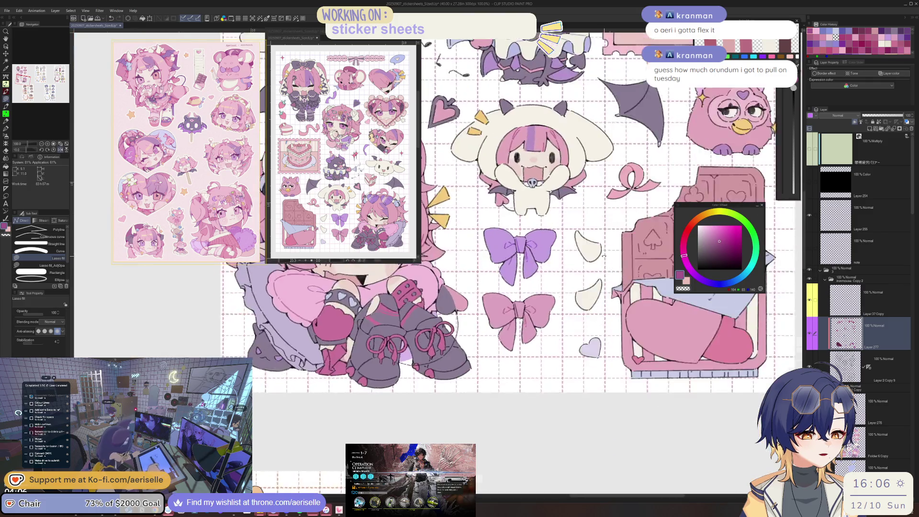
mouse_move(430, 215)
mouse_down()
mouse_move(479, 240)
mouse_move(503, 225)
mouse_up()
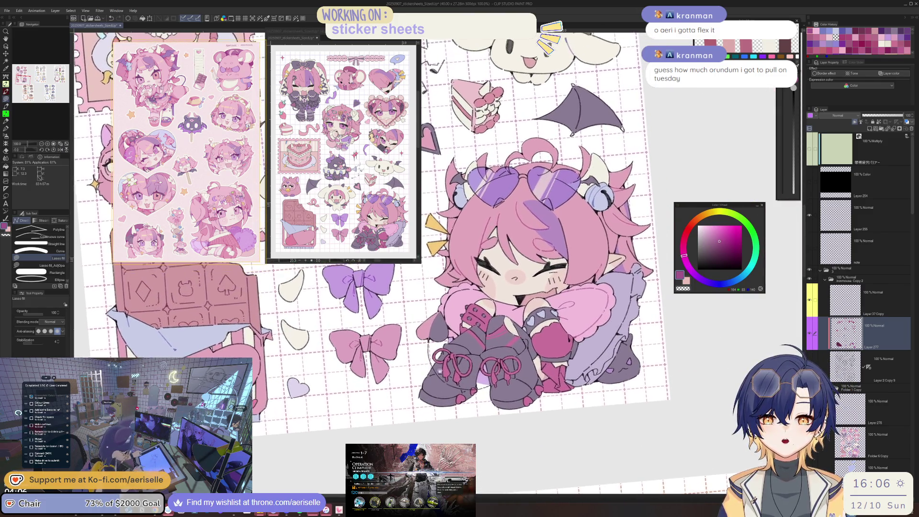
- Reset the tilted canvas rotation so the sticker sheet sits upright
drag(439, 370, 434, 371)
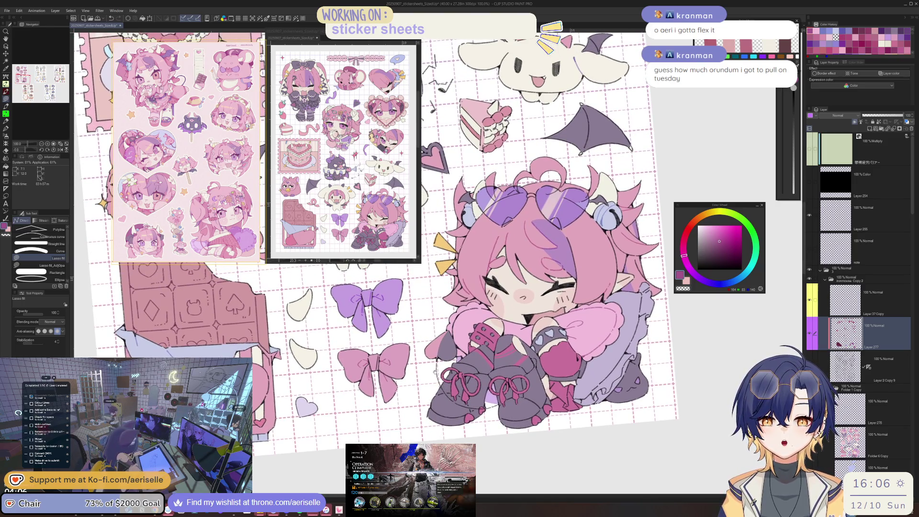
drag(434, 372, 434, 367)
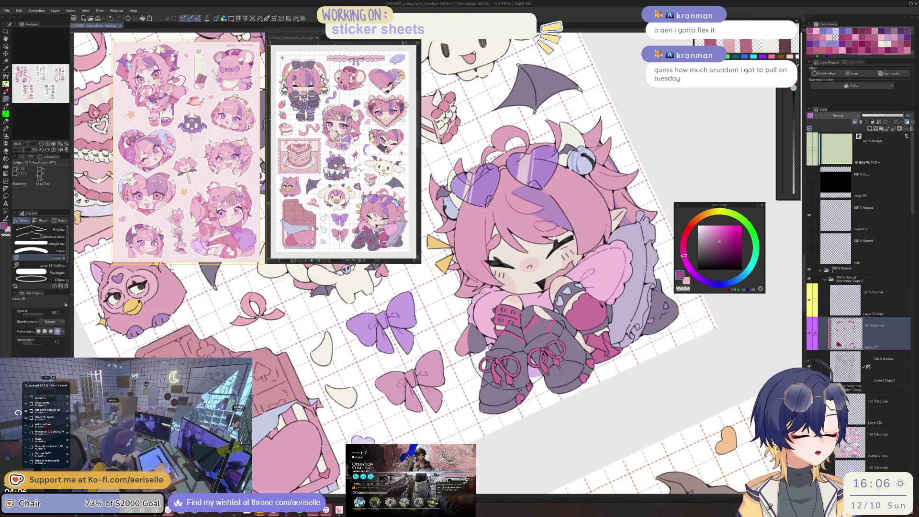
scroll(482, 293, up, 4)
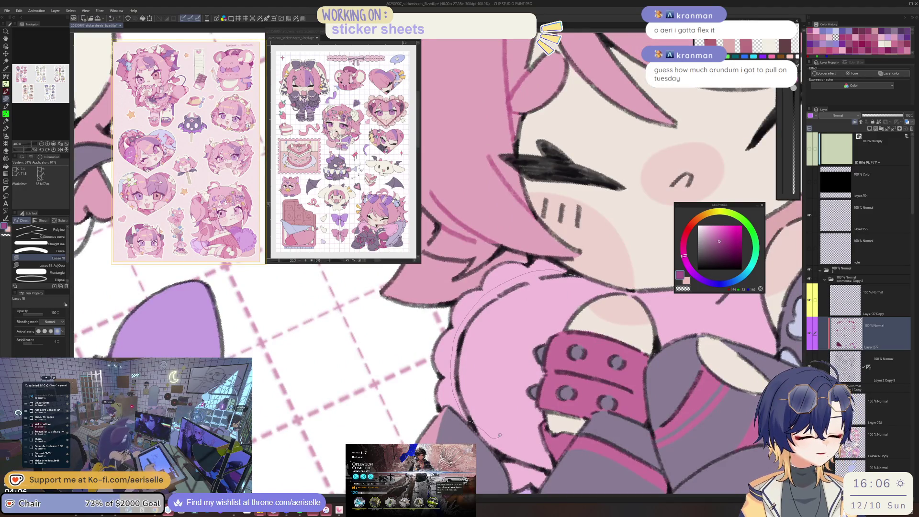
scroll(500, 435, down, 2)
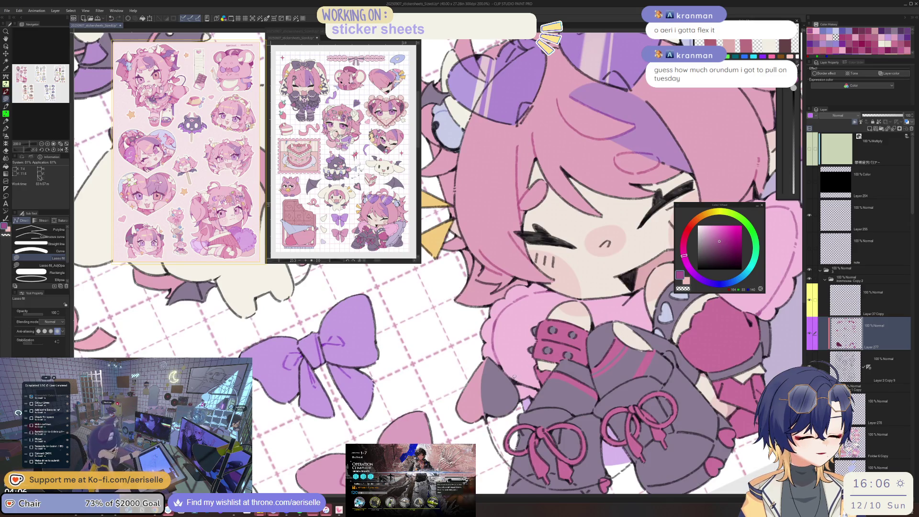
scroll(513, 376, up, 2)
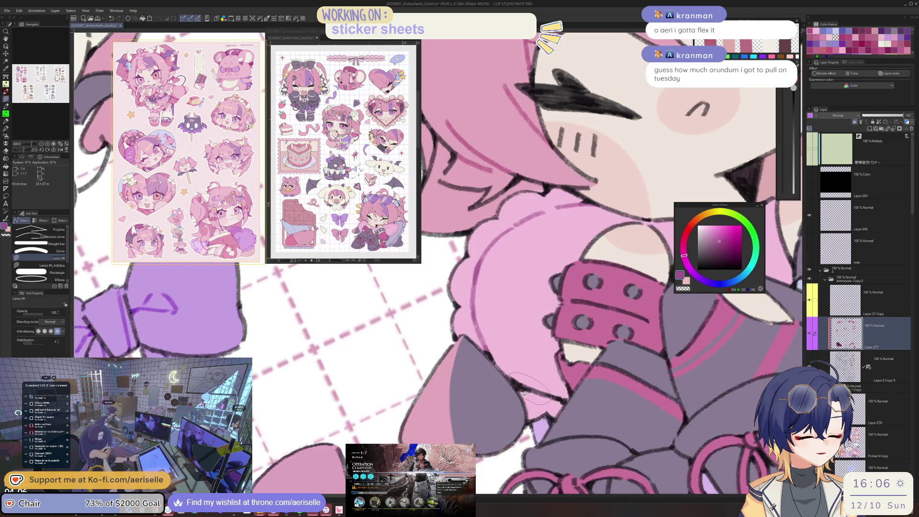
scroll(524, 390, down, 2)
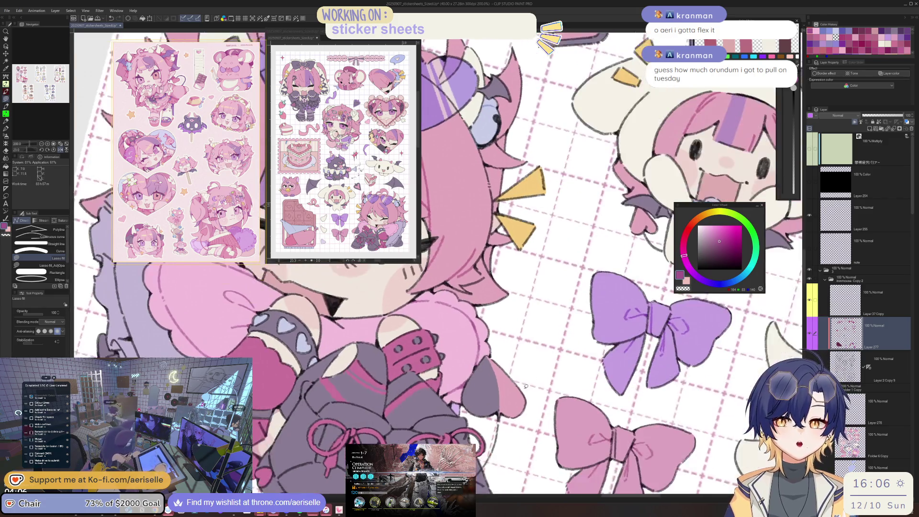
key(minus)
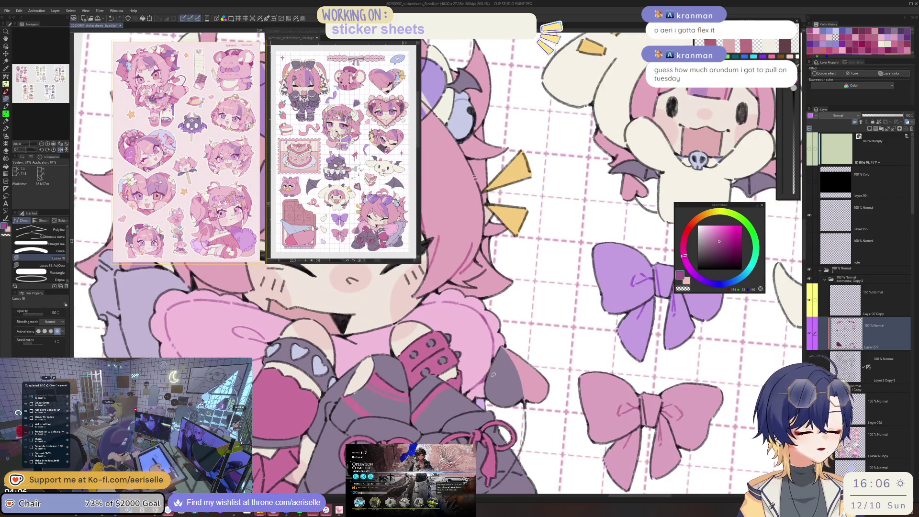
scroll(493, 375, up, 4)
scroll(483, 406, down, 4)
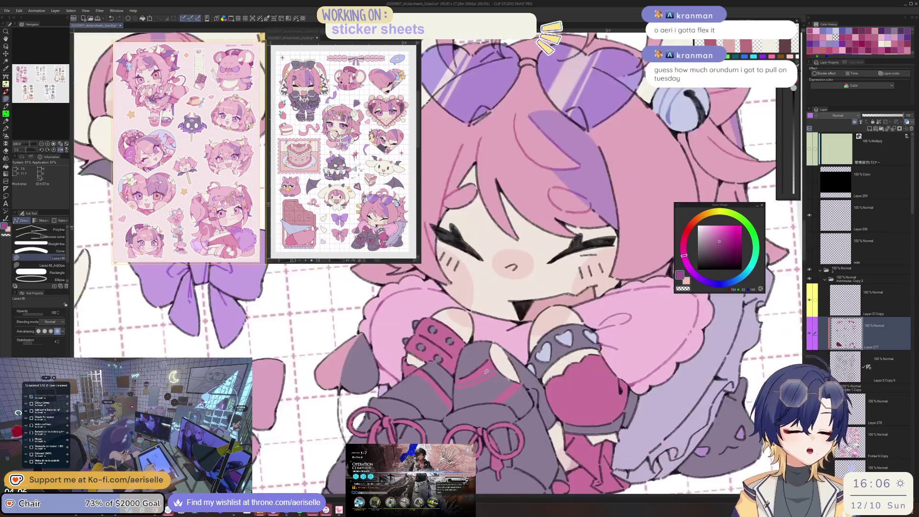
scroll(530, 316, up, 2)
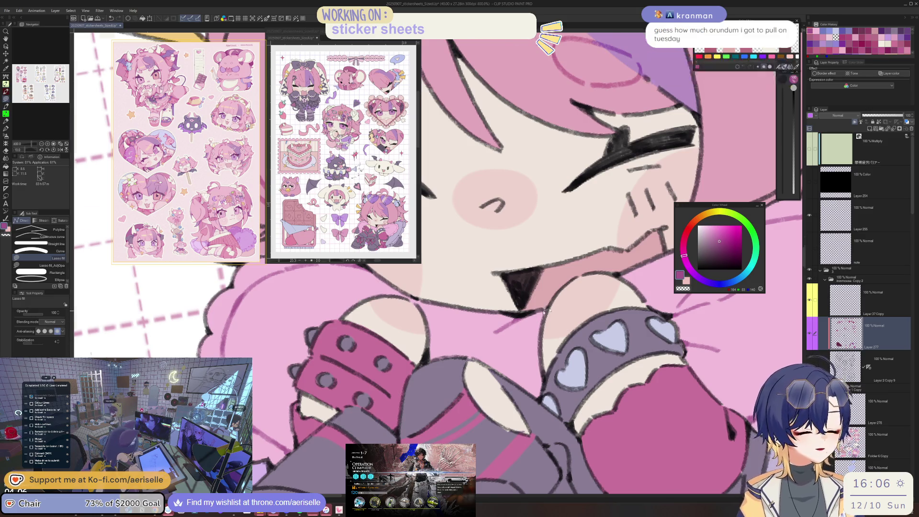
scroll(542, 311, down, 4)
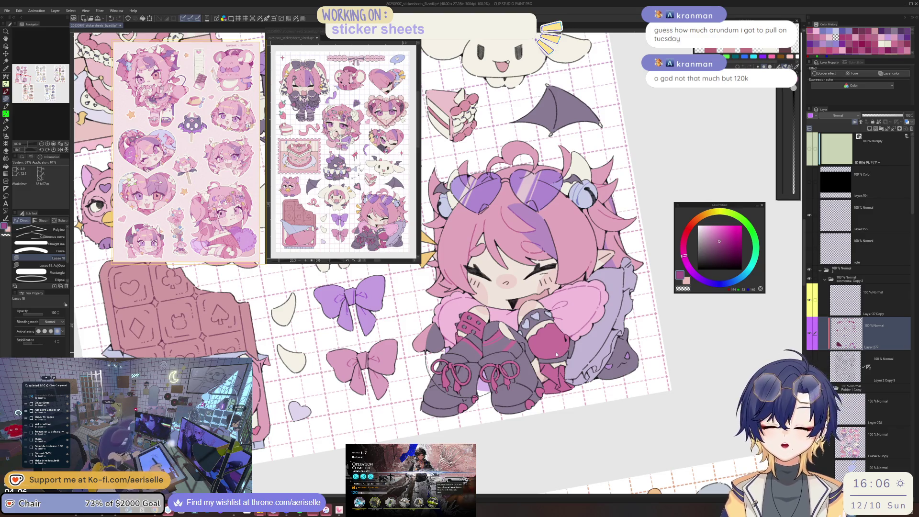
key(ctrl+at)
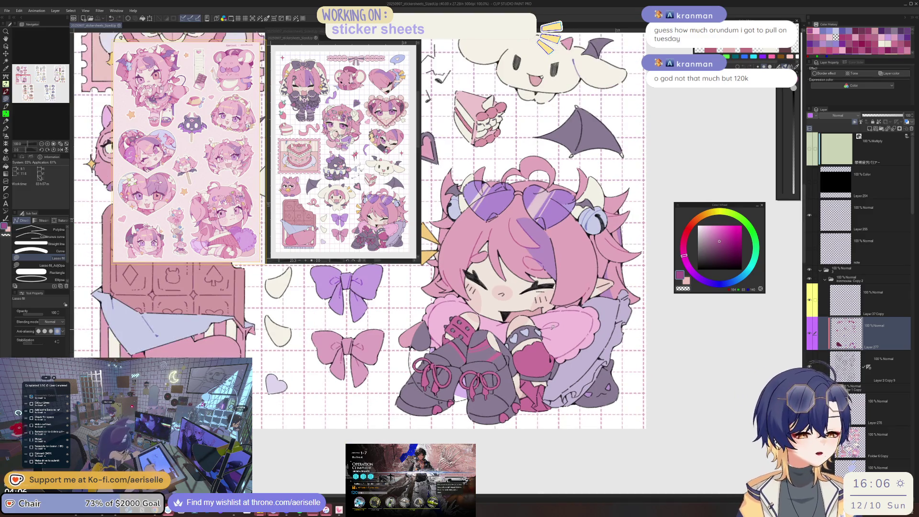
- Zoom in closely on the bell in the chibi's pink hair
scroll(622, 120, up, 4)
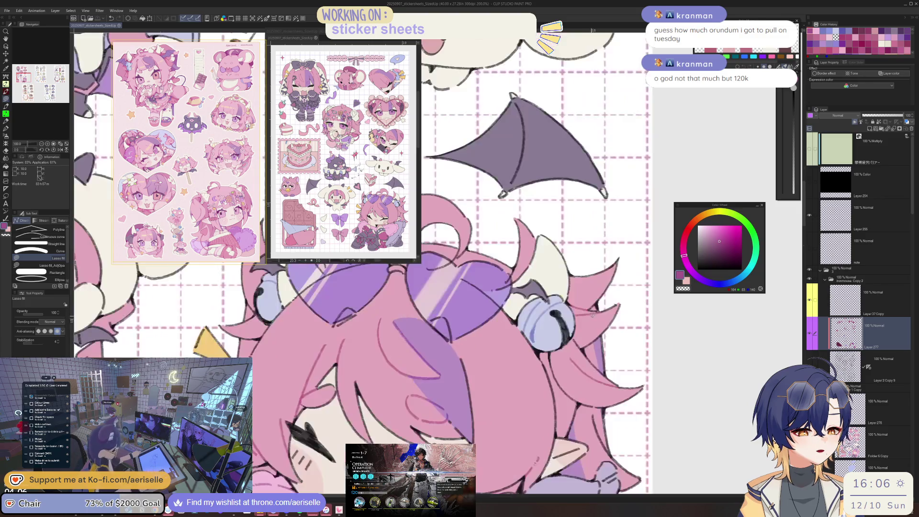
scroll(577, 354, up, 3)
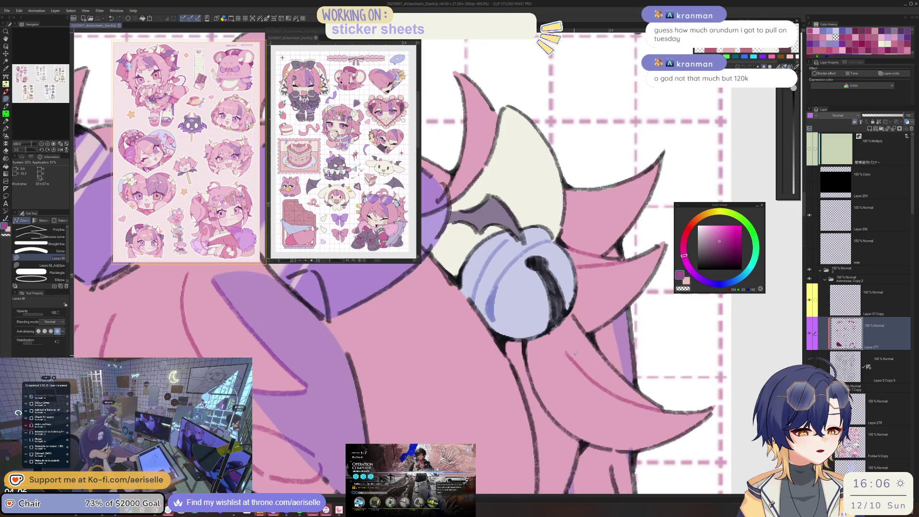
key(alt+Tab)
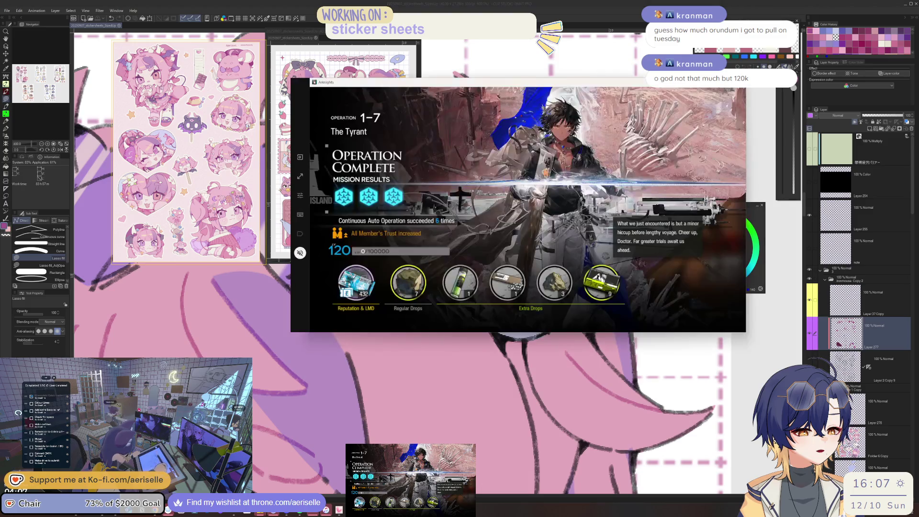
- Dismiss the Operation 1-7 results and return Arknights to its home screen
click(574, 139)
drag(584, 86, 555, 203)
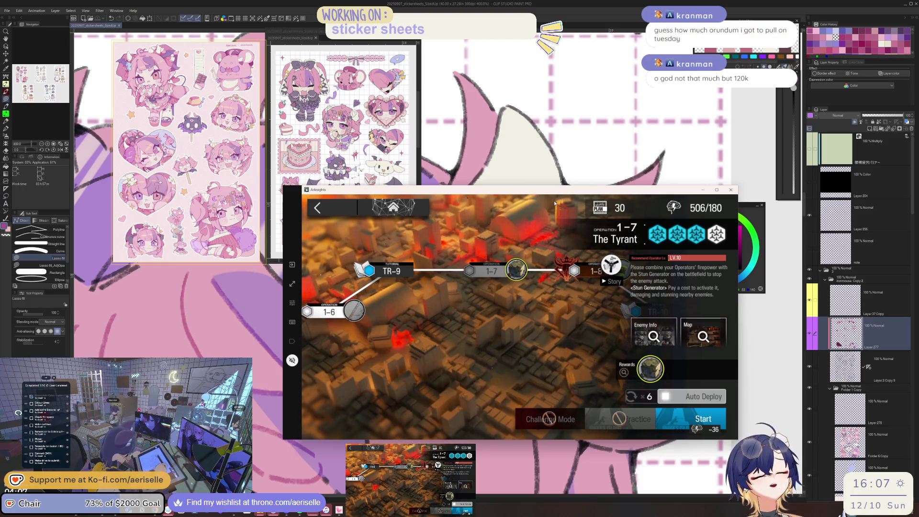
click(424, 214)
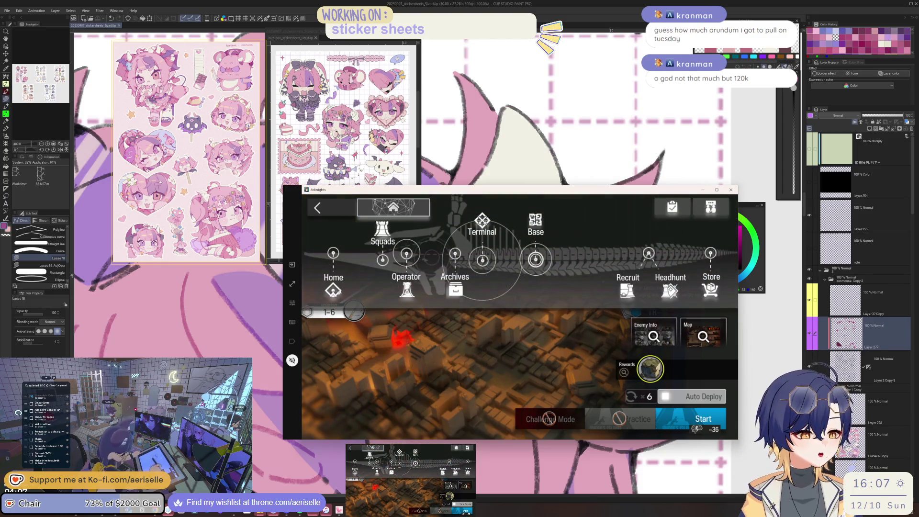
click(335, 286)
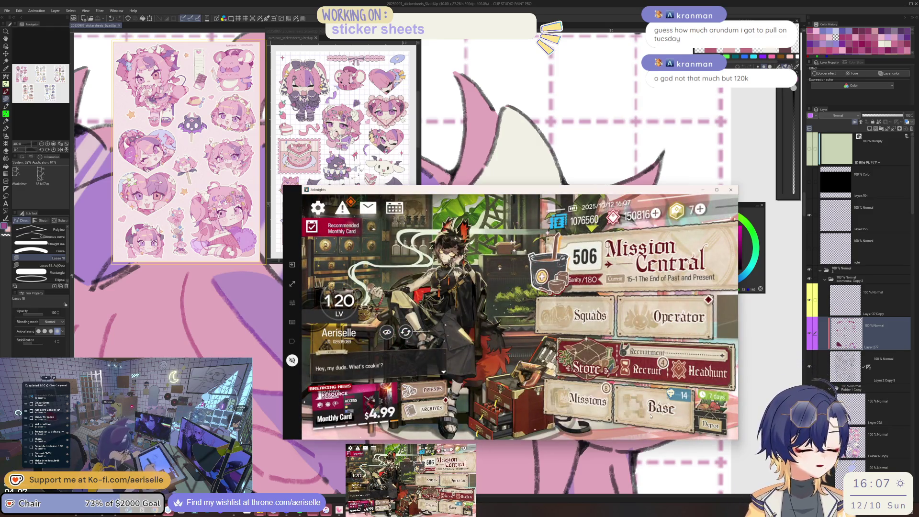
- Check the Depot's Originium Shard details, showing 749 on hand
click(699, 407)
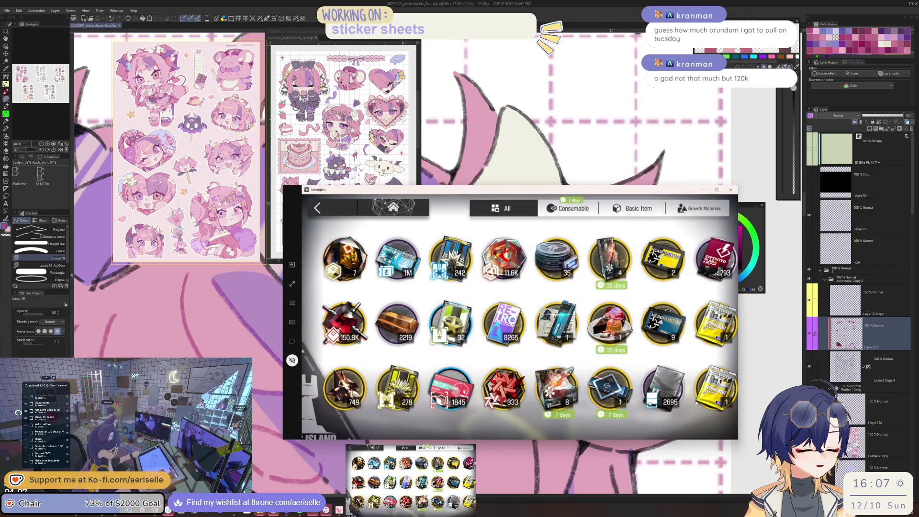
drag(696, 402, 673, 409)
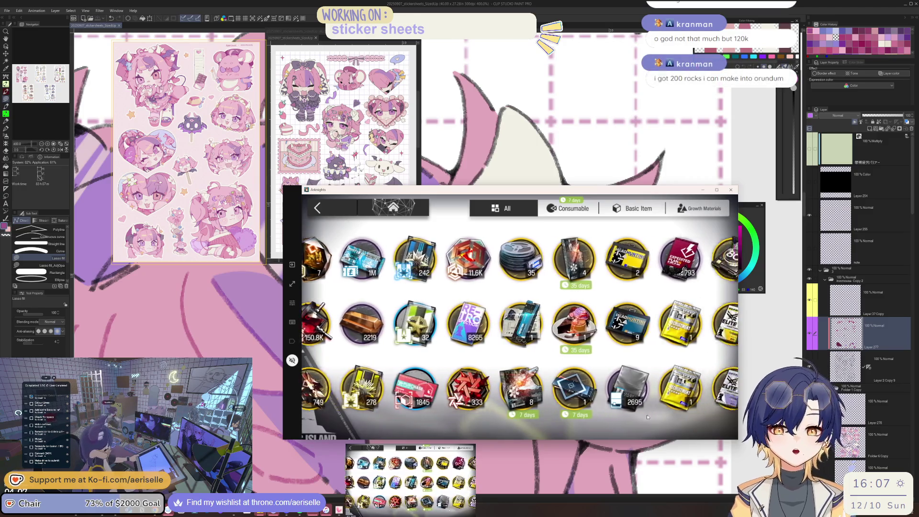
click(330, 387)
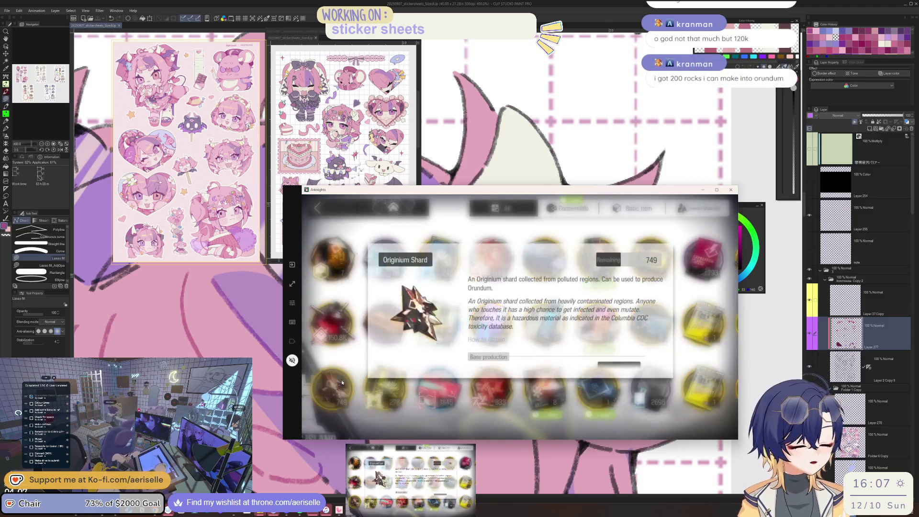
click(341, 208)
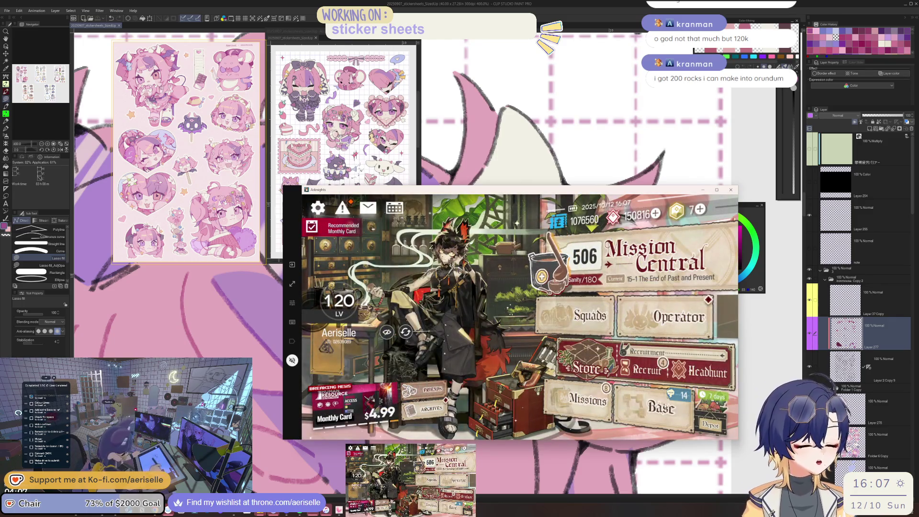
- Raise the Originium Shard factory's production amount to the maximum and confirm it
click(662, 405)
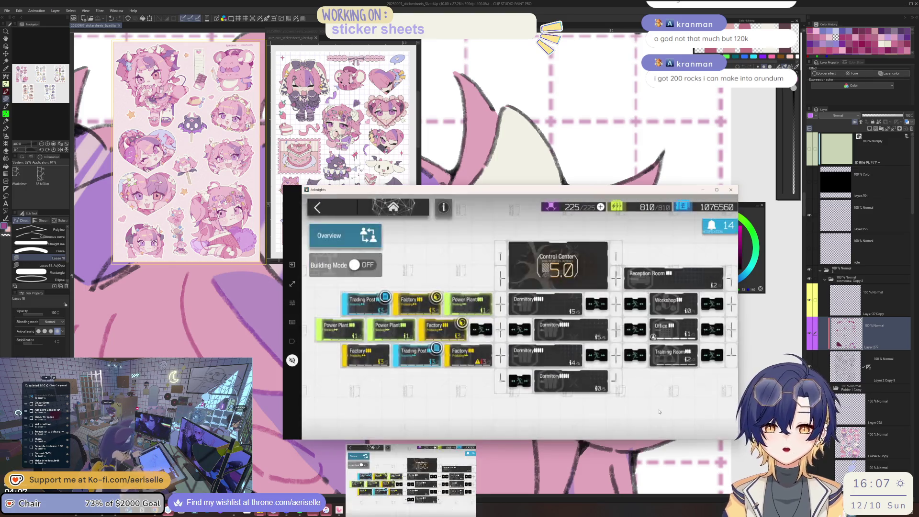
click(432, 343)
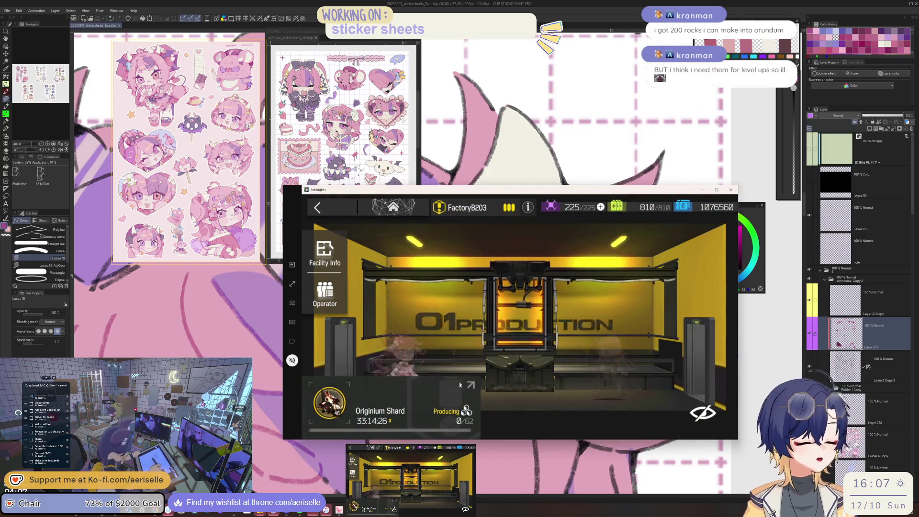
click(450, 409)
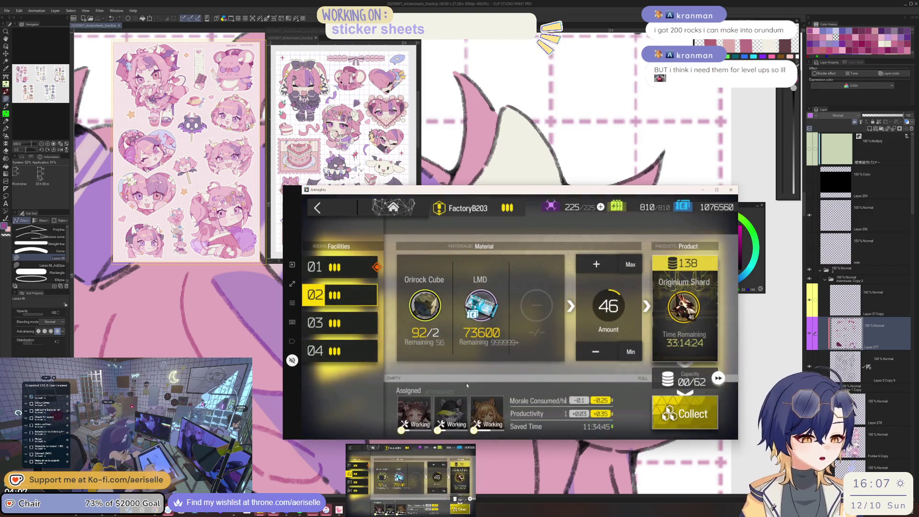
click(627, 266)
click(632, 394)
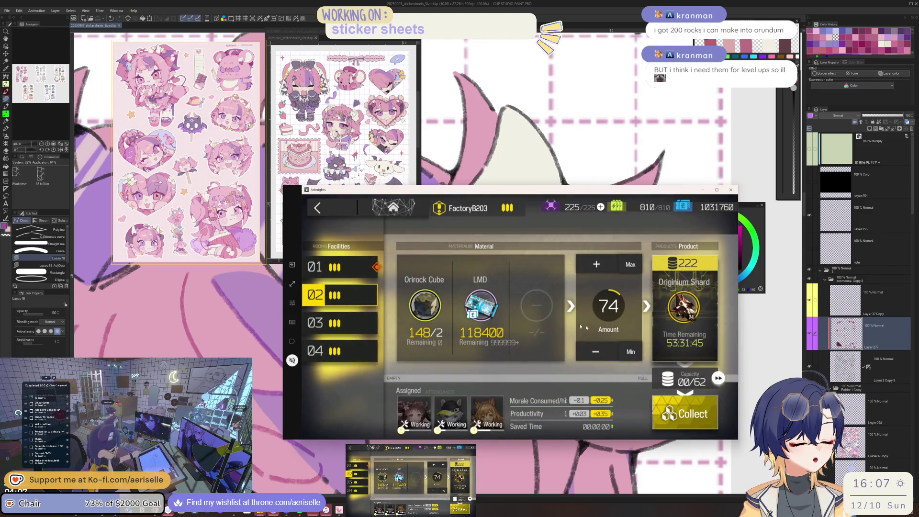
click(339, 214)
click(339, 213)
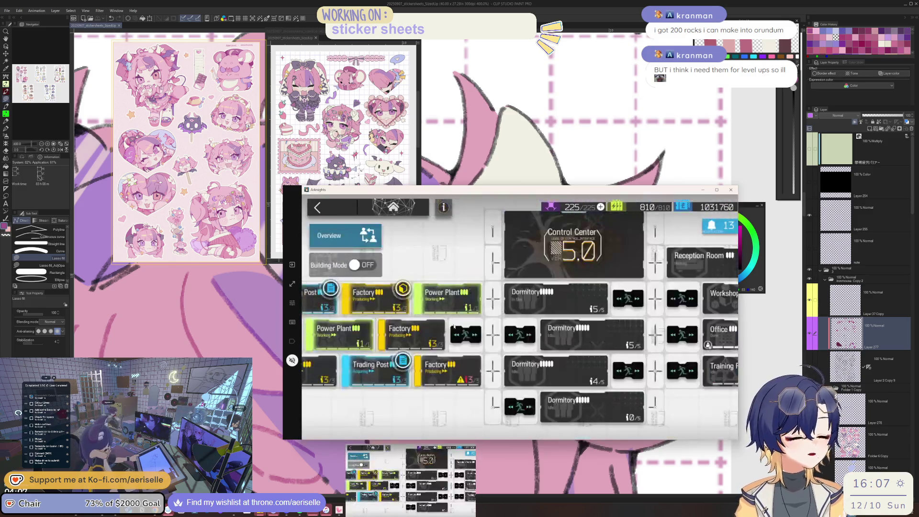
- Deliver the ready Precious Metal orders and switch the first Trading Post to Originium Order strategy
click(385, 383)
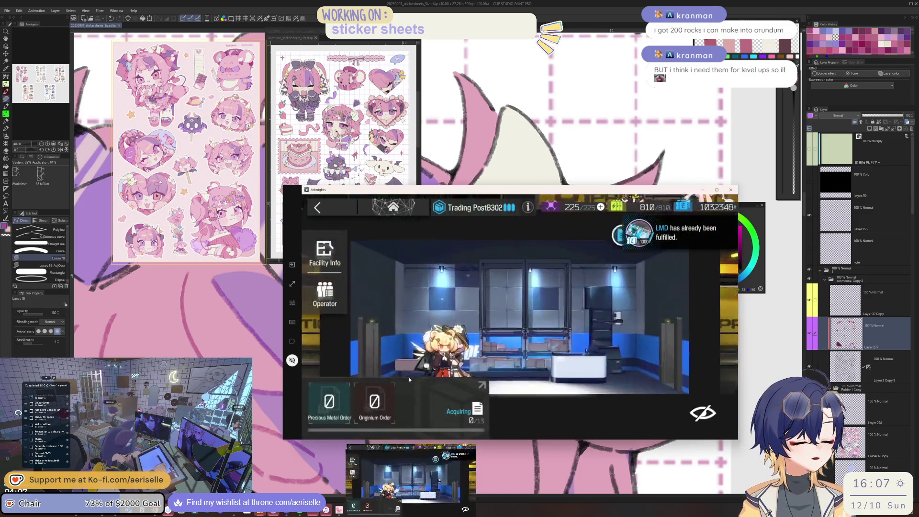
click(441, 418)
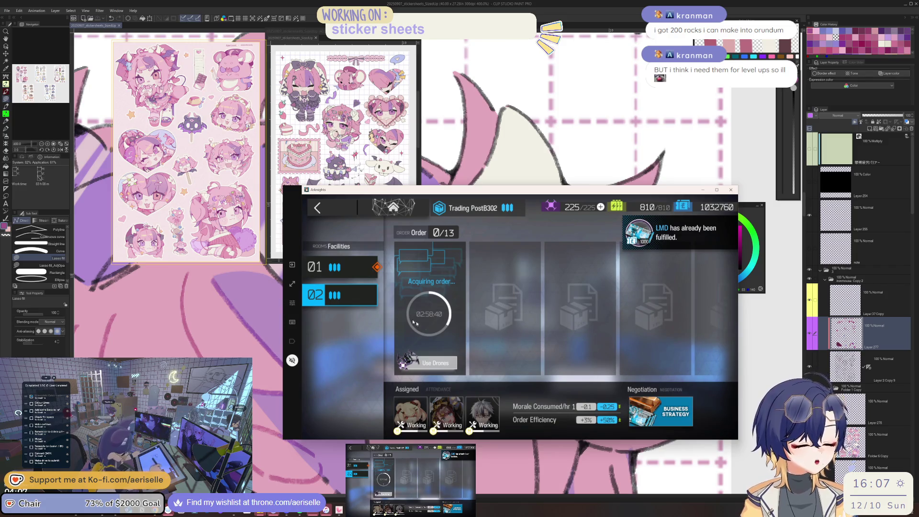
click(367, 271)
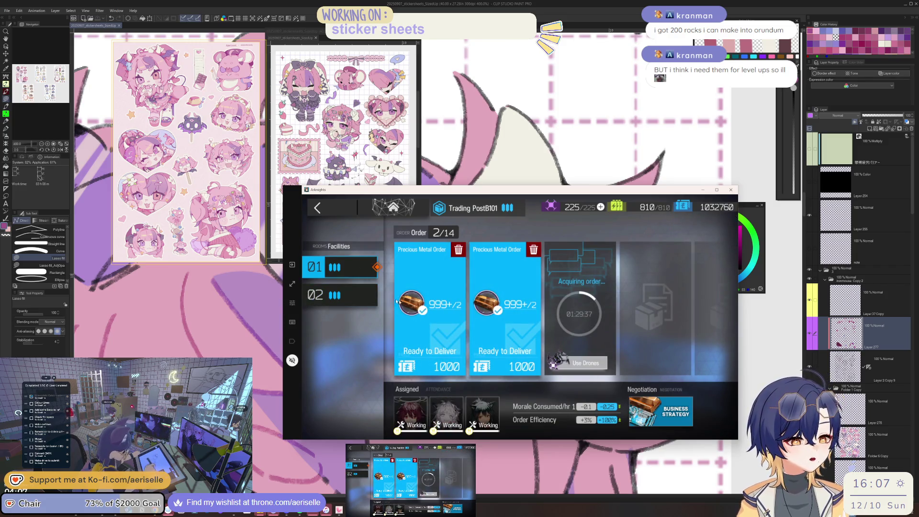
click(396, 301)
click(660, 411)
click(560, 335)
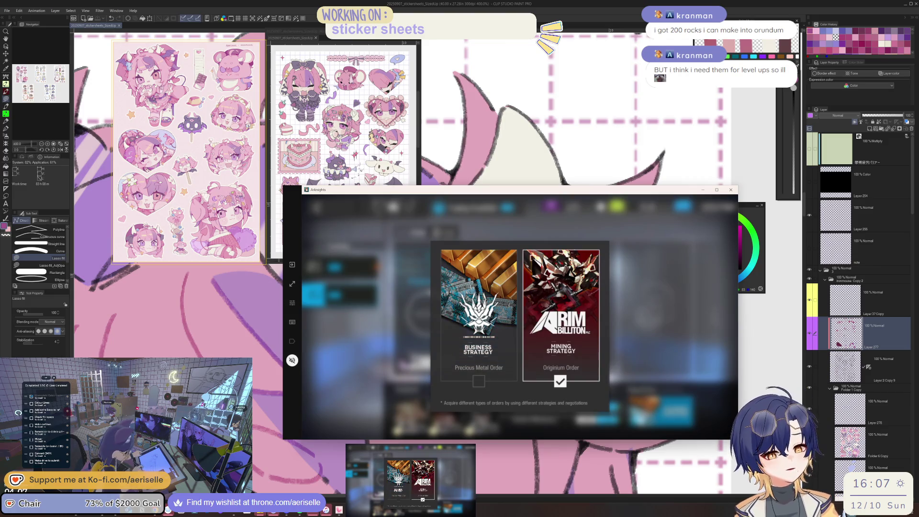
click(475, 234)
click(332, 205)
click(332, 205)
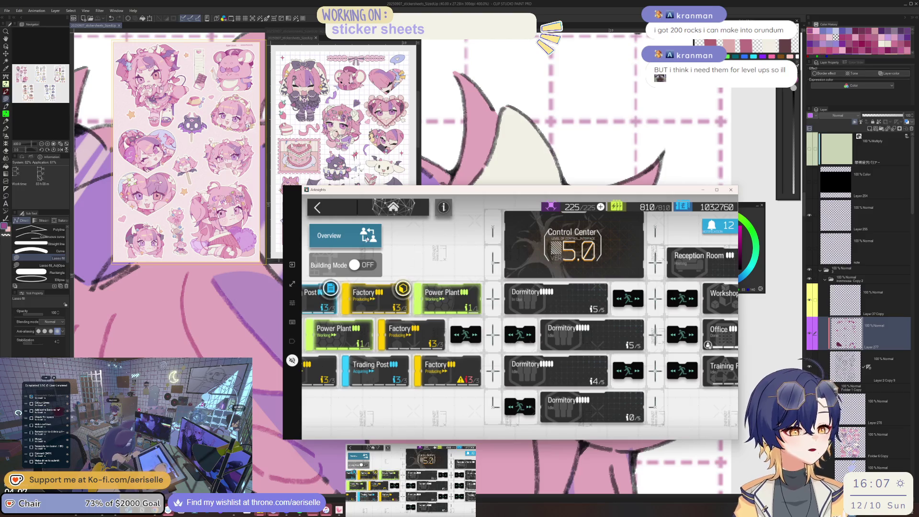
- Swap different operator trios into Trading Post 2 from the Work Zones overview
click(366, 238)
scroll(622, 311, down, 5)
scroll(645, 322, down, 2)
scroll(645, 323, down, 2)
scroll(660, 273, down, 2)
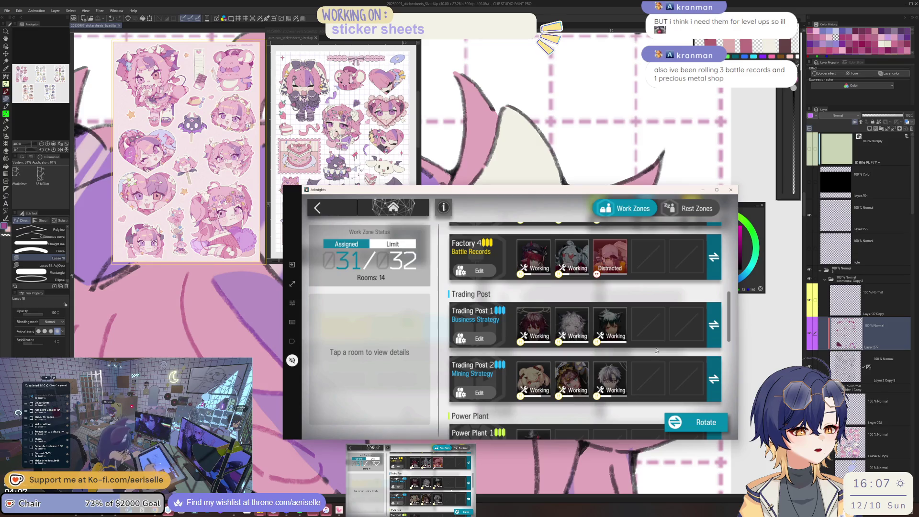
click(533, 381)
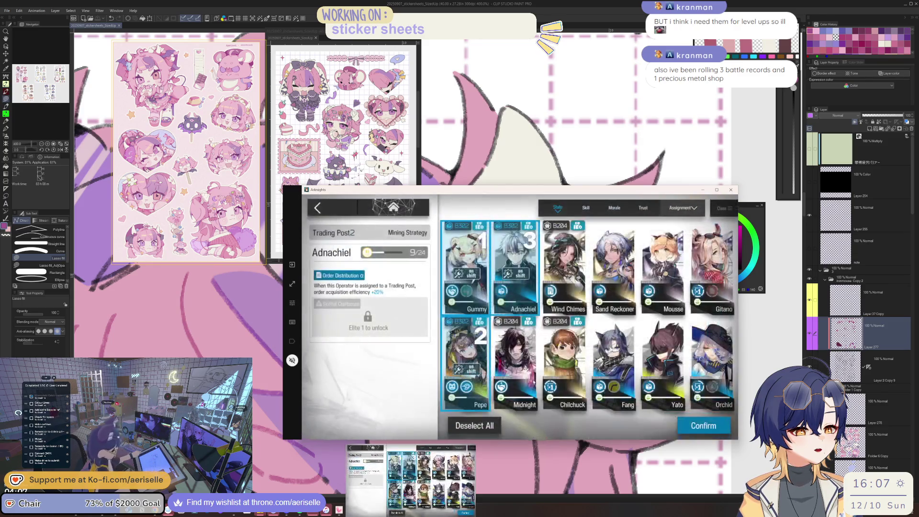
click(334, 206)
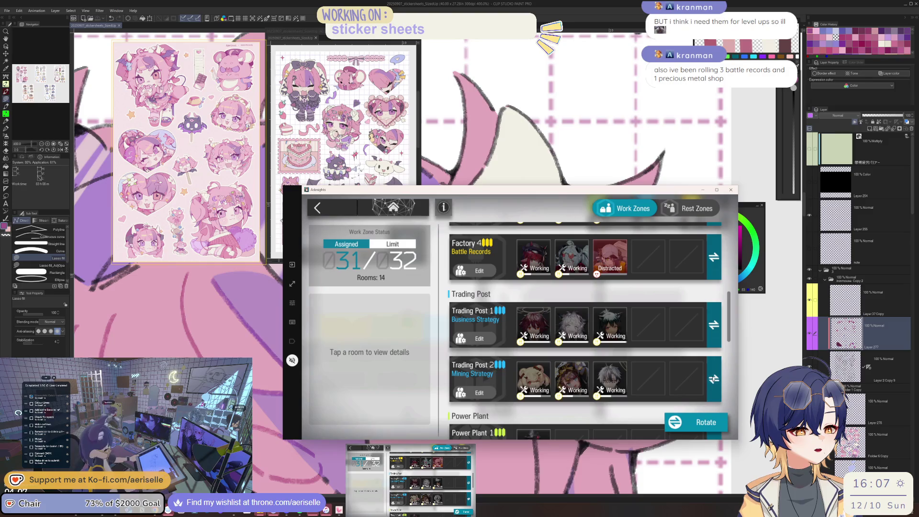
click(713, 379)
click(713, 380)
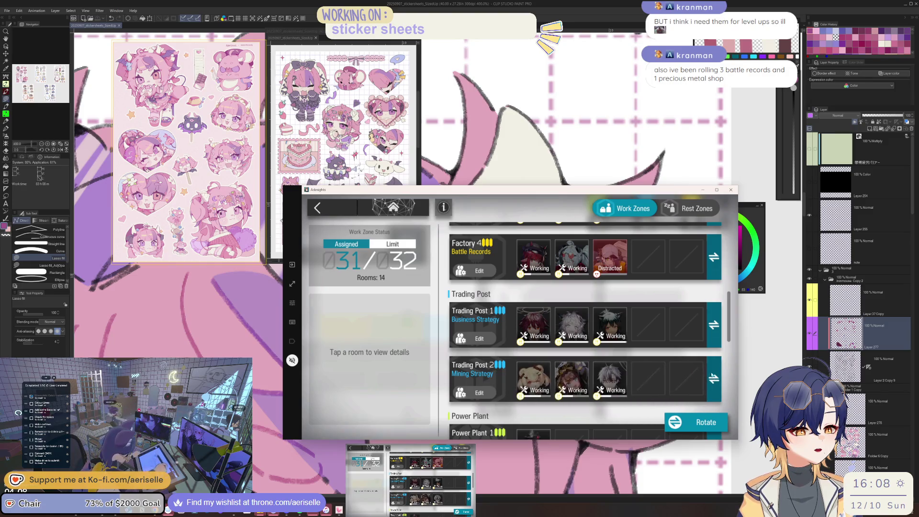
click(539, 385)
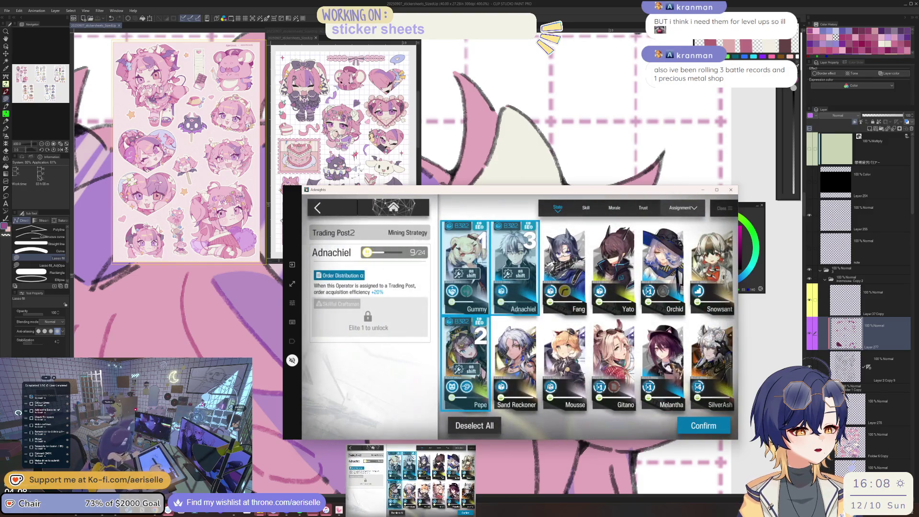
- Finish choosing operators for the work zone and return to the base map
scroll(685, 343, down, 5)
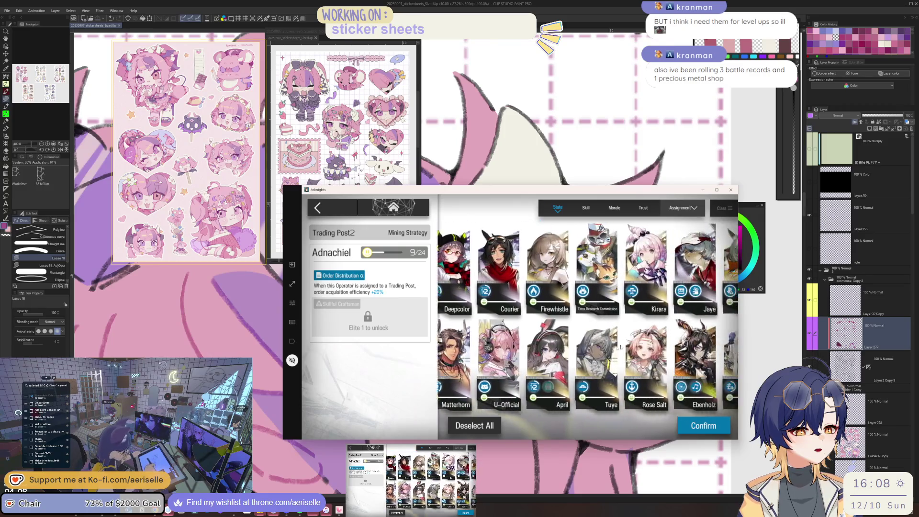
scroll(472, 400, down, 2)
scroll(472, 400, down, 2)
scroll(472, 400, down, 2)
scroll(472, 400, down, 2)
scroll(471, 400, up, 2)
scroll(517, 395, up, 2)
scroll(574, 388, up, 2)
scroll(626, 384, up, 2)
scroll(626, 383, up, 2)
scroll(626, 383, up, 2)
scroll(626, 383, up, 1)
scroll(626, 382, up, 2)
scroll(573, 318, up, 2)
scroll(573, 319, up, 2)
scroll(573, 318, up, 2)
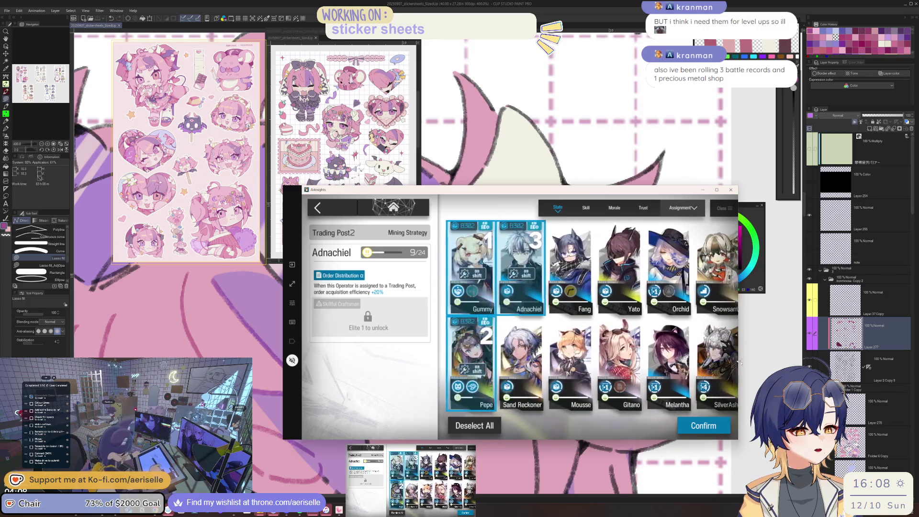
scroll(573, 318, up, 1)
click(338, 211)
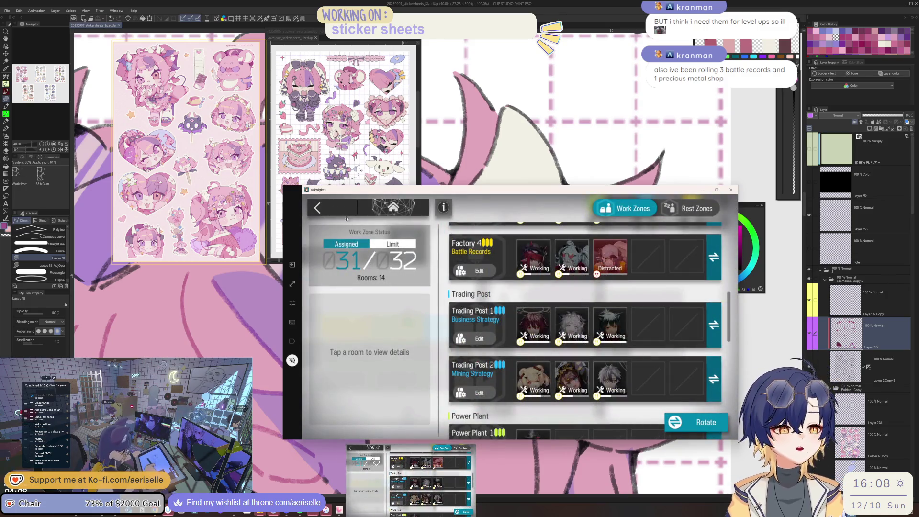
click(338, 214)
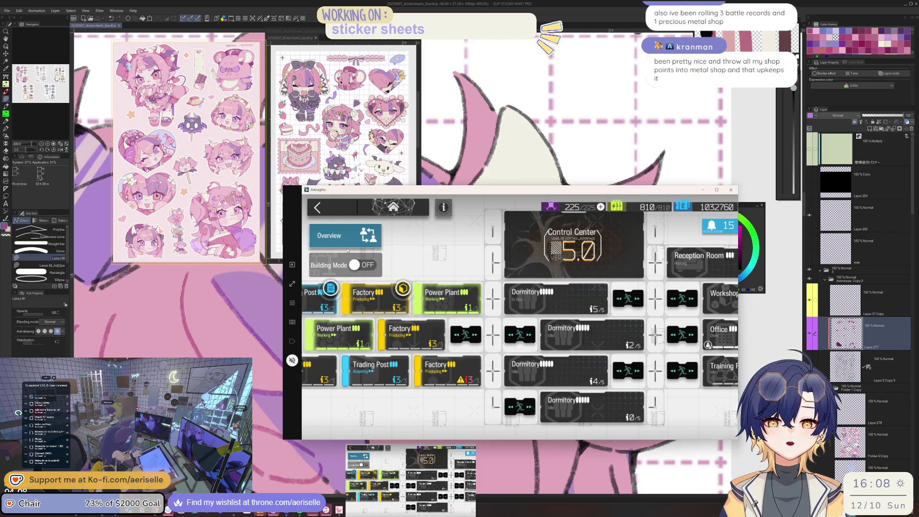
- From the backlog, Exchange All trade orders, Collect All trust and Rotate operator shifts
click(707, 239)
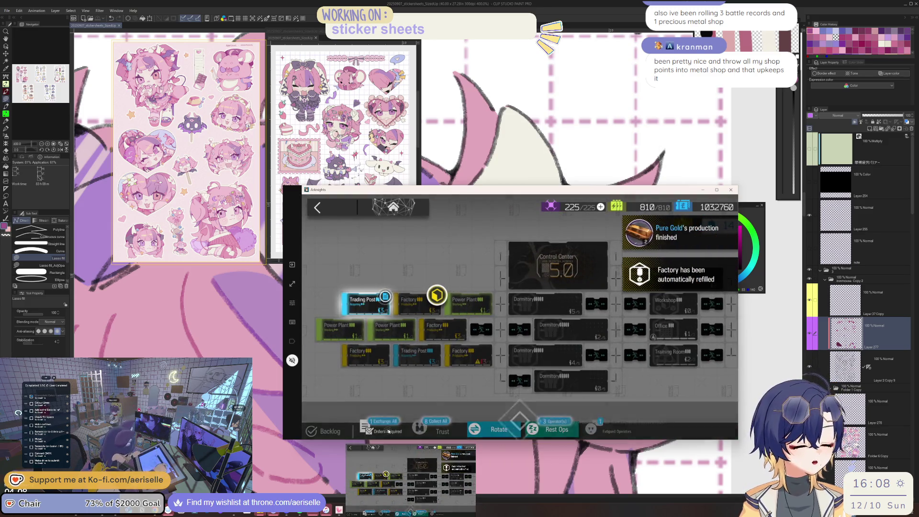
click(388, 428)
click(389, 429)
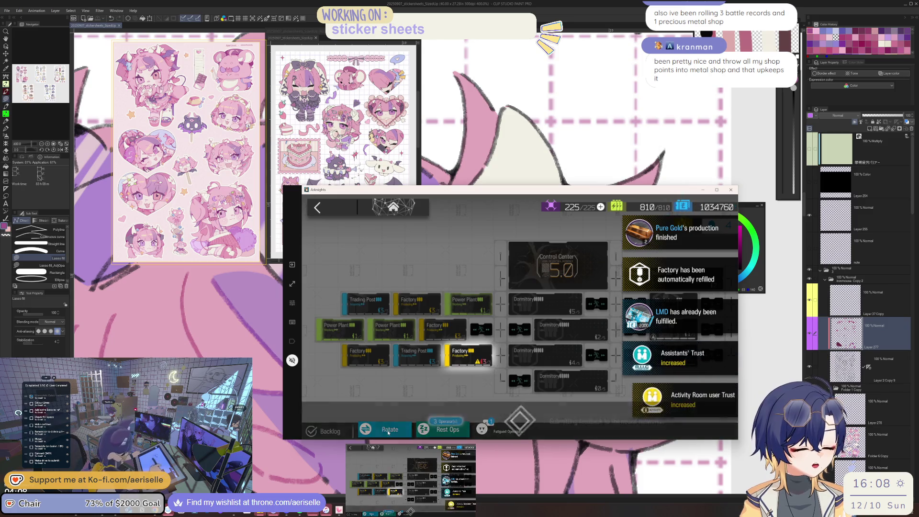
click(389, 430)
click(388, 430)
- Check the Tactical Battle Record factory's production details
click(465, 358)
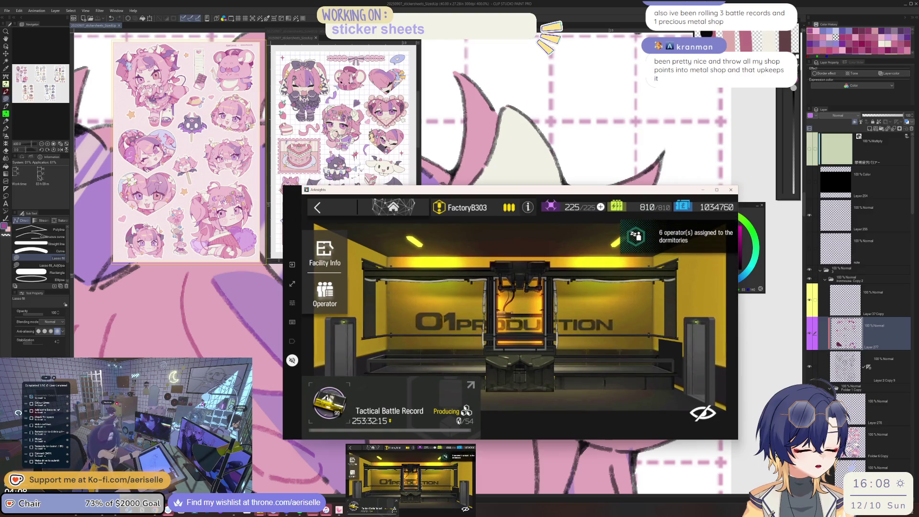
click(459, 421)
click(343, 206)
click(343, 207)
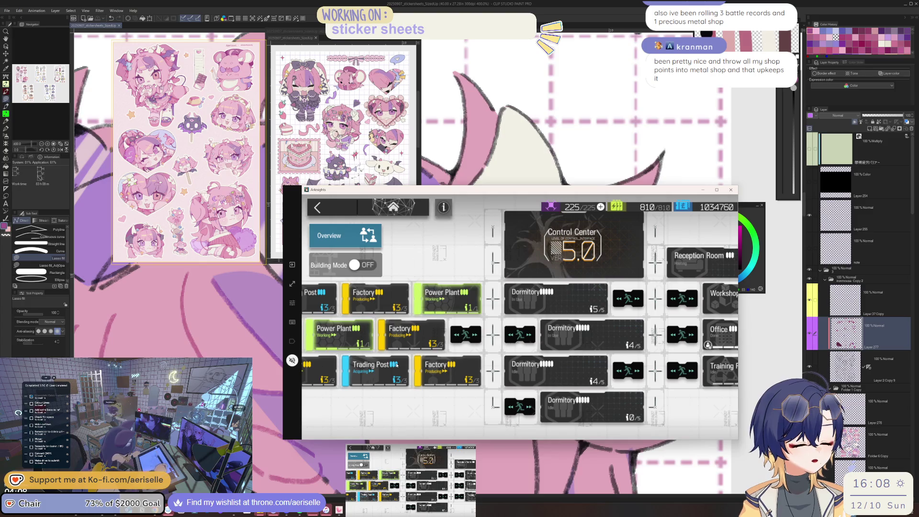
- Accelerate Trading Post B302's first three orders, using Max drones on each
click(400, 384)
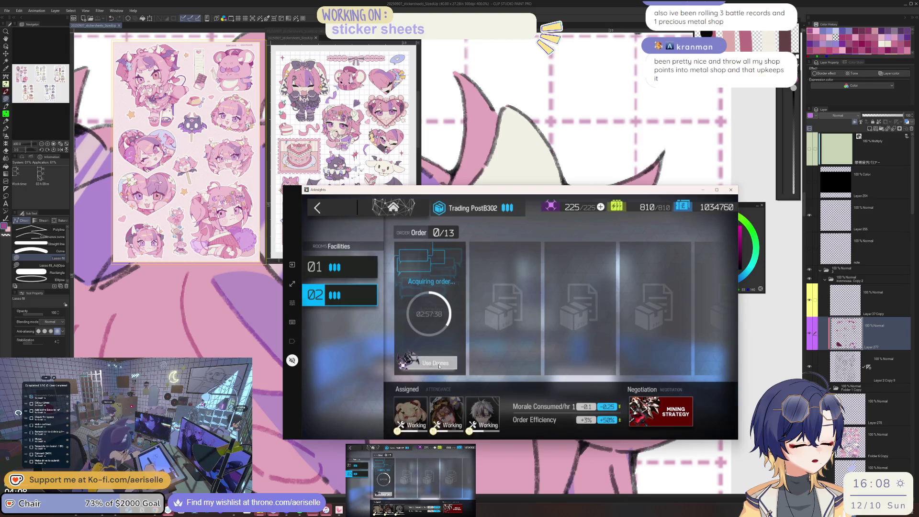
click(439, 363)
click(630, 308)
click(592, 391)
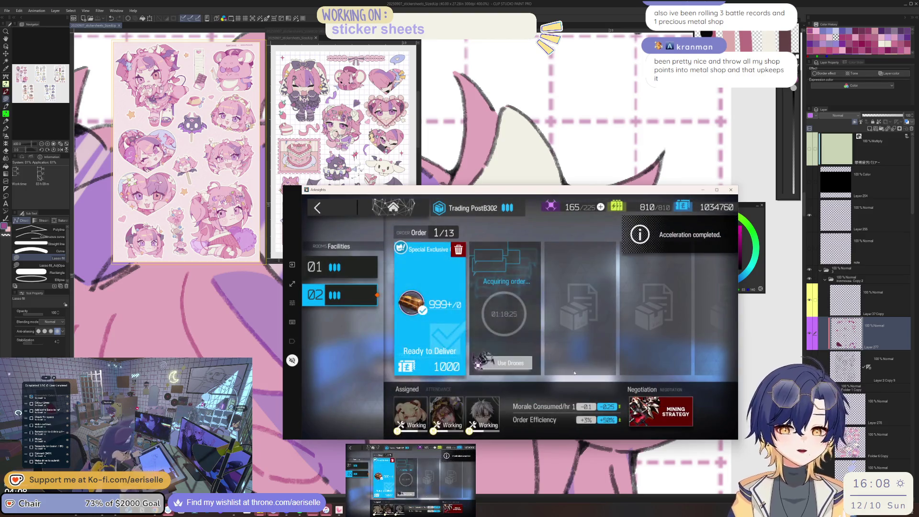
click(510, 362)
click(629, 309)
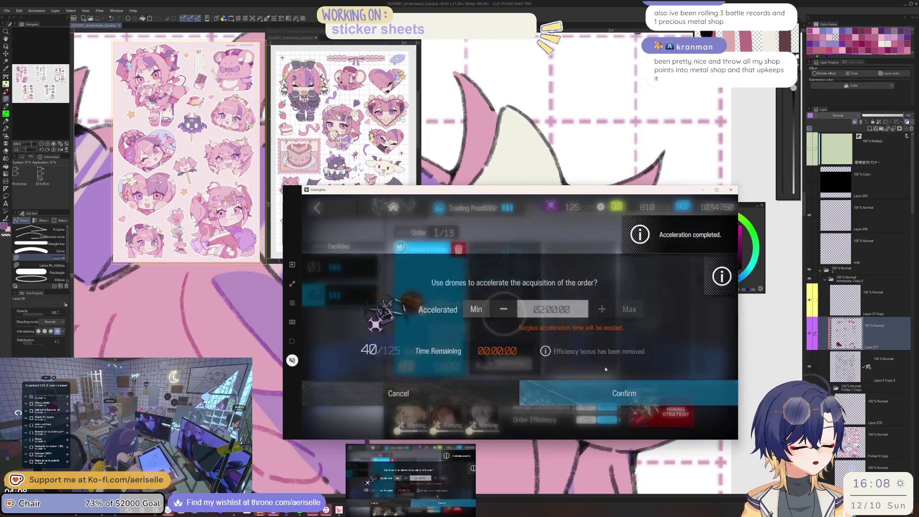
click(608, 392)
click(580, 358)
click(629, 309)
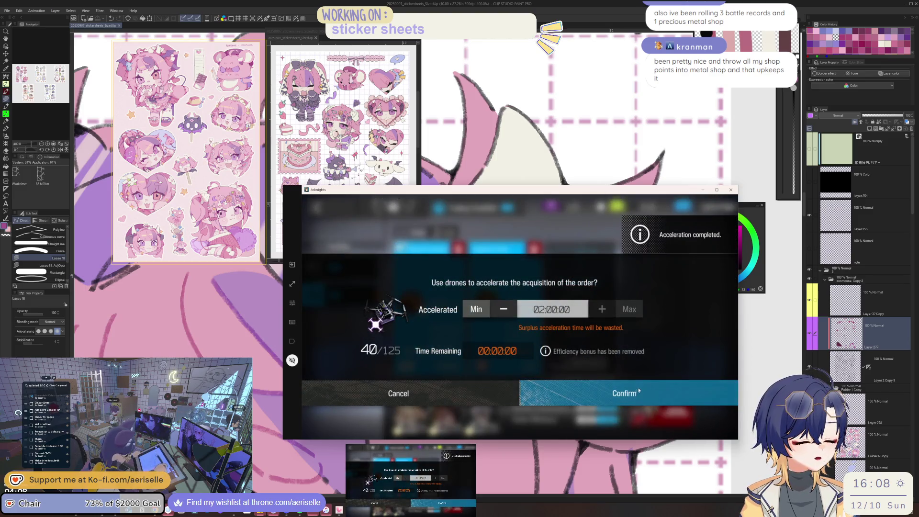
click(638, 390)
- Deliver a ready order and spend the remaining drones at Max on further orders
click(640, 361)
click(629, 309)
click(641, 392)
click(631, 350)
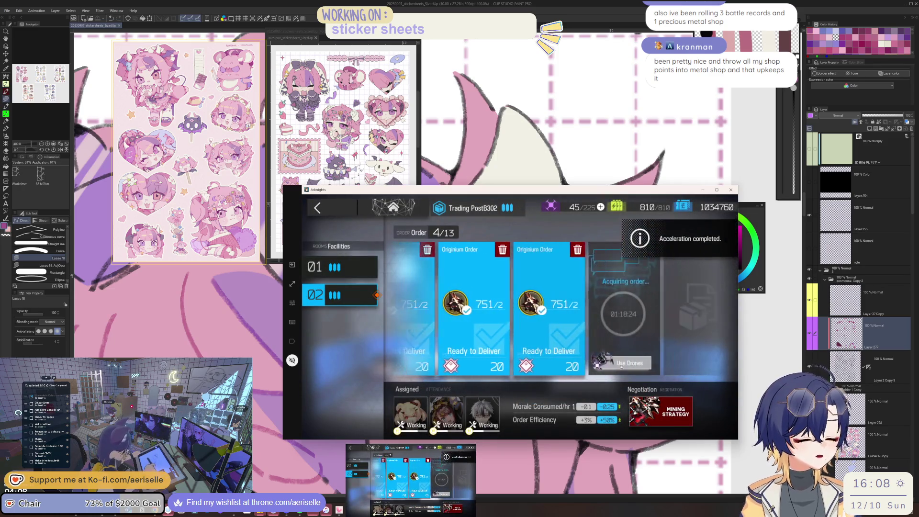
click(632, 354)
click(629, 309)
click(618, 397)
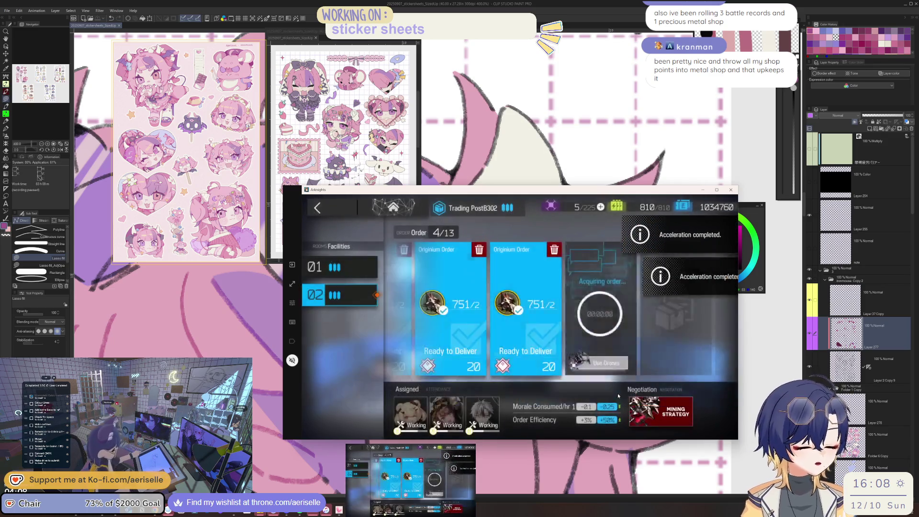
click(640, 360)
click(629, 309)
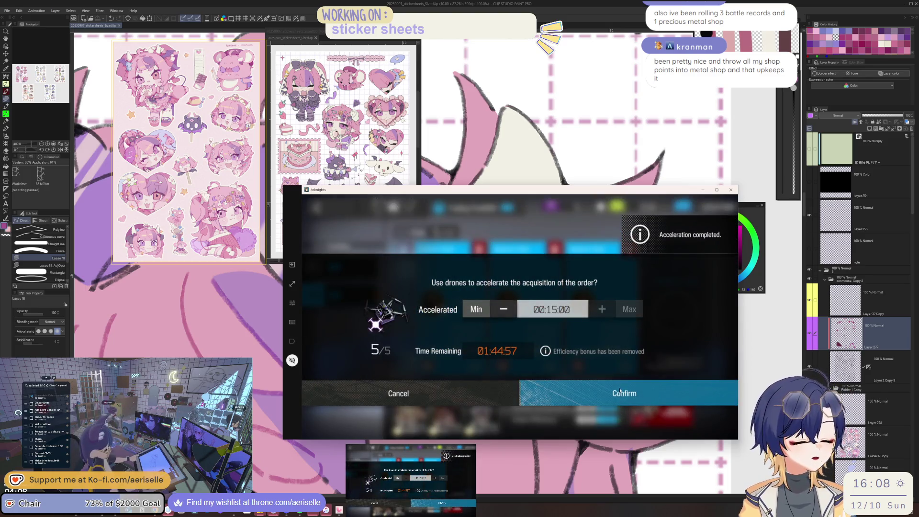
click(622, 393)
- Leave Trading Post B302 and claim the remaining collections from the base overview
click(330, 213)
click(329, 217)
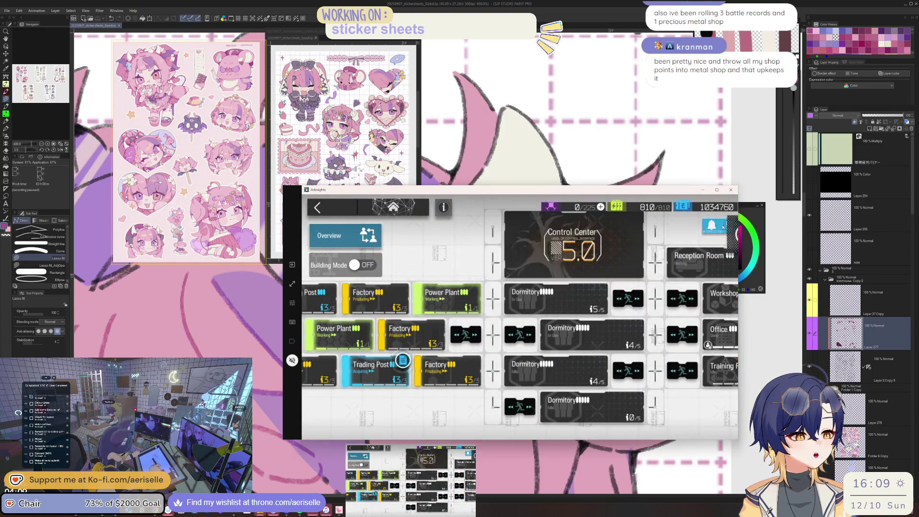
click(371, 421)
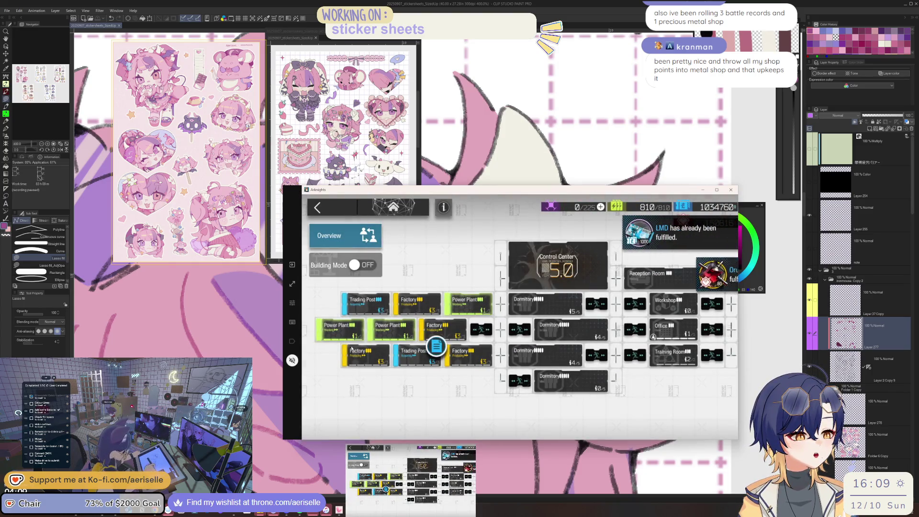
- Start operation 1-7 The Tyrant with the current squad, then sample pink from the artwork
click(339, 220)
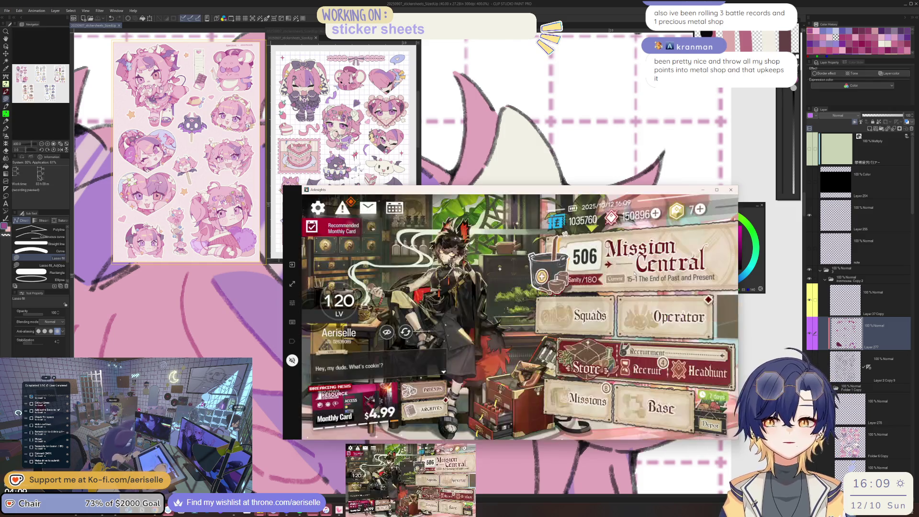
click(632, 273)
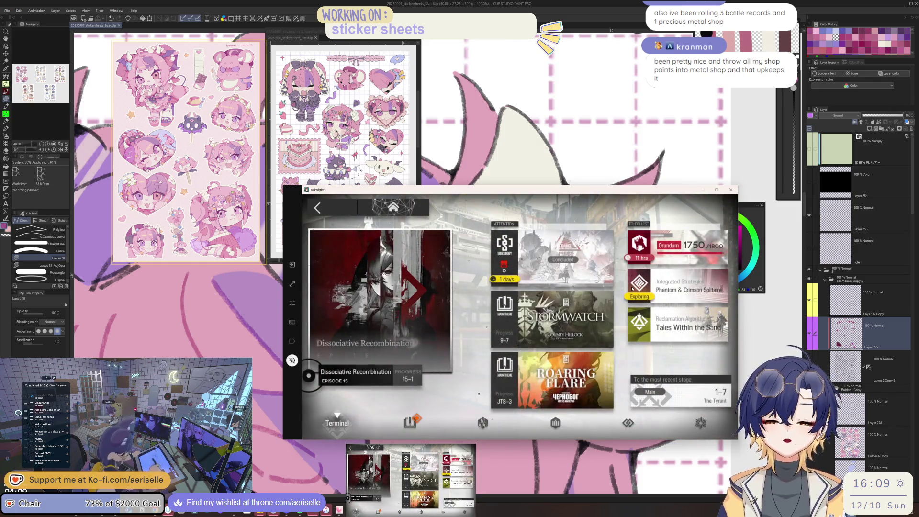
click(700, 399)
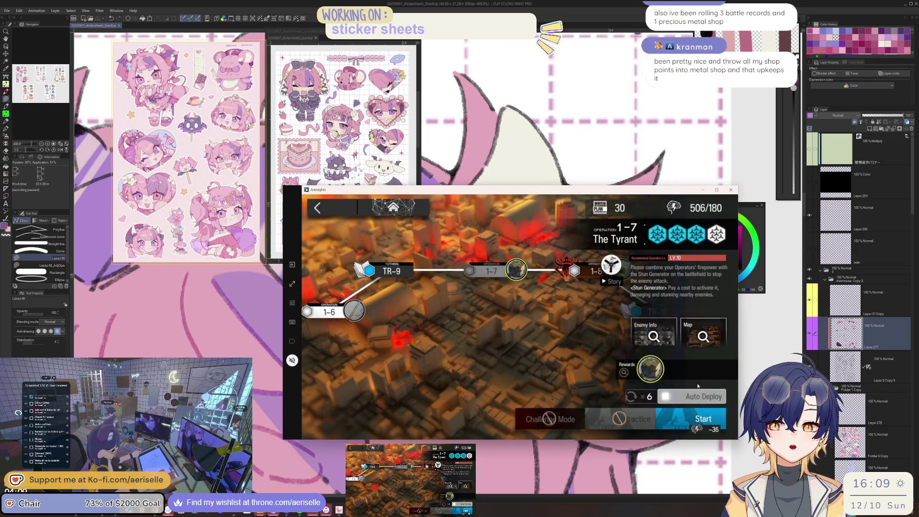
click(705, 419)
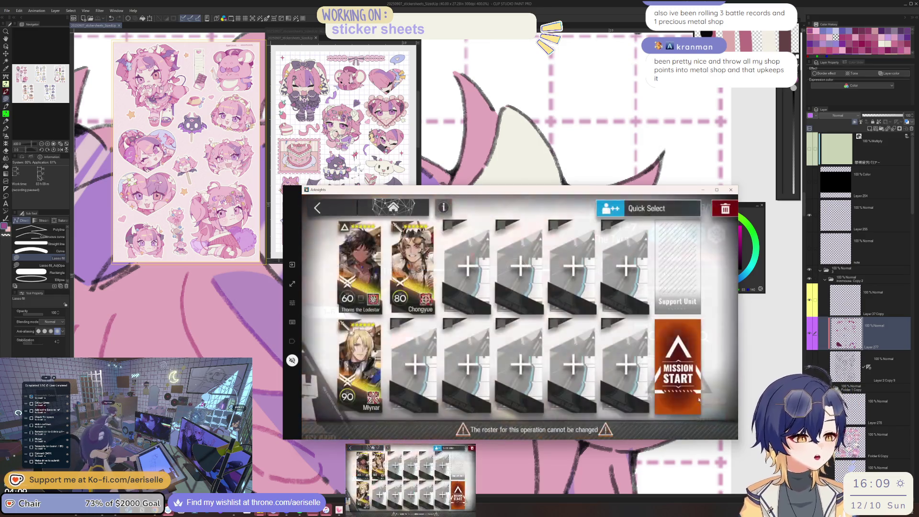
click(697, 318)
key(alt+Tab)
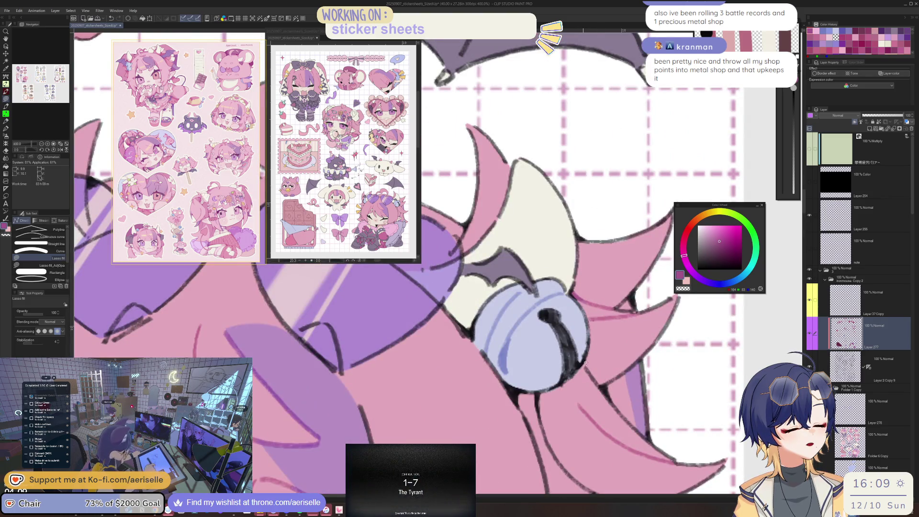
alt+click(602, 305)
- Zoom and tilt the view onto the bell, switching between Eyedropper, Lasso fill and Eraser
key(i)
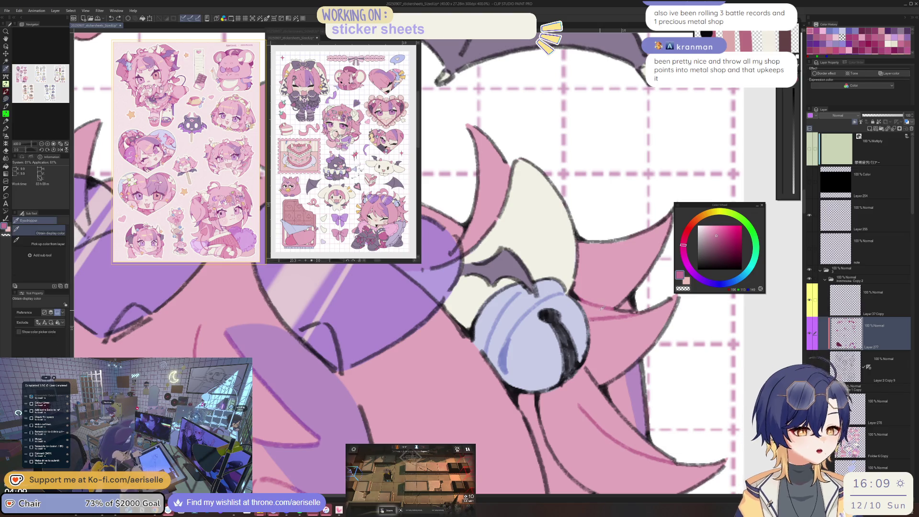
drag(602, 307, 505, 382)
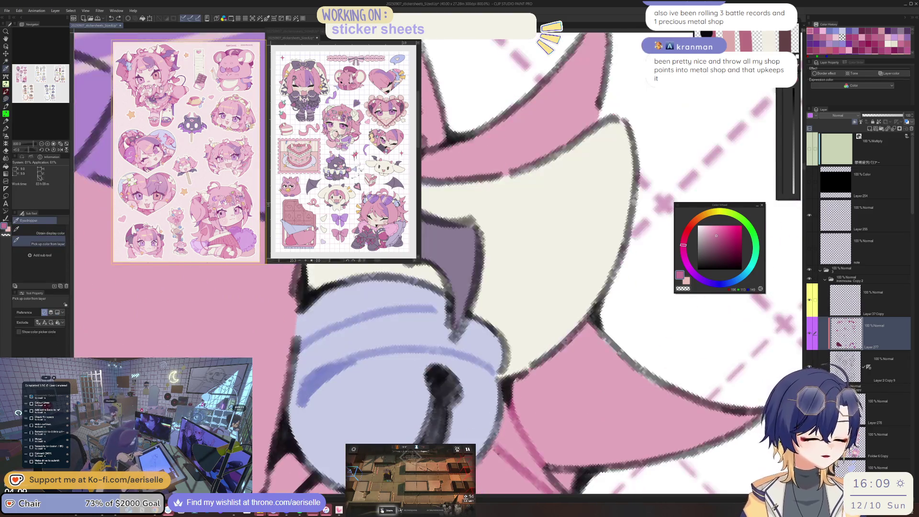
key(u)
key(e)
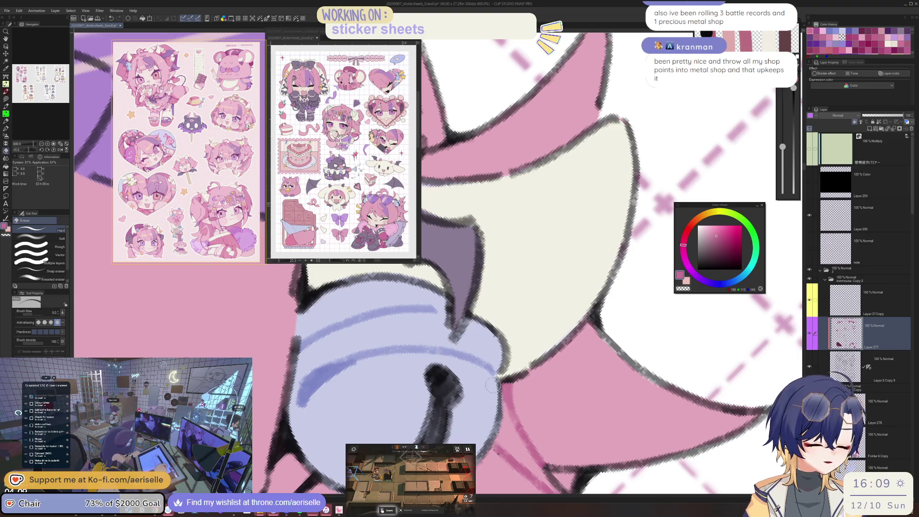
drag(496, 422, 491, 314)
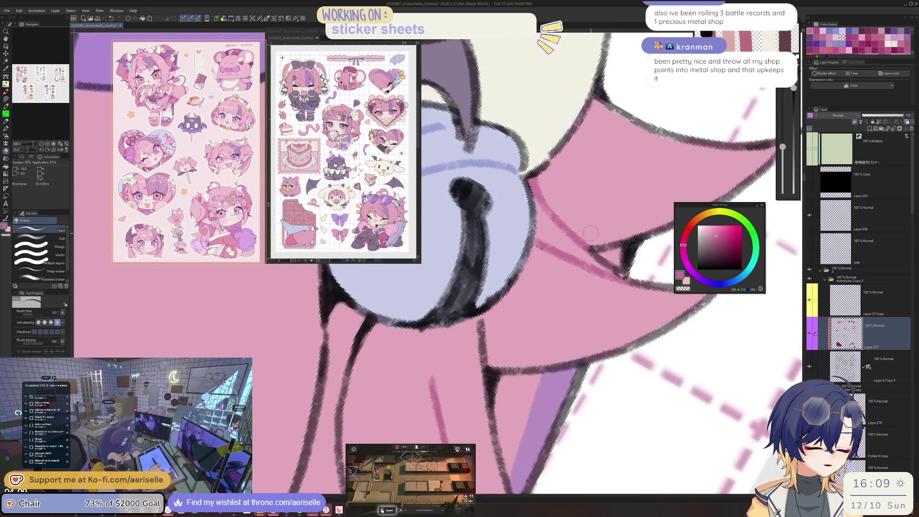
key(u)
scroll(492, 314, down, 5)
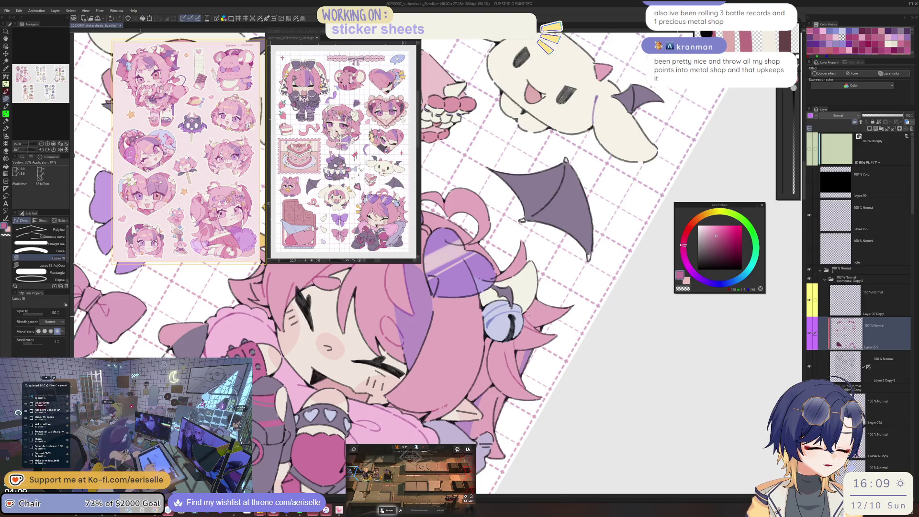
scroll(528, 317, up, 5)
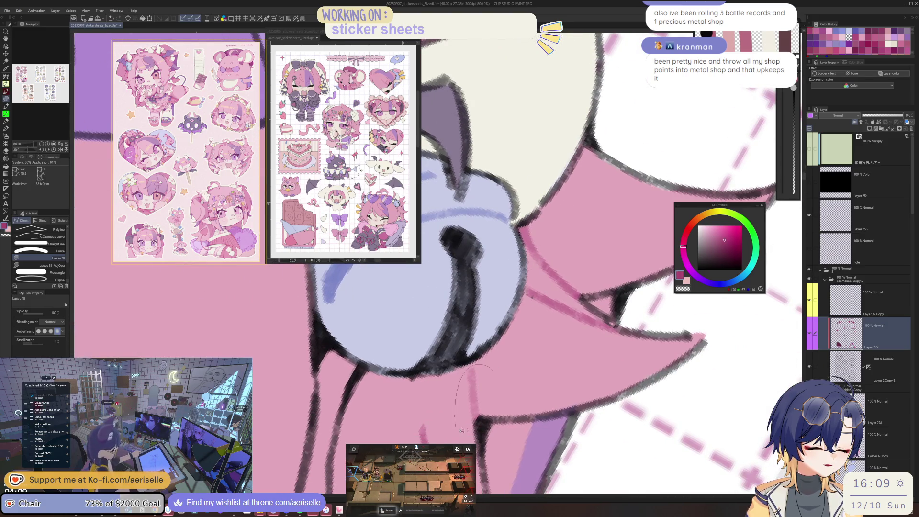
scroll(462, 430, down, 3)
scroll(500, 387, down, 2)
scroll(617, 388, up, 1)
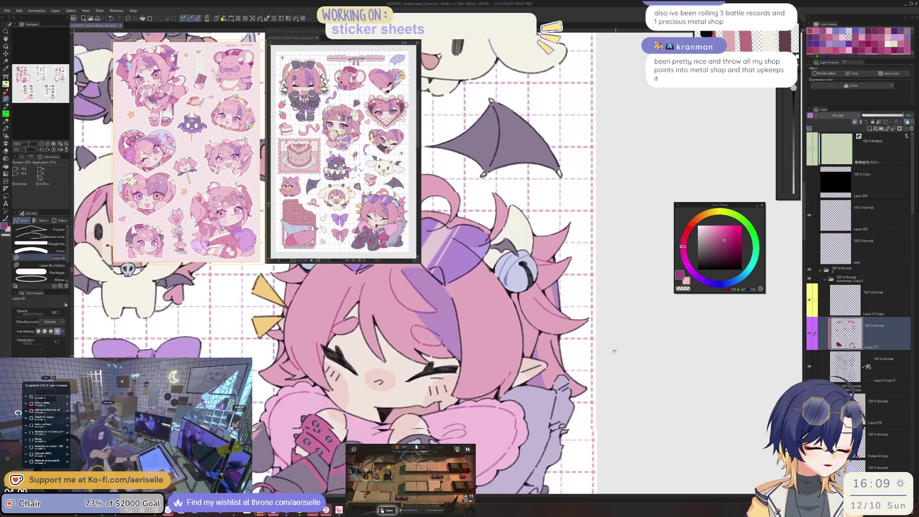
scroll(588, 373, up, 1)
scroll(565, 359, up, 2)
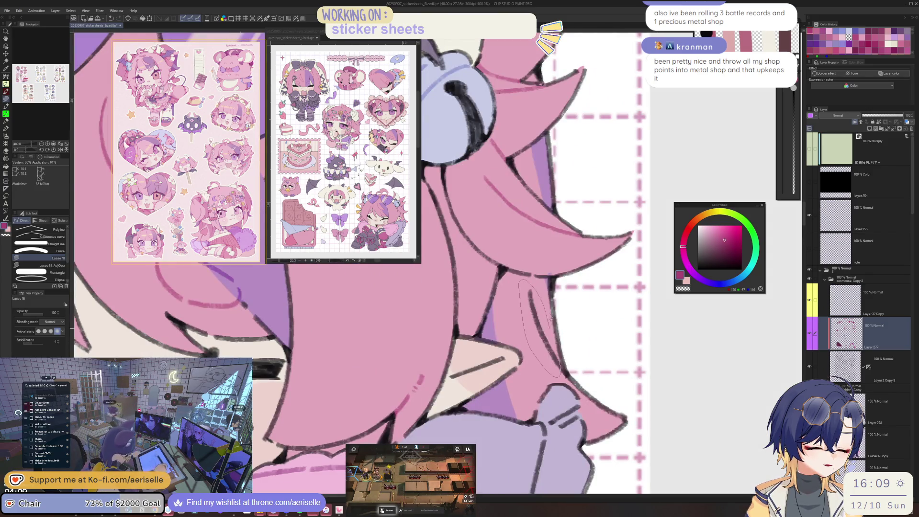
scroll(550, 315, down, 3)
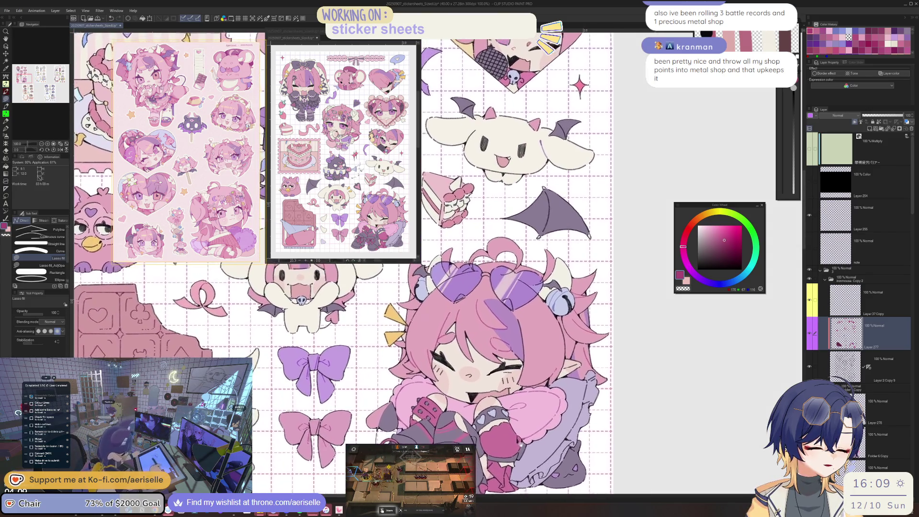
scroll(514, 298, up, 2)
scroll(514, 297, up, 2)
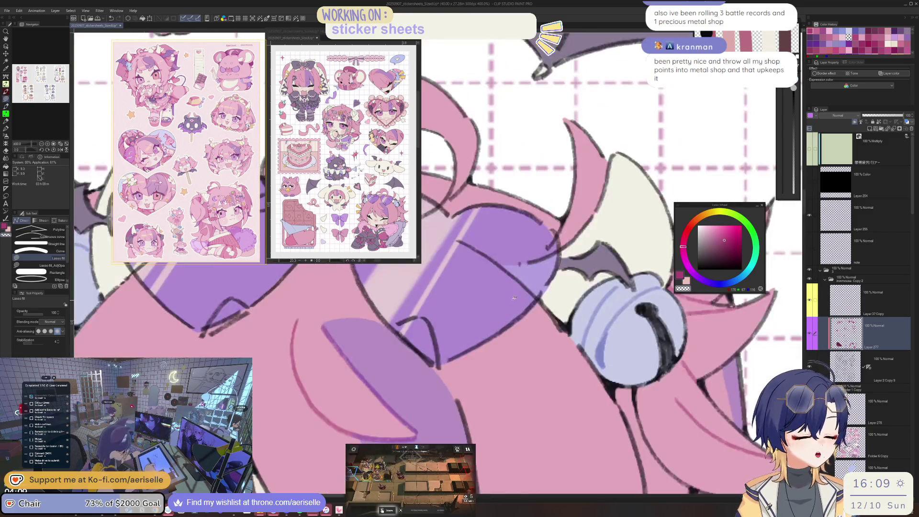
- Sample a colour and lasso-fill a small patch of hair beneath the heart glasses
key(i)
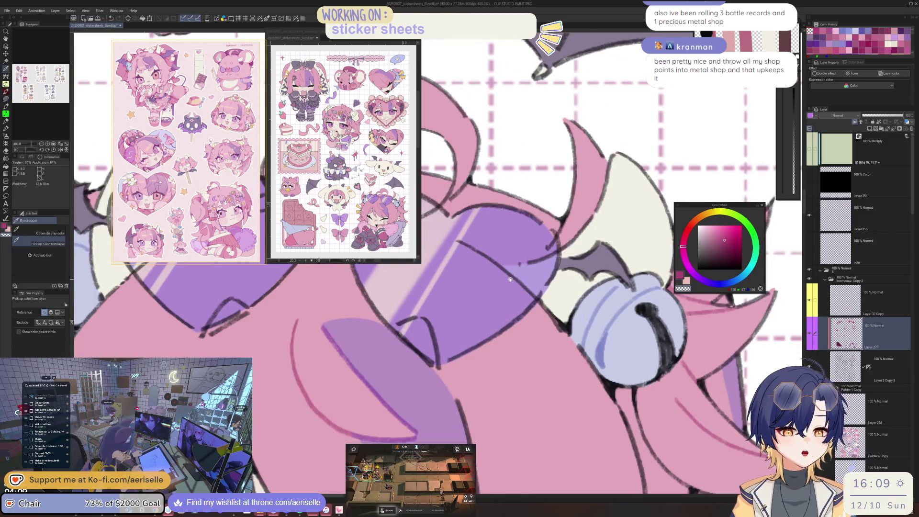
scroll(510, 279, down, 3)
scroll(509, 279, up, 1)
scroll(509, 279, up, 1)
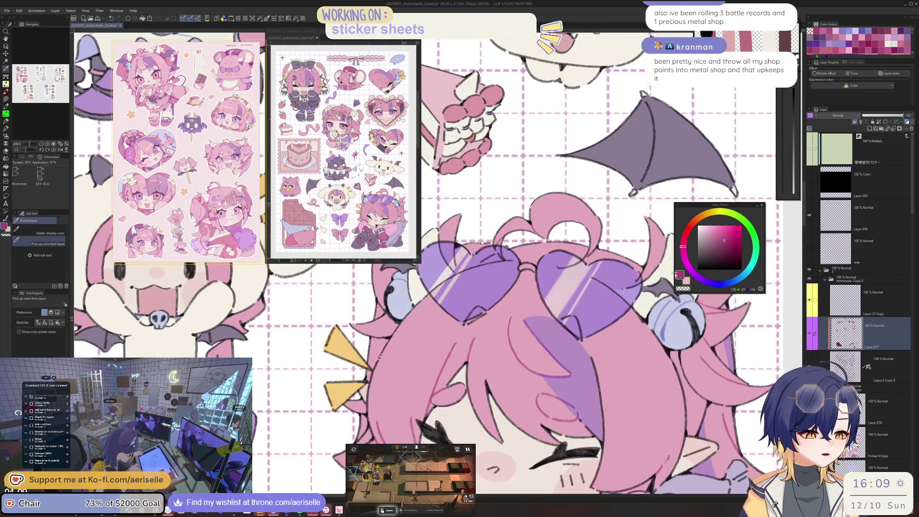
scroll(479, 317, up, 1)
key(u)
drag(452, 338, 513, 305)
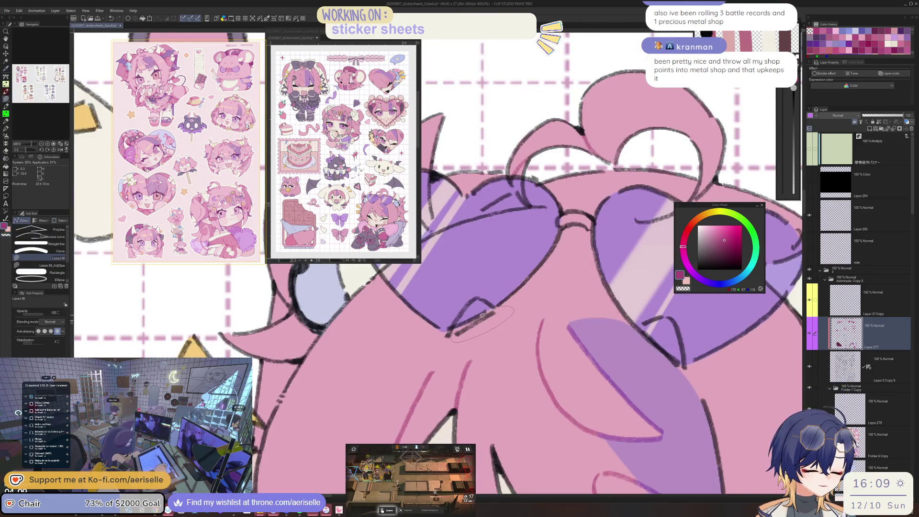
scroll(482, 316, down, 3)
scroll(482, 316, up, 1)
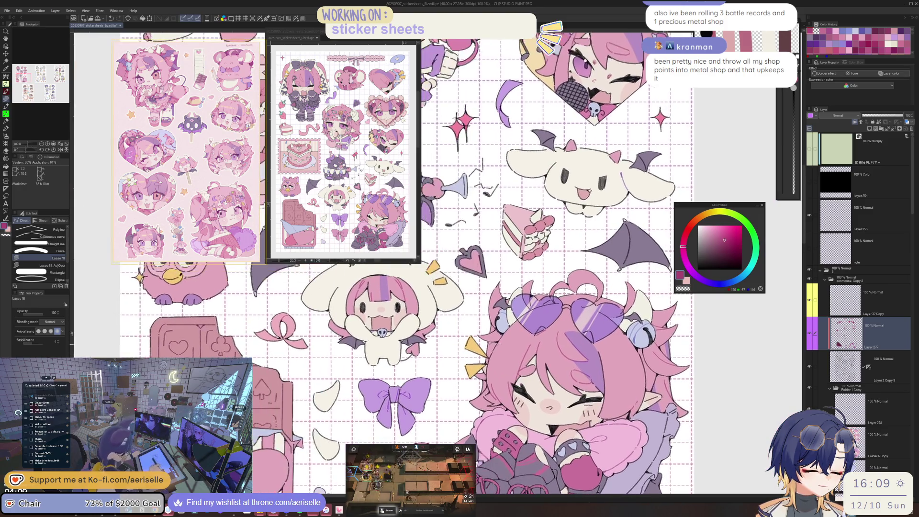
scroll(495, 333, up, 2)
scroll(515, 257, down, 2)
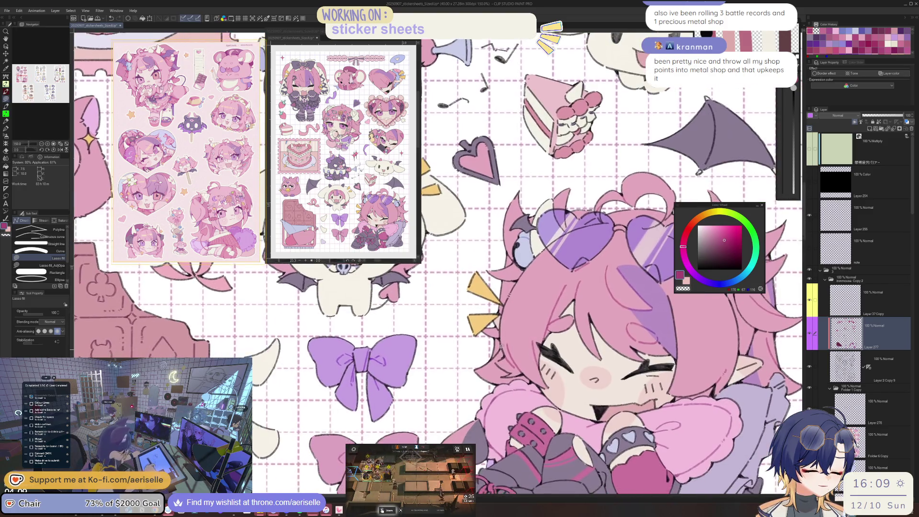
scroll(501, 338, up, 2)
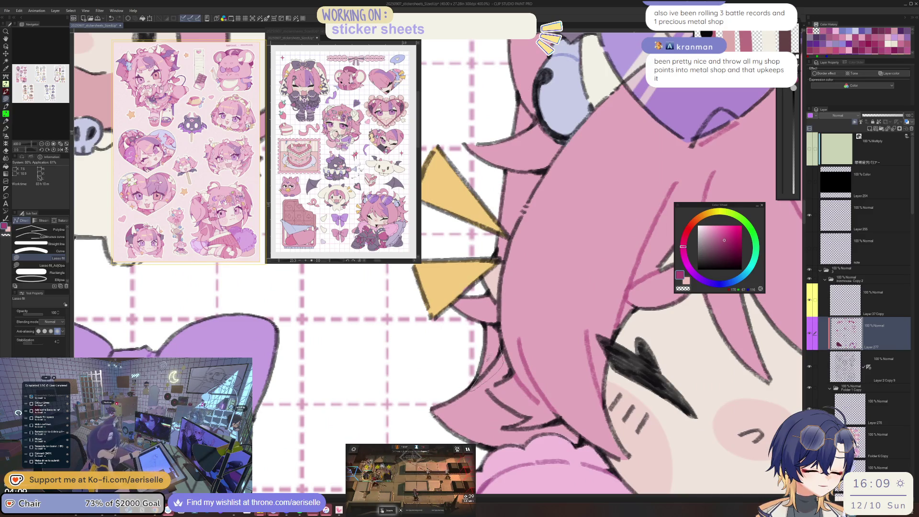
scroll(506, 352, down, 2)
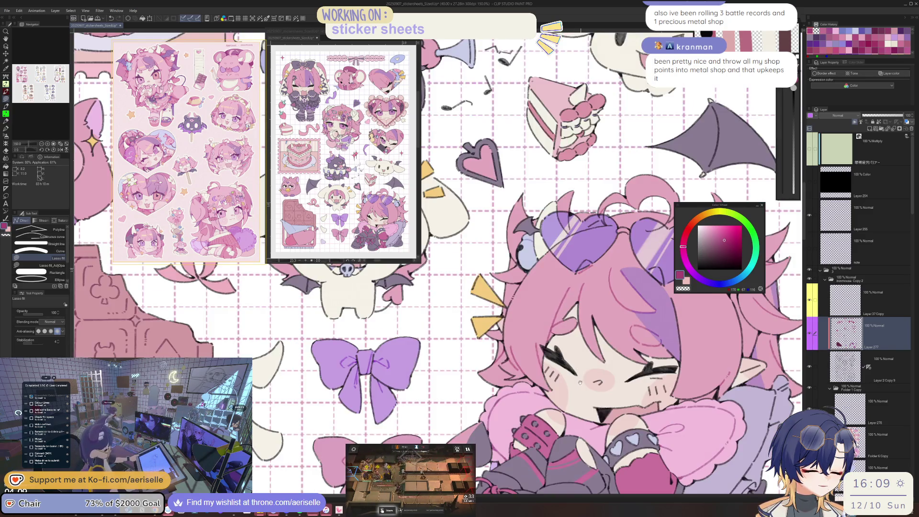
scroll(622, 363, down, 1)
scroll(676, 376, down, 1)
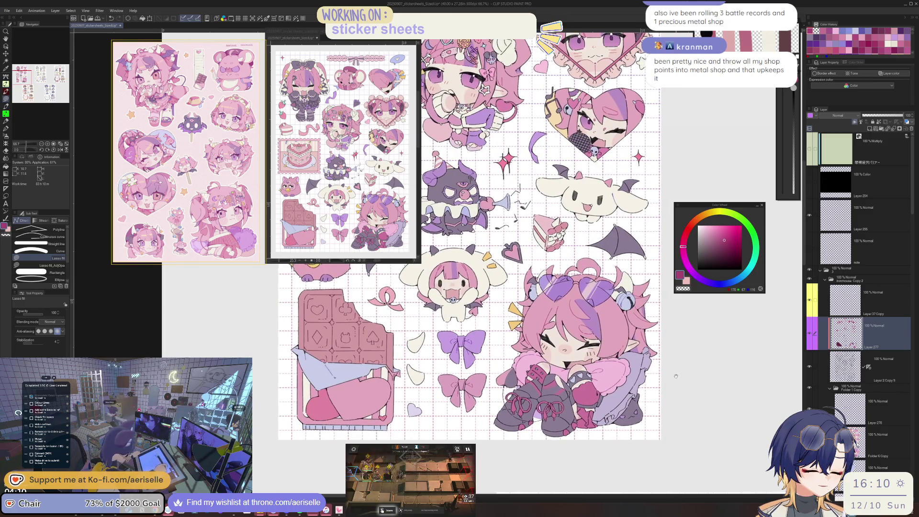
drag(430, 363, 475, 425)
scroll(476, 425, up, 4)
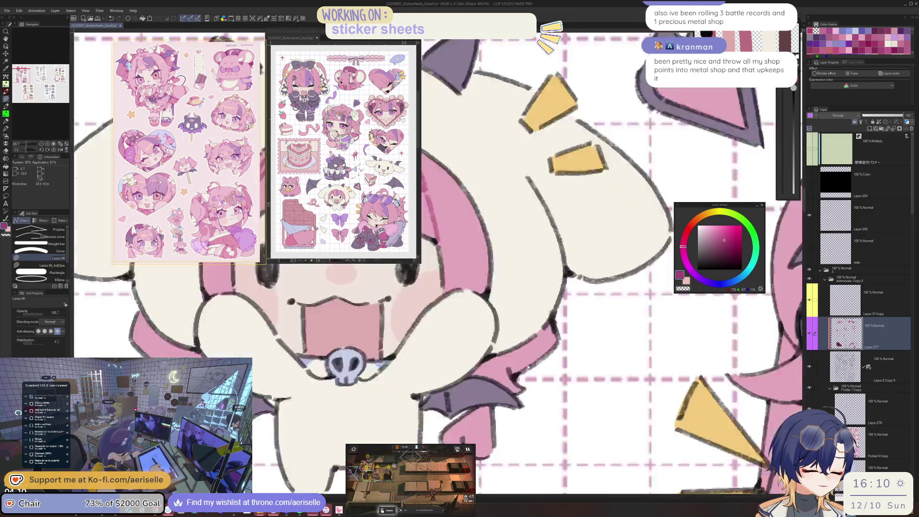
scroll(493, 379, up, 2)
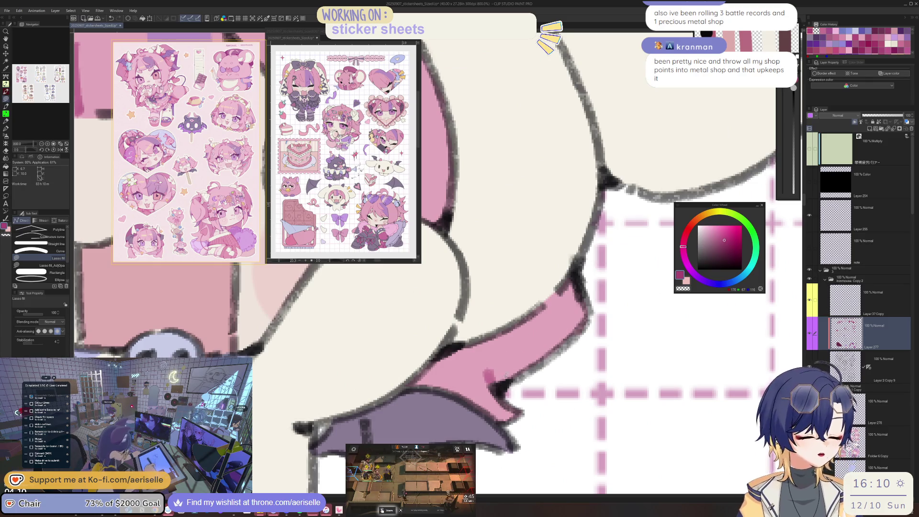
scroll(525, 340, down, 3)
scroll(535, 338, down, 1)
mouse_move(418, 322)
mouse_down()
mouse_move(482, 425)
mouse_move(512, 439)
mouse_up()
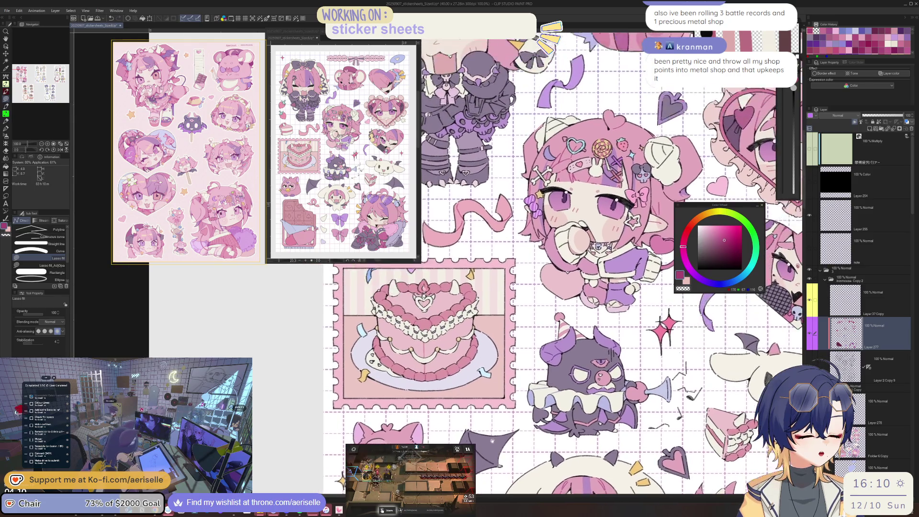
scroll(509, 317, up, 4)
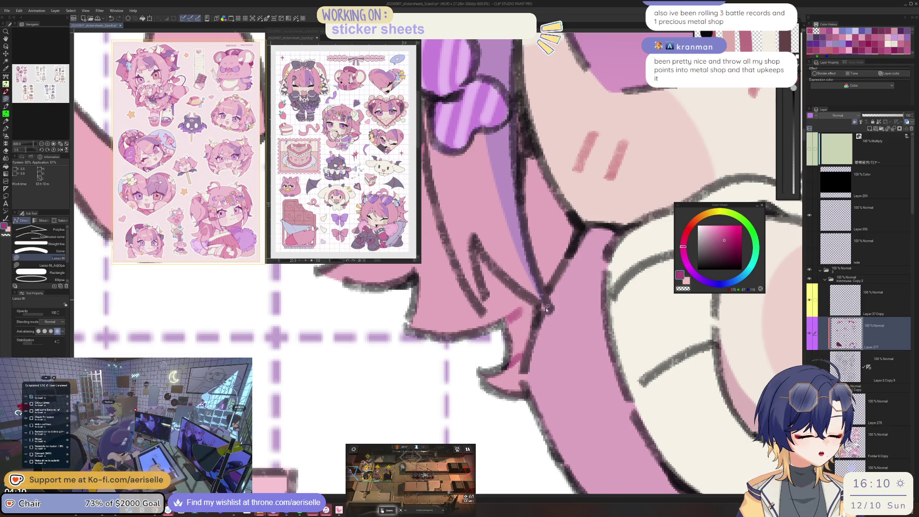
scroll(546, 309, down, 4)
scroll(540, 451, down, 2)
mouse_move(539, 451)
mouse_down()
mouse_move(419, 440)
mouse_move(337, 452)
mouse_up()
drag(623, 454, 557, 401)
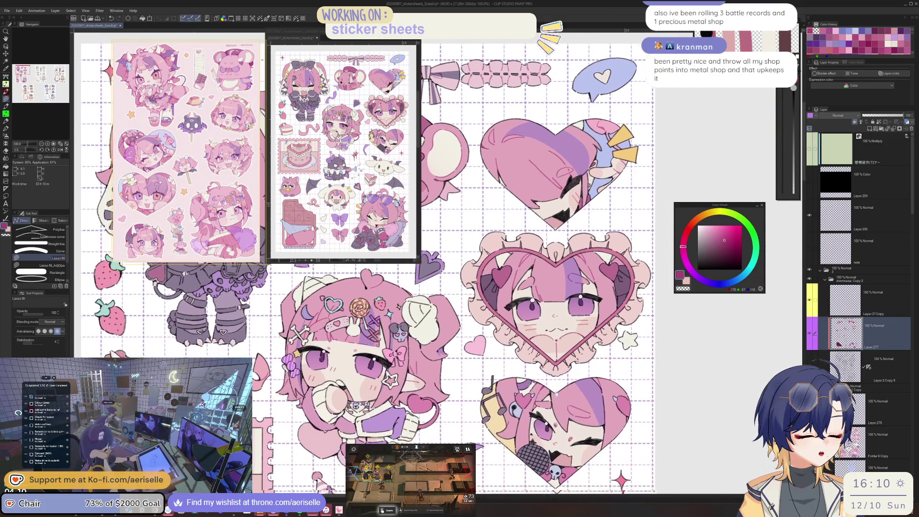
key(o)
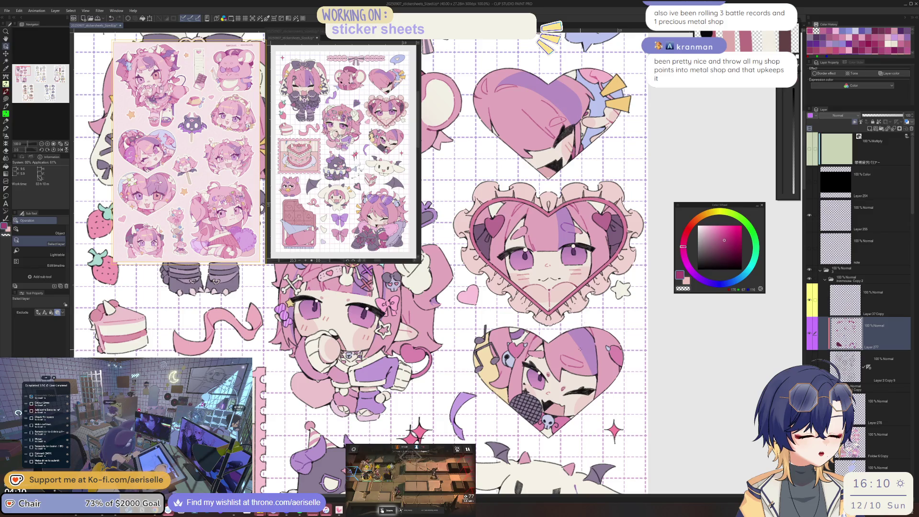
- Zoom out to the whole sheet, swap main and sub colours, and nudge the light pink's hue
key(ctrl+minus)
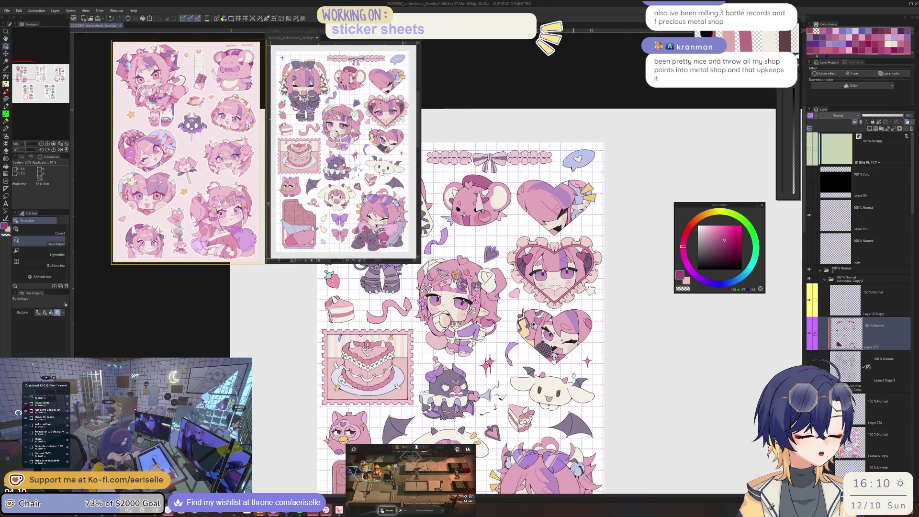
drag(472, 287, 496, 232)
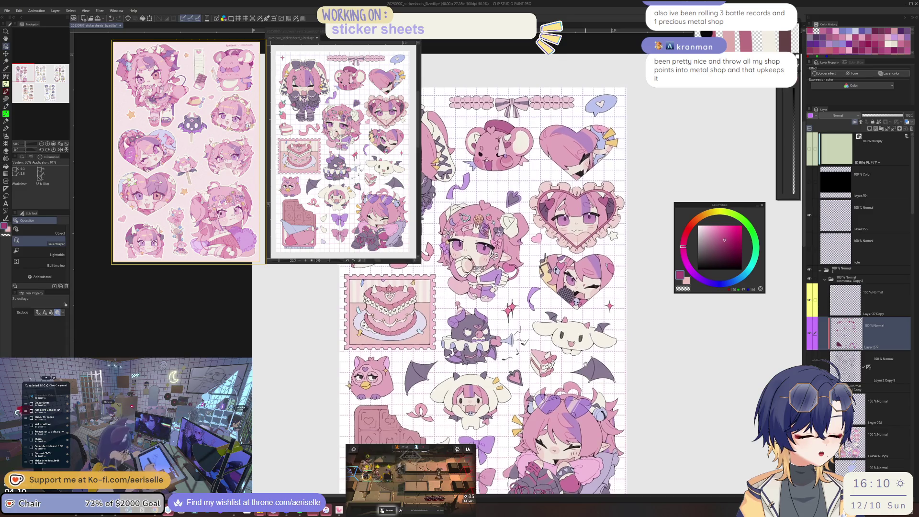
scroll(595, 222, up, 4)
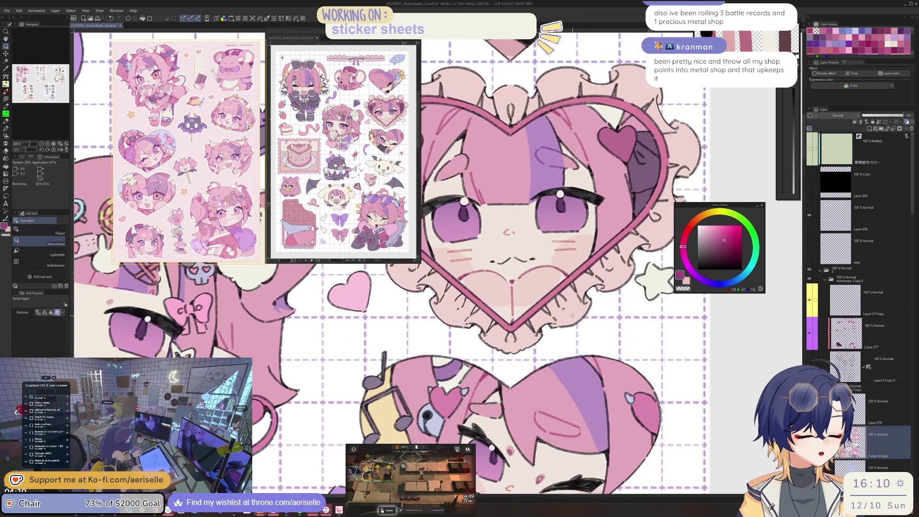
scroll(573, 314, down, 2)
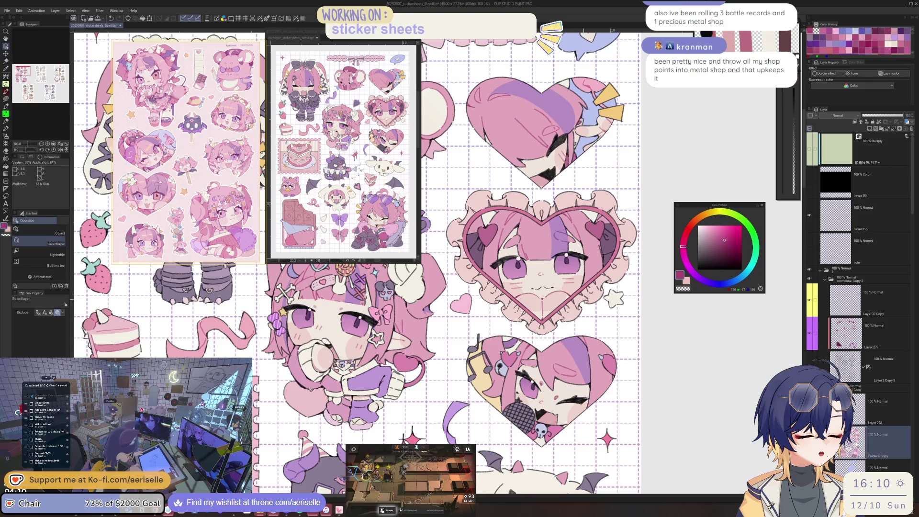
key(x)
click(686, 233)
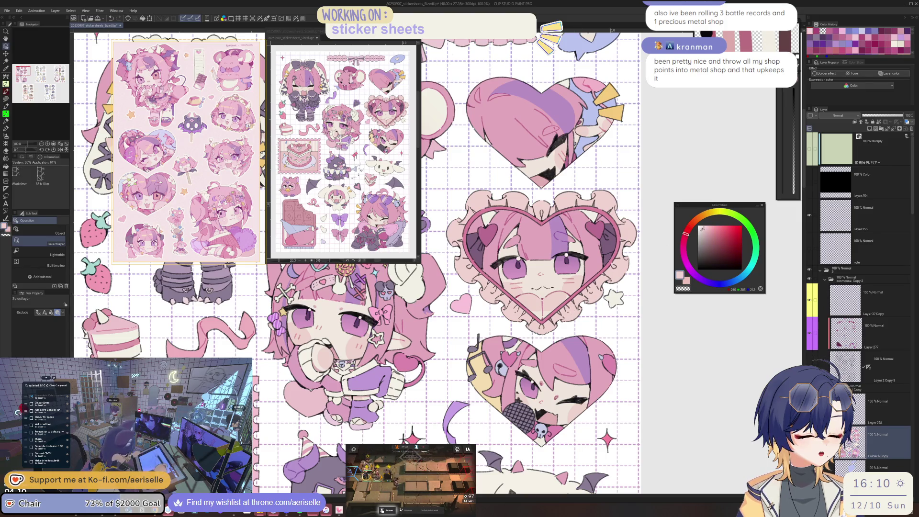
scroll(561, 308, up, 2)
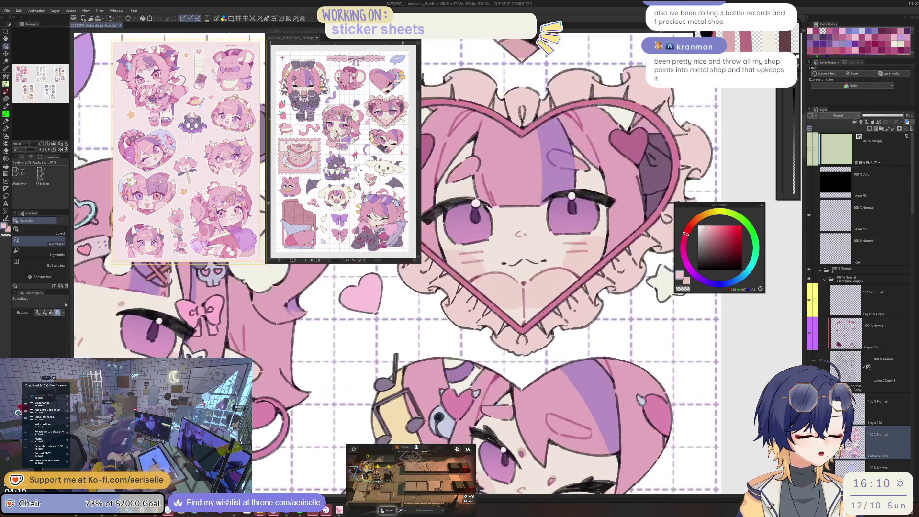
key(u)
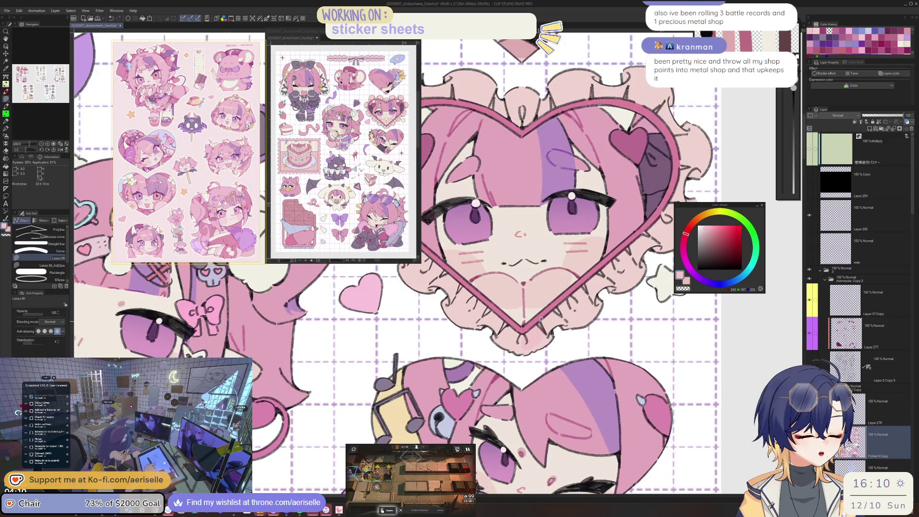
scroll(569, 288, up, 1)
scroll(560, 316, up, 1)
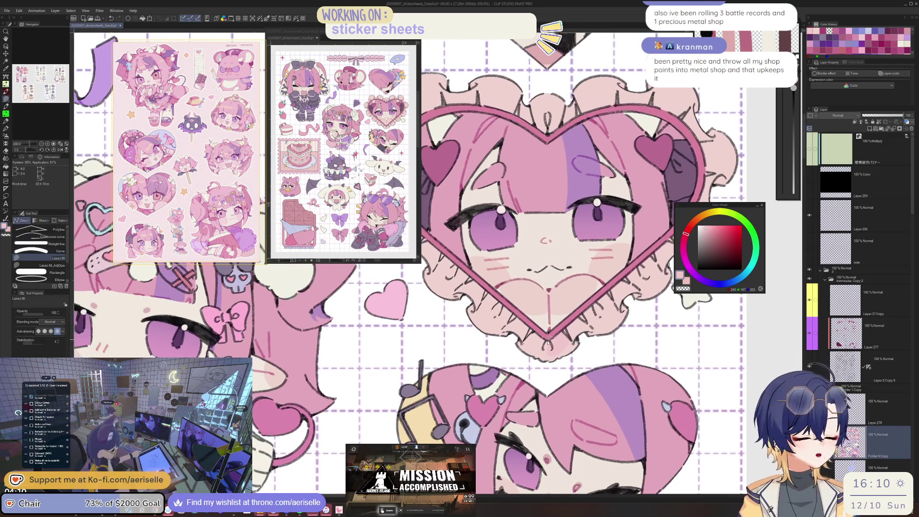
scroll(552, 338, up, 1)
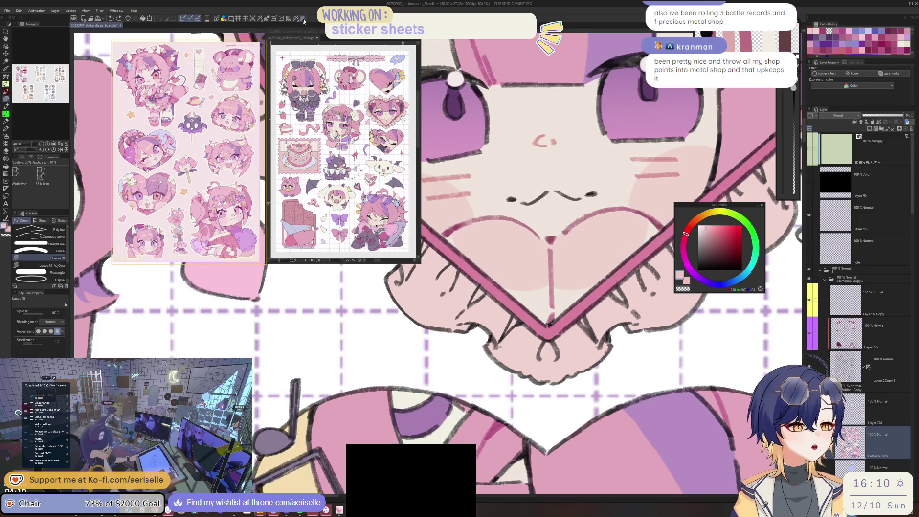
- Use Select Color Gamut on the line art with an error margin of 9.33
key(ctrl+shift+c)
click(577, 352)
scroll(580, 352, down, 3)
scroll(580, 353, down, 2)
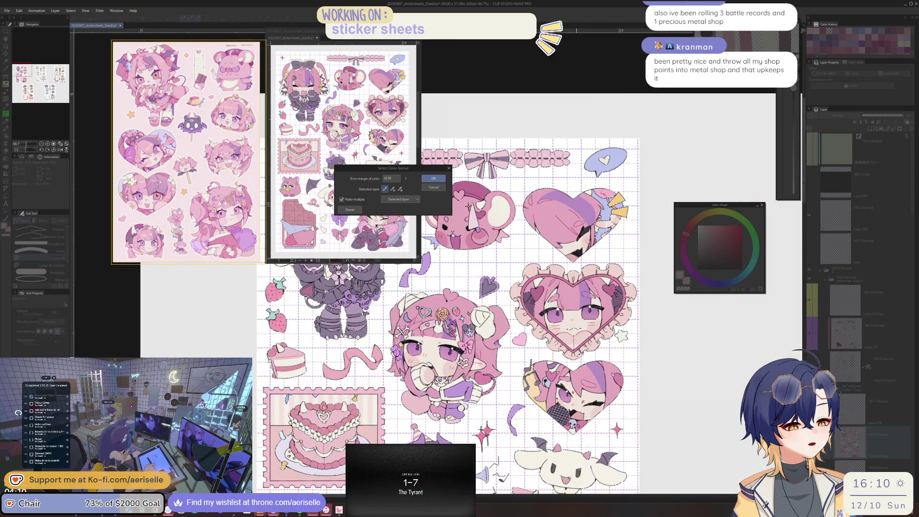
click(405, 179)
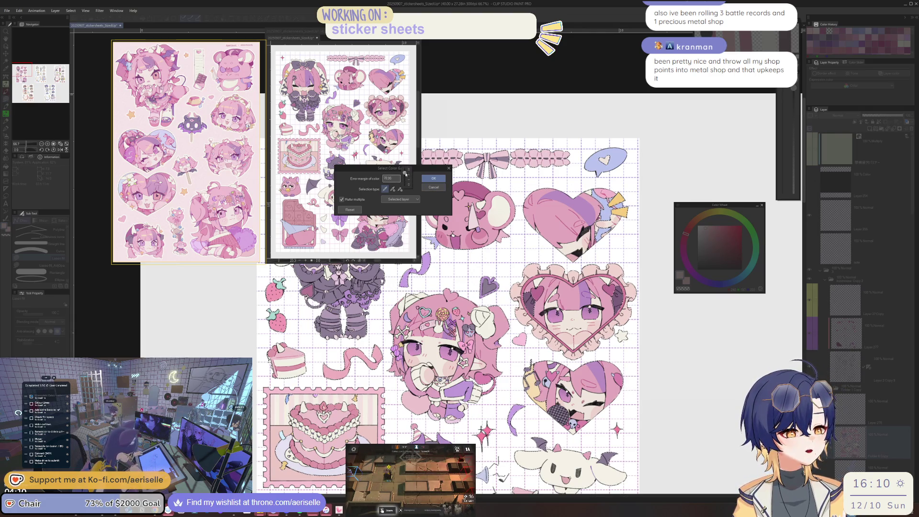
drag(405, 173, 406, 187)
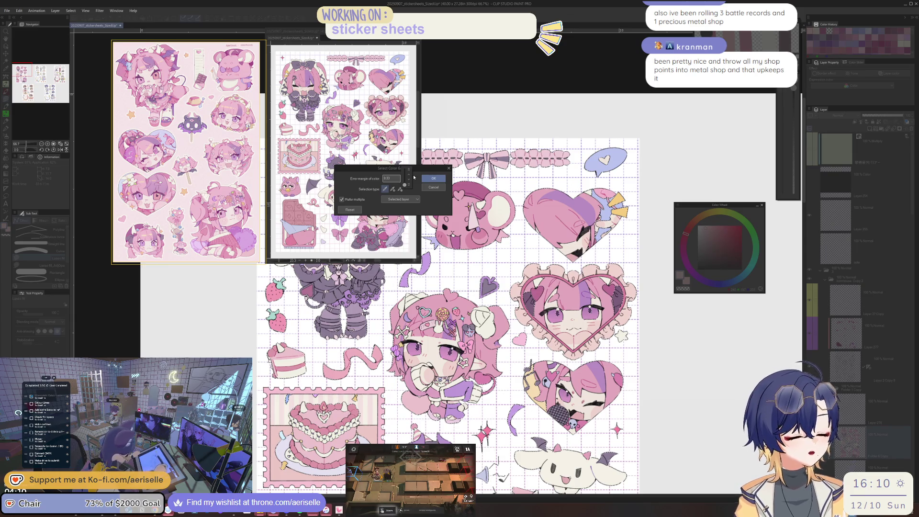
click(435, 180)
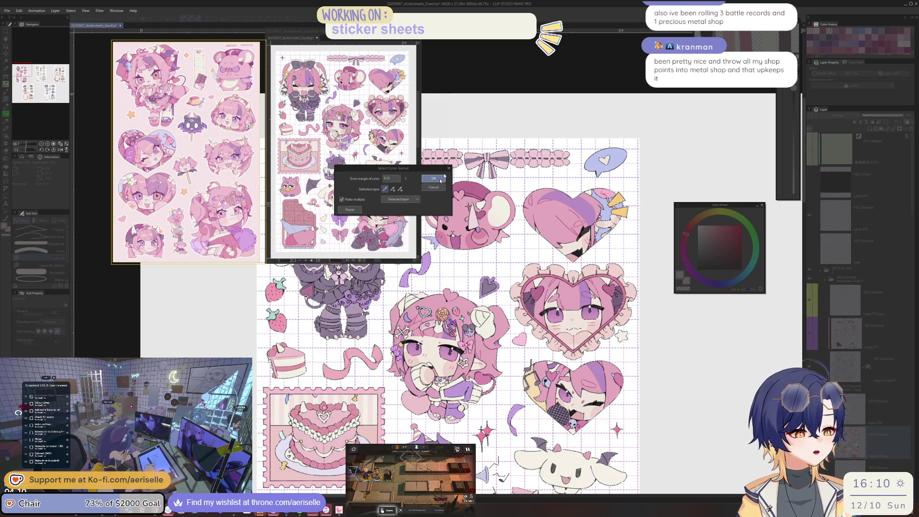
click(435, 180)
scroll(566, 350, up, 2)
scroll(566, 350, up, 1)
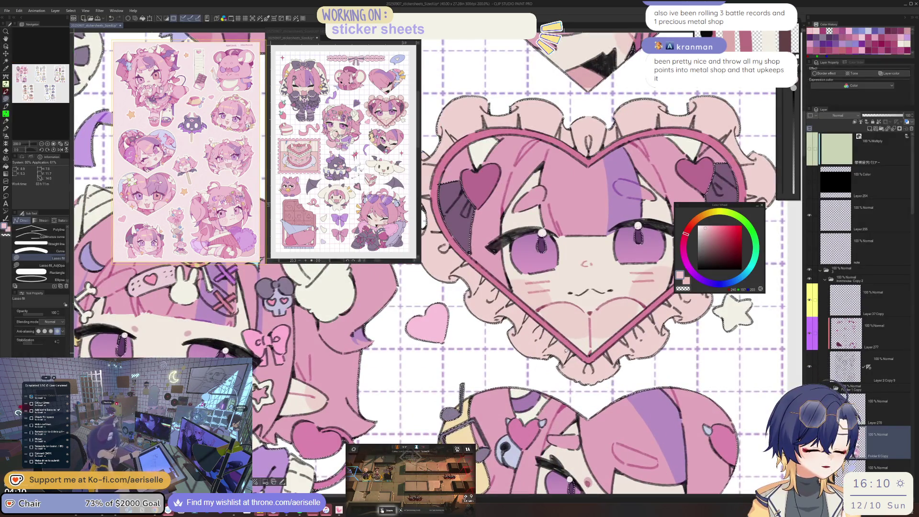
- Lasso-fill dark pink shadows on the ruffle below the heart and below the frame
key(p)
key(u)
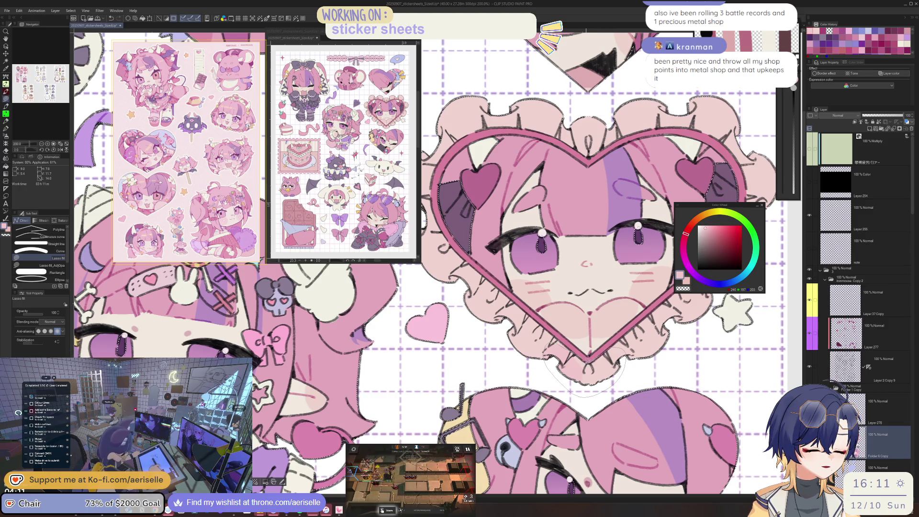
drag(589, 239, 503, 275)
scroll(511, 370, up, 2)
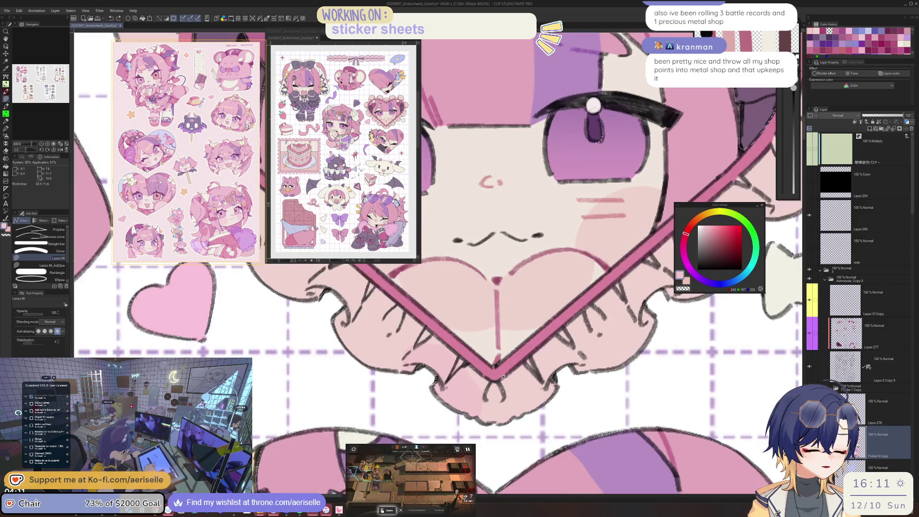
drag(621, 277, 628, 275)
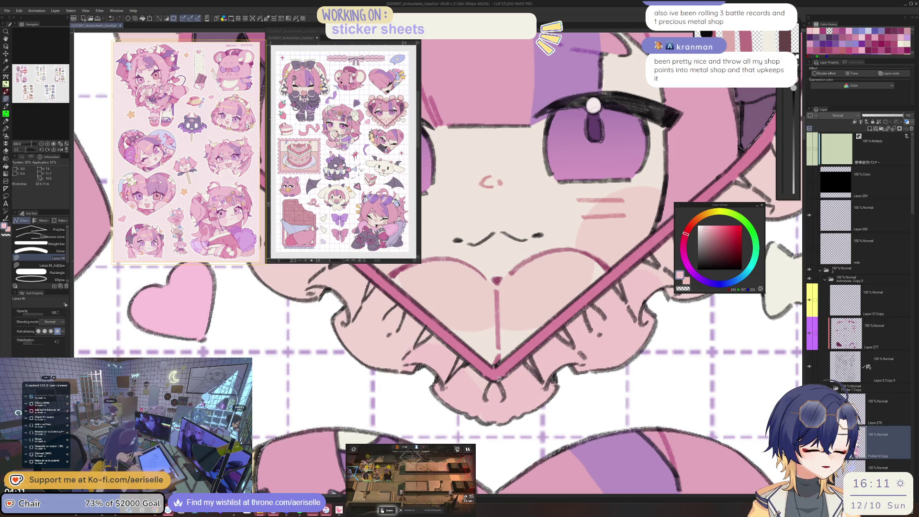
drag(498, 378, 613, 307)
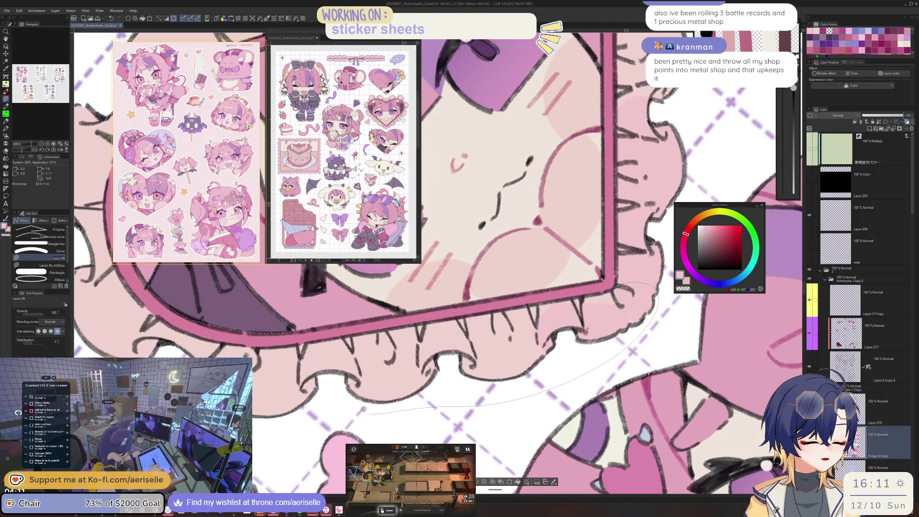
drag(387, 328, 387, 331)
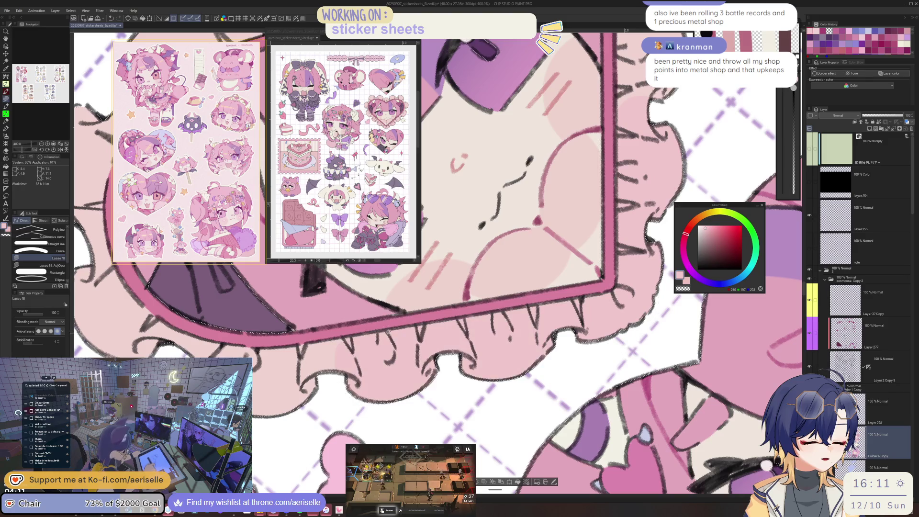
drag(396, 369, 569, 325)
drag(698, 354, 421, 388)
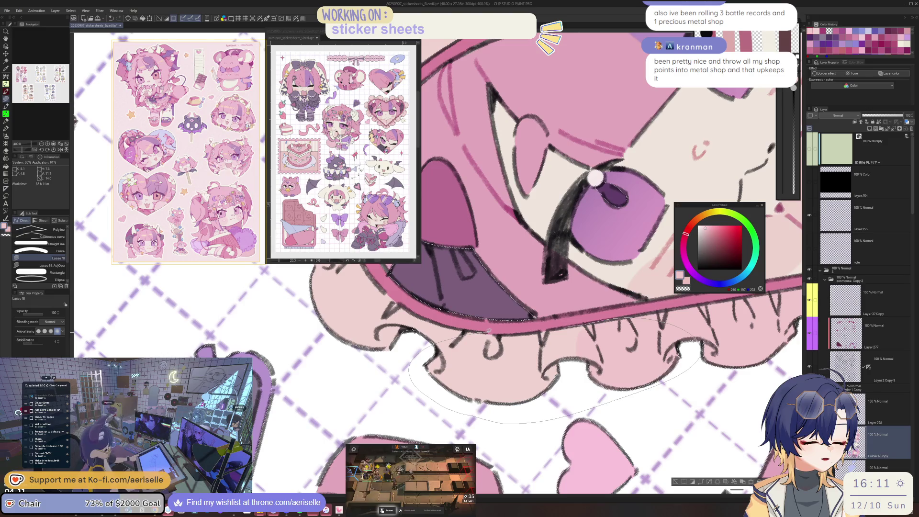
mouse_move(478, 335)
mouse_down()
mouse_move(536, 331)
mouse_move(531, 261)
mouse_up()
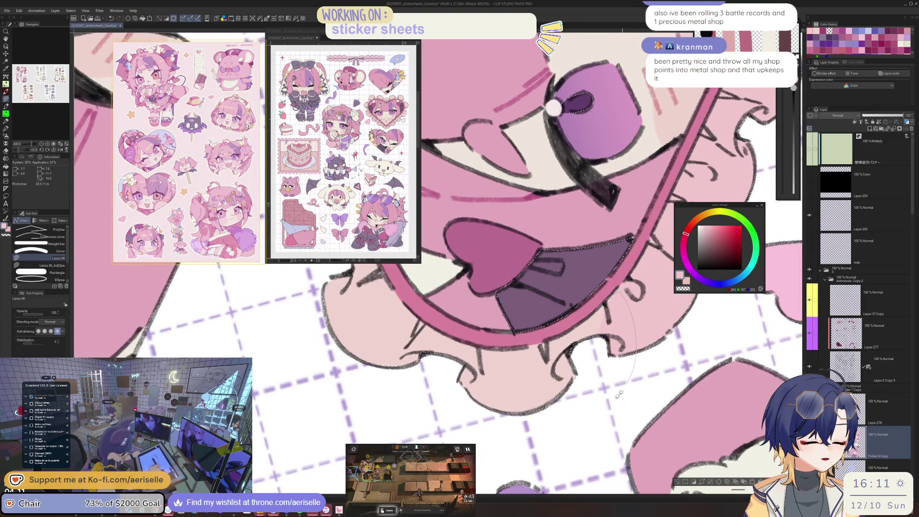
- Shade the ruffle sections along the mouth edge, lower curve and teeth, rotating the canvas around them
drag(460, 379, 537, 343)
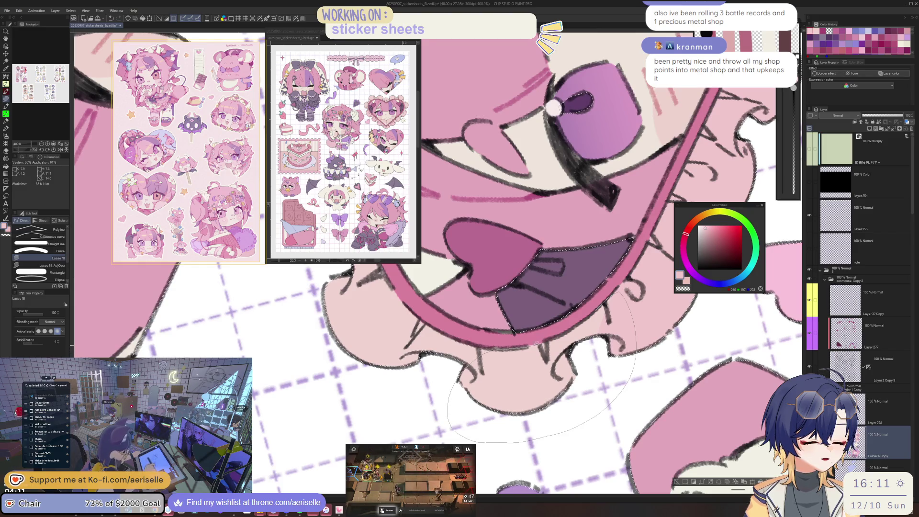
drag(617, 291, 479, 364)
drag(526, 311, 582, 327)
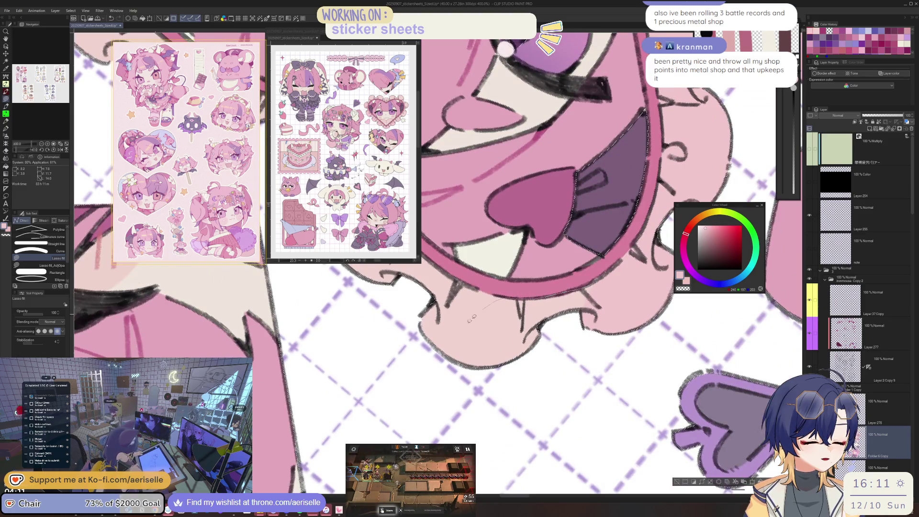
mouse_move(712, 324)
mouse_down()
mouse_move(679, 347)
mouse_move(571, 369)
mouse_up()
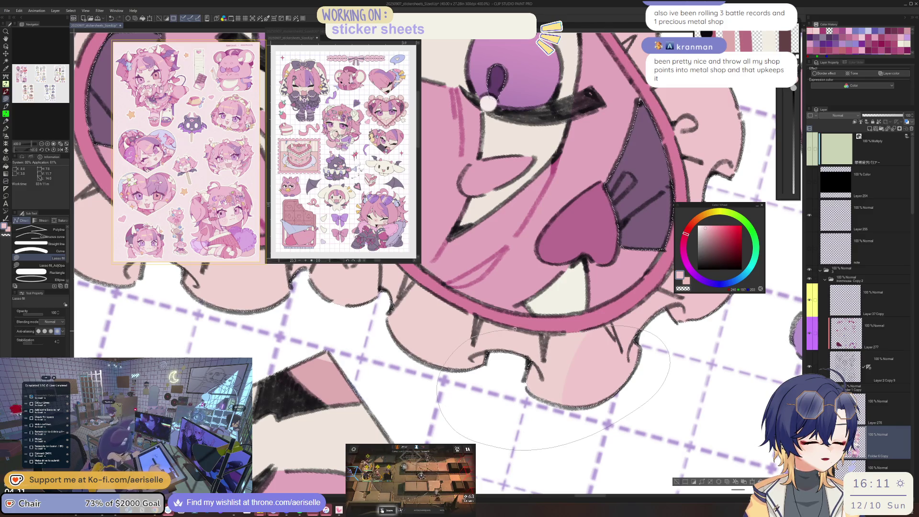
mouse_move(543, 330)
mouse_down()
mouse_move(479, 338)
mouse_move(551, 363)
mouse_up()
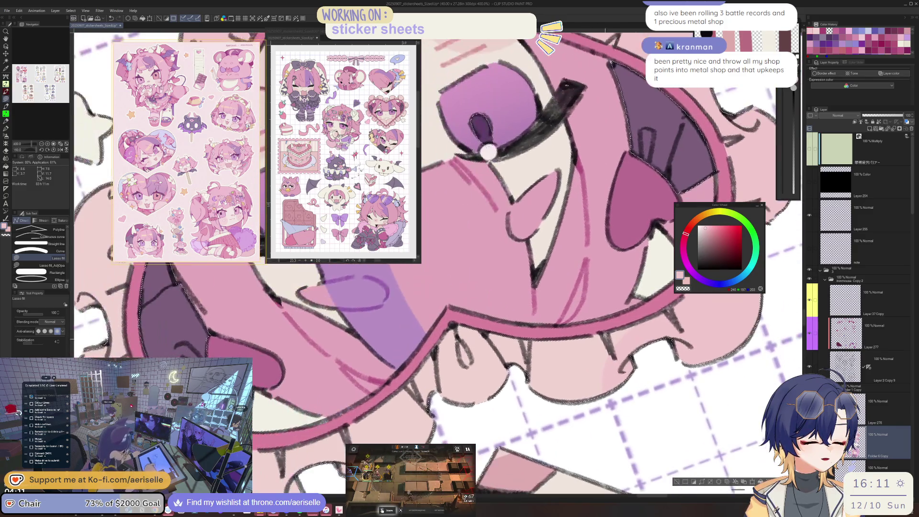
mouse_move(500, 422)
mouse_down()
mouse_move(507, 339)
mouse_move(548, 340)
mouse_move(561, 316)
mouse_up()
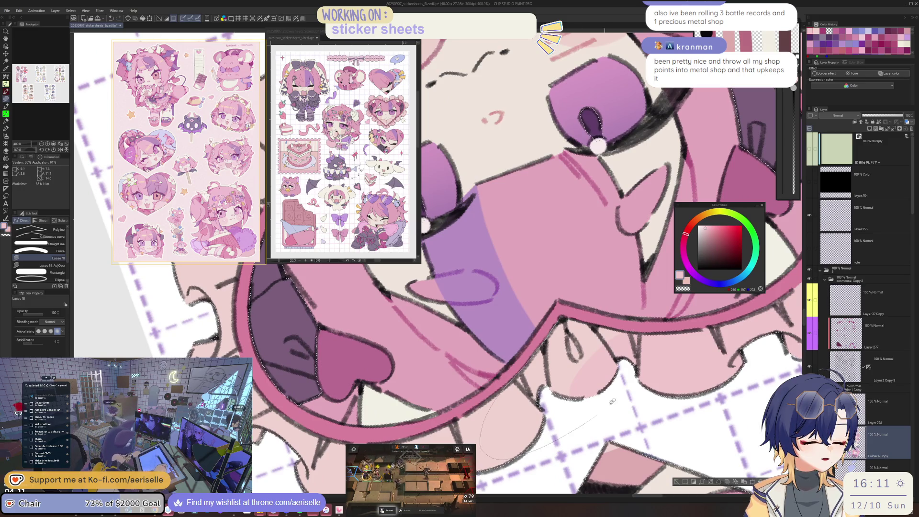
mouse_move(593, 318)
mouse_down()
mouse_move(622, 328)
mouse_move(483, 336)
mouse_up()
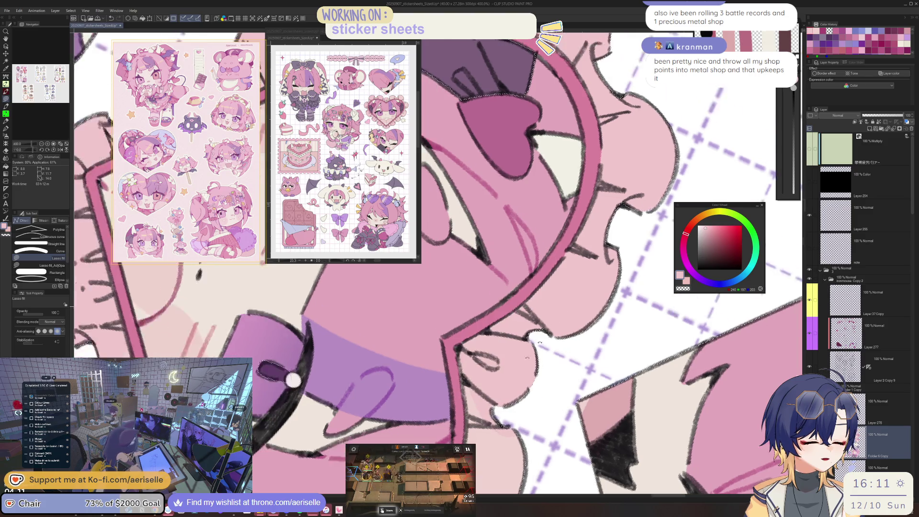
drag(513, 307, 510, 248)
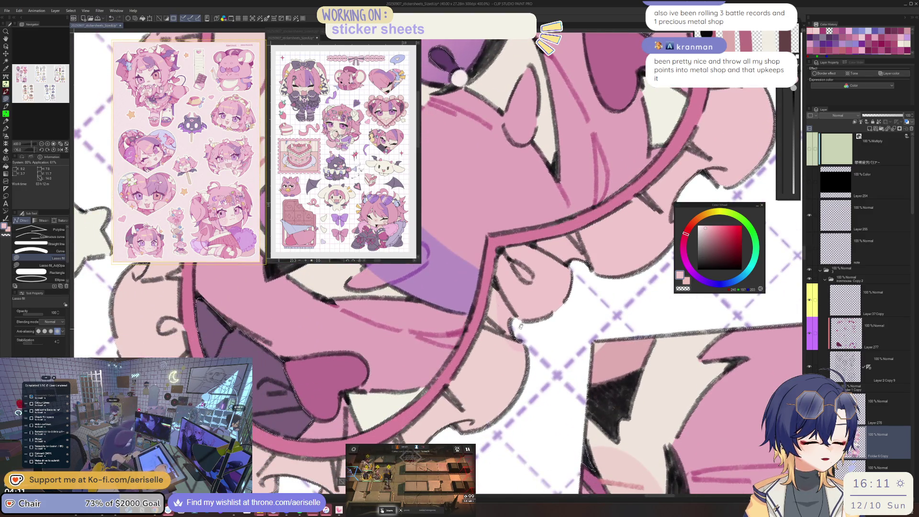
drag(521, 326, 519, 251)
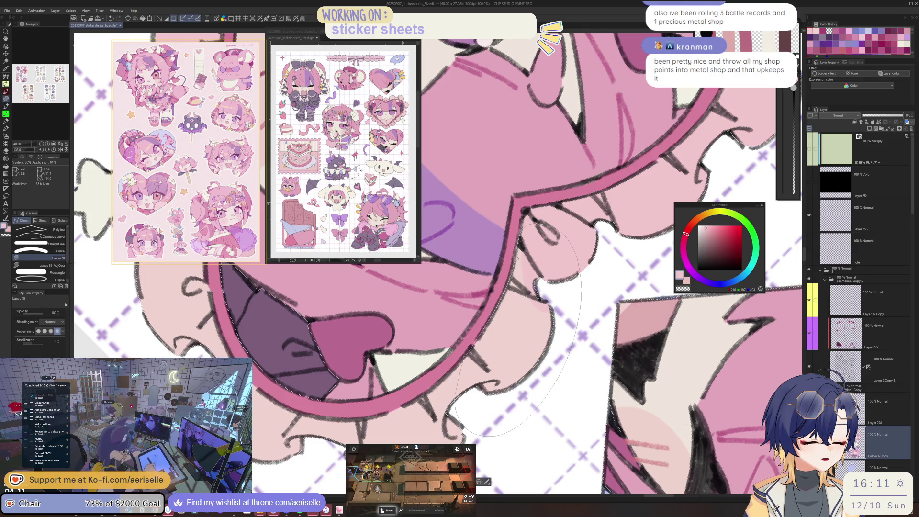
mouse_move(517, 259)
mouse_down()
mouse_move(615, 247)
mouse_move(464, 353)
mouse_move(623, 325)
mouse_up()
mouse_move(614, 330)
mouse_down()
mouse_move(536, 327)
mouse_move(558, 334)
mouse_up()
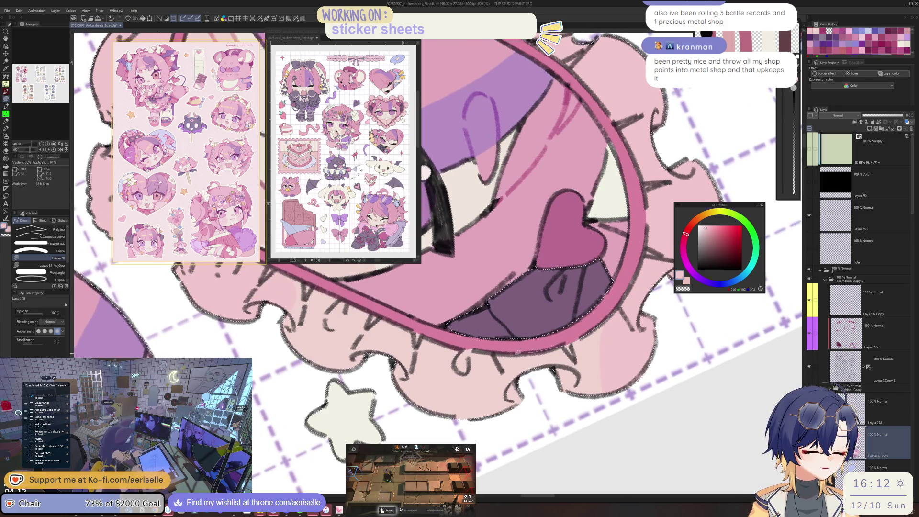
- Rotate the sheet upright, zoom out to the heart stickers, and save the file
drag(607, 424, 523, 319)
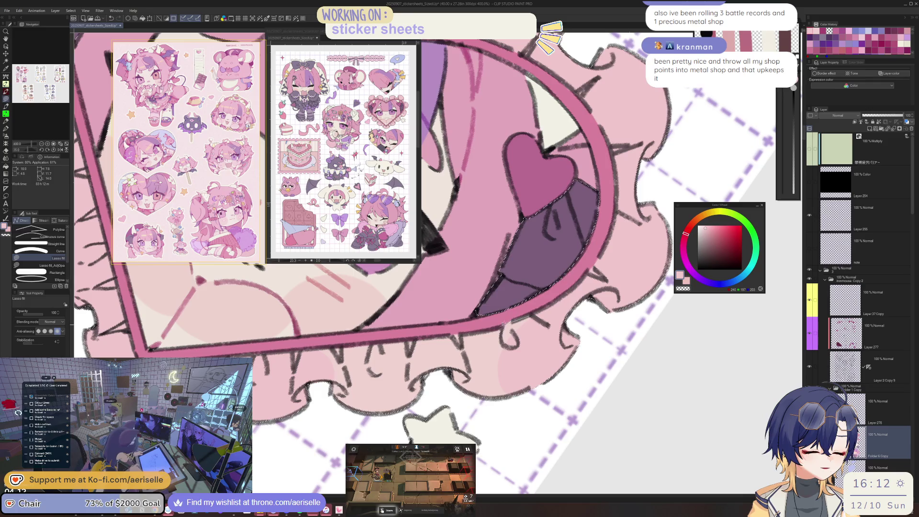
drag(627, 384, 656, 304)
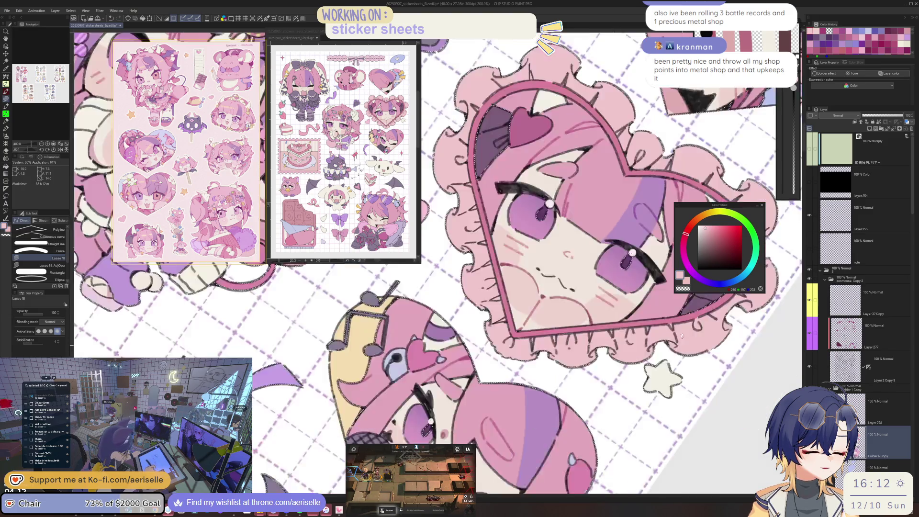
mouse_move(637, 364)
mouse_down()
mouse_move(560, 416)
mouse_move(614, 366)
mouse_up()
mouse_move(622, 239)
mouse_down()
mouse_move(545, 243)
mouse_move(531, 282)
mouse_up()
drag(565, 457, 566, 361)
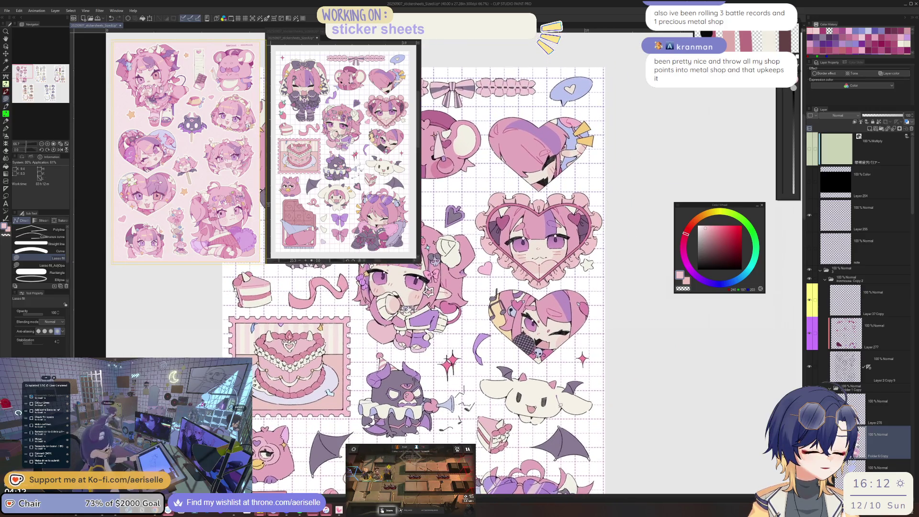
scroll(565, 362, up, 2)
scroll(565, 361, up, 1)
scroll(566, 361, down, 1)
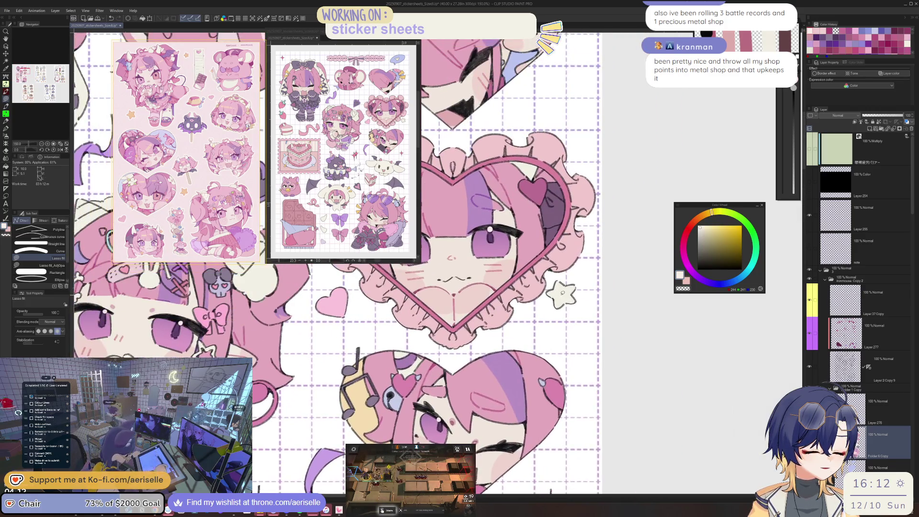
scroll(565, 361, down, 2)
key(ctrl+s)
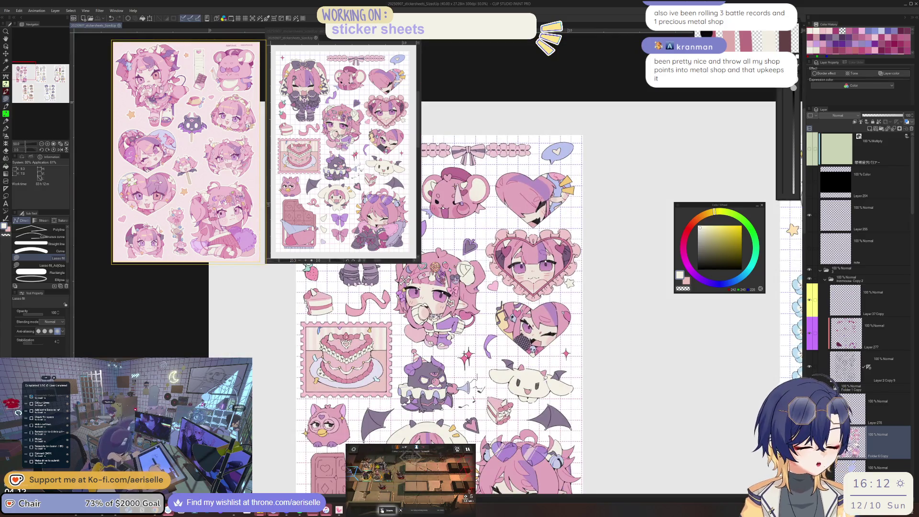
- Make Layer 277 the working layer and sample the dark pink from the artwork
drag(439, 315, 488, 219)
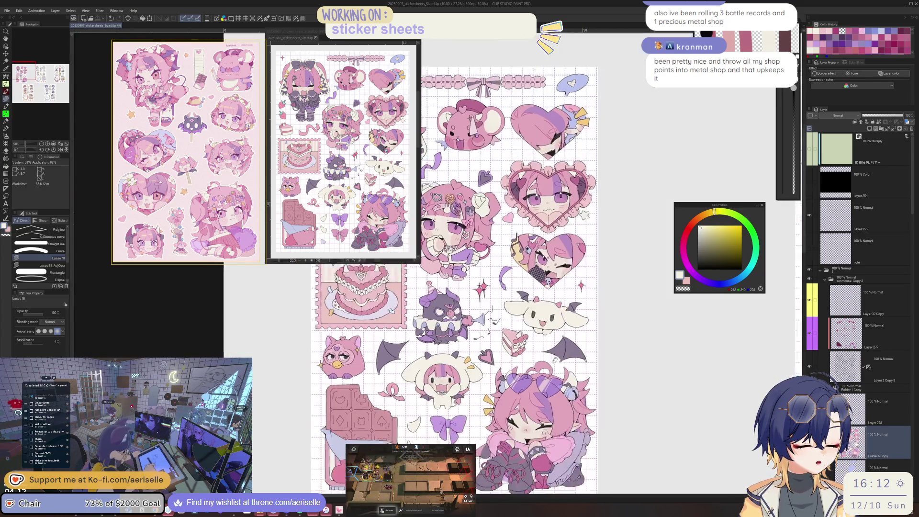
click(854, 337)
scroll(541, 367, up, 1)
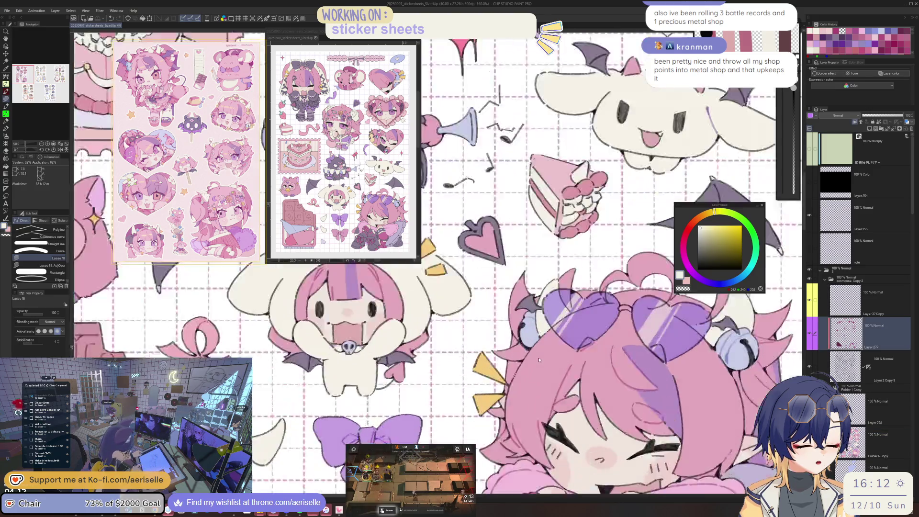
scroll(541, 366, up, 2)
key(alt)
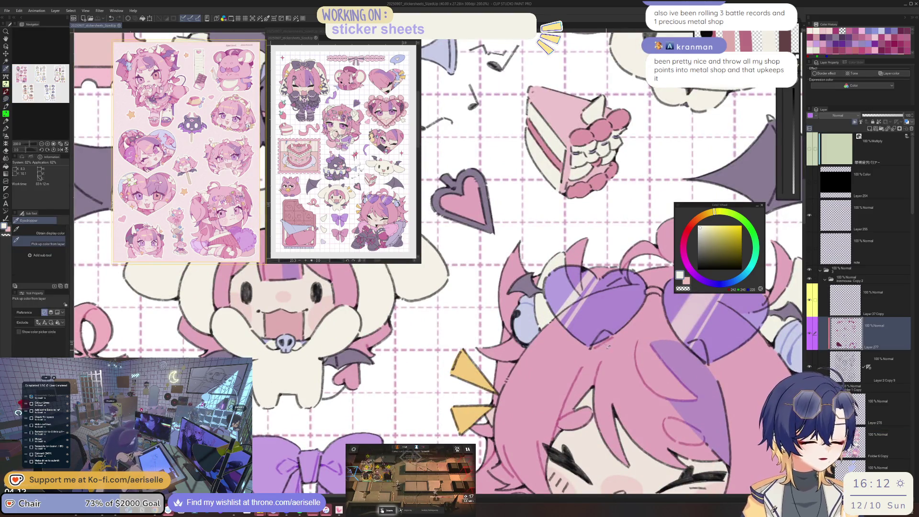
click(622, 326)
scroll(622, 325, down, 2)
scroll(622, 326, down, 2)
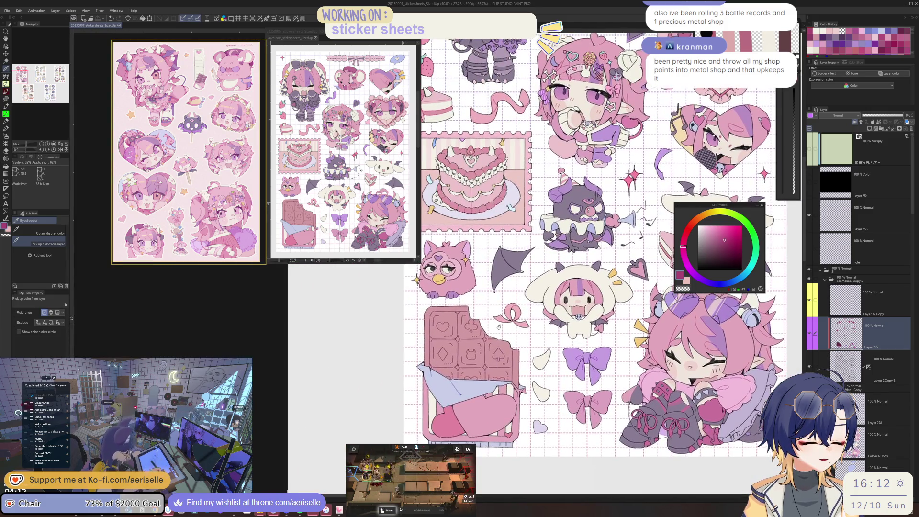
- Move the view to the top of the sheet and the big heart character
drag(498, 327, 462, 430)
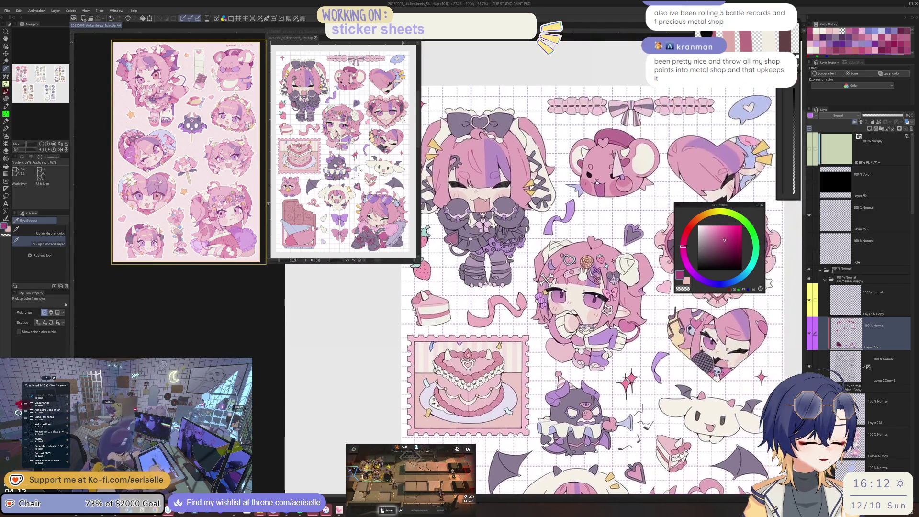
scroll(530, 205, up, 6)
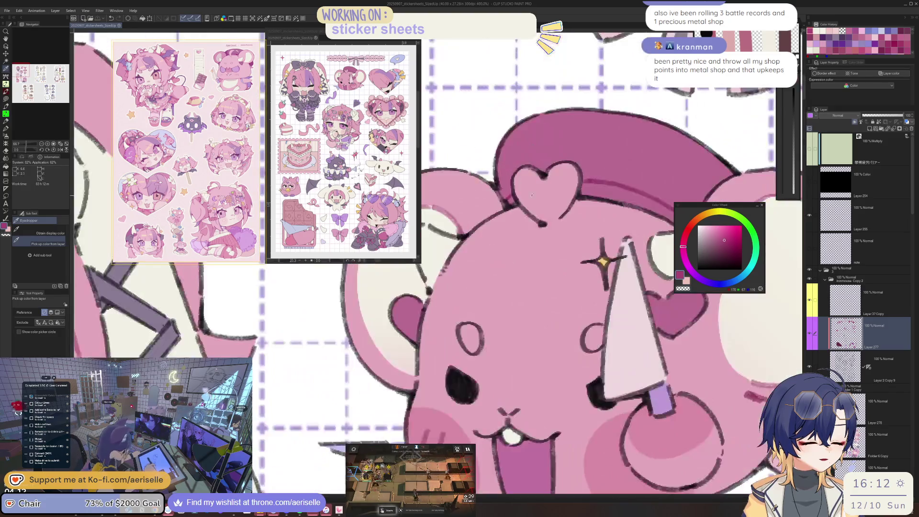
key(u)
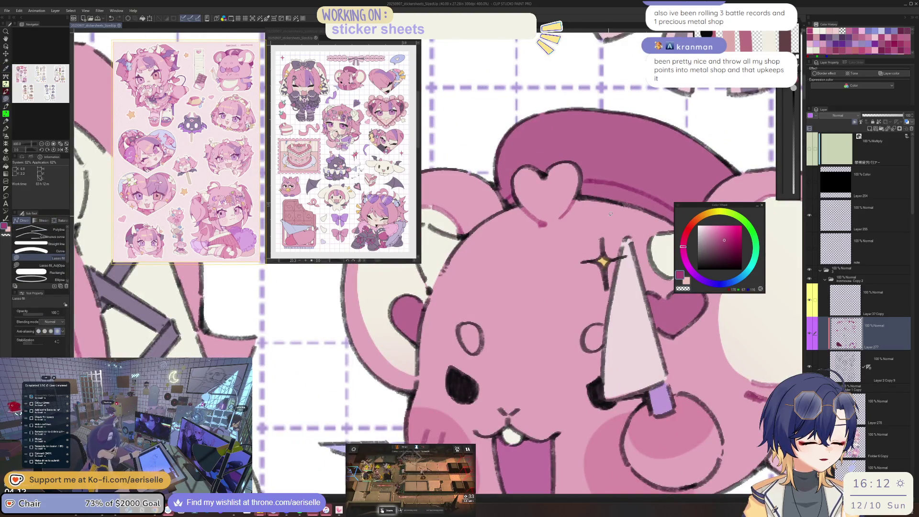
scroll(610, 213, down, 3)
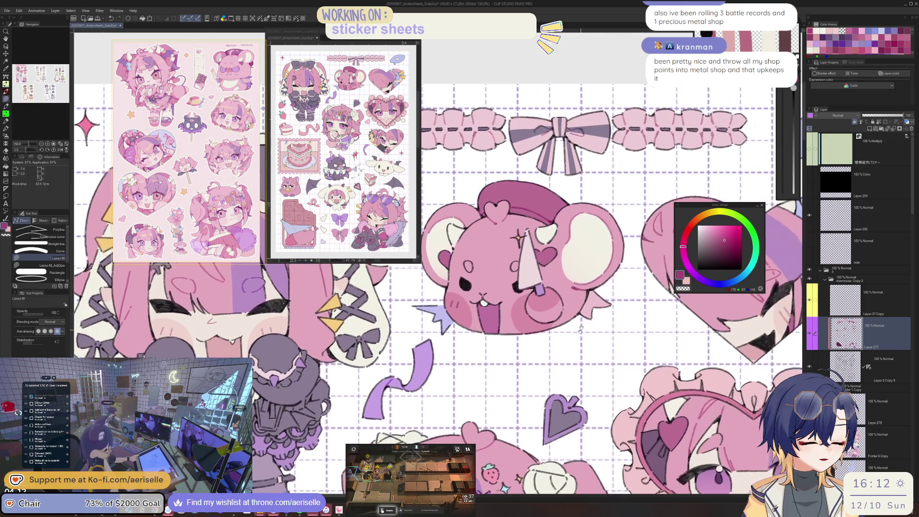
drag(581, 328, 461, 256)
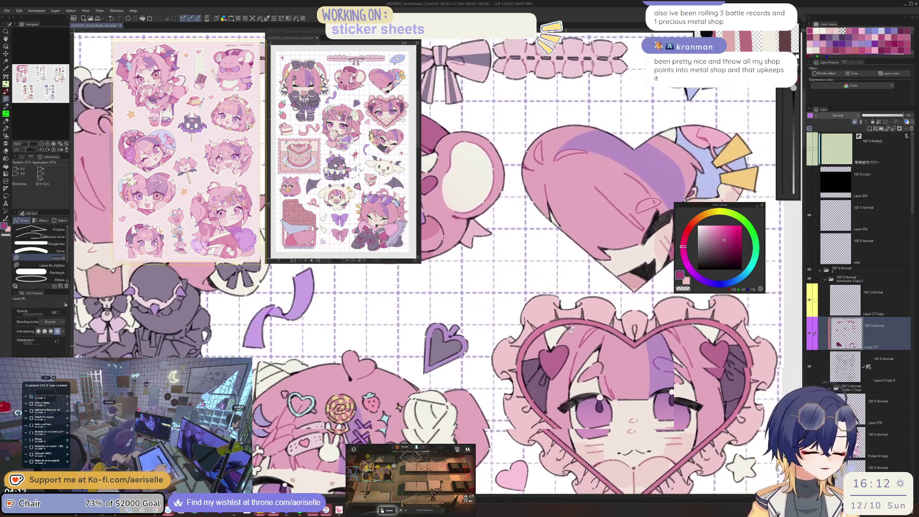
drag(571, 328, 503, 305)
scroll(503, 304, up, 4)
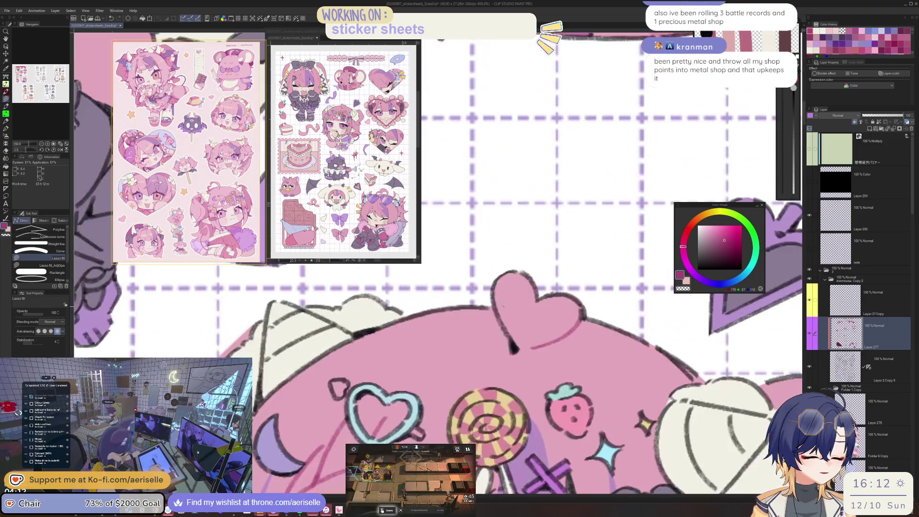
scroll(544, 361, down, 4)
- Zoom in on the lollipop girl and eyedrop a light pink from her
mouse_move(651, 433)
mouse_down()
mouse_move(565, 339)
mouse_move(585, 358)
mouse_up()
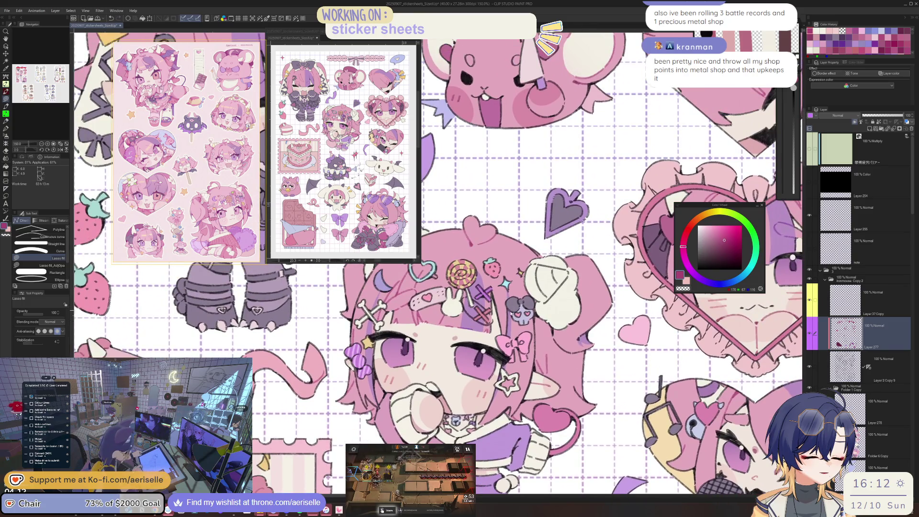
scroll(510, 314, up, 1)
scroll(512, 306, down, 2)
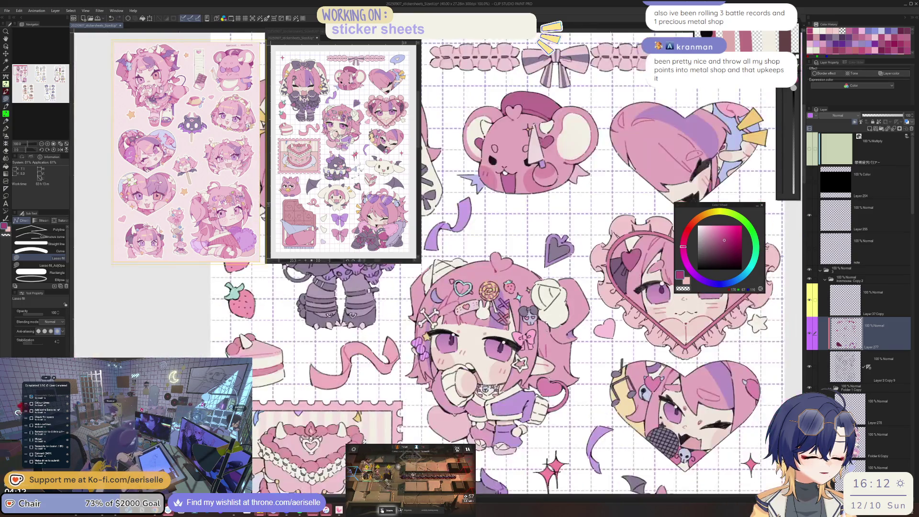
drag(515, 389, 584, 362)
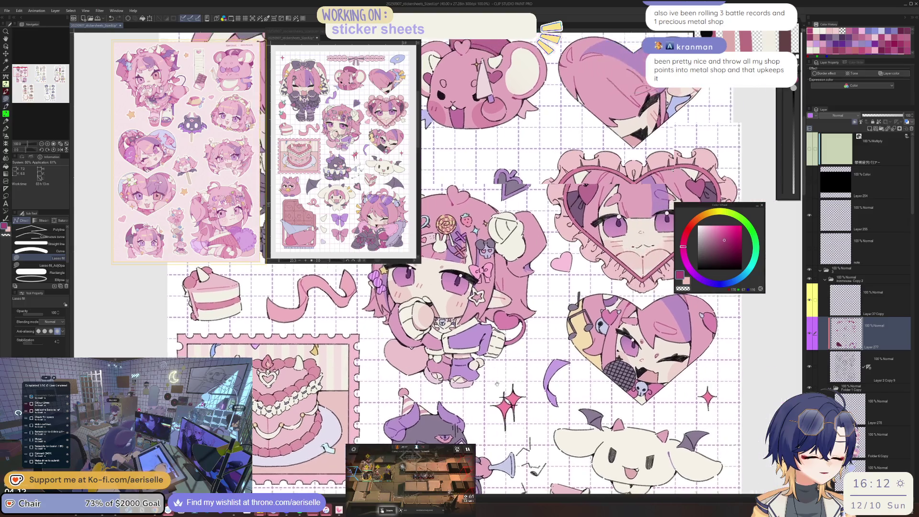
scroll(516, 324, up, 1)
scroll(516, 323, up, 1)
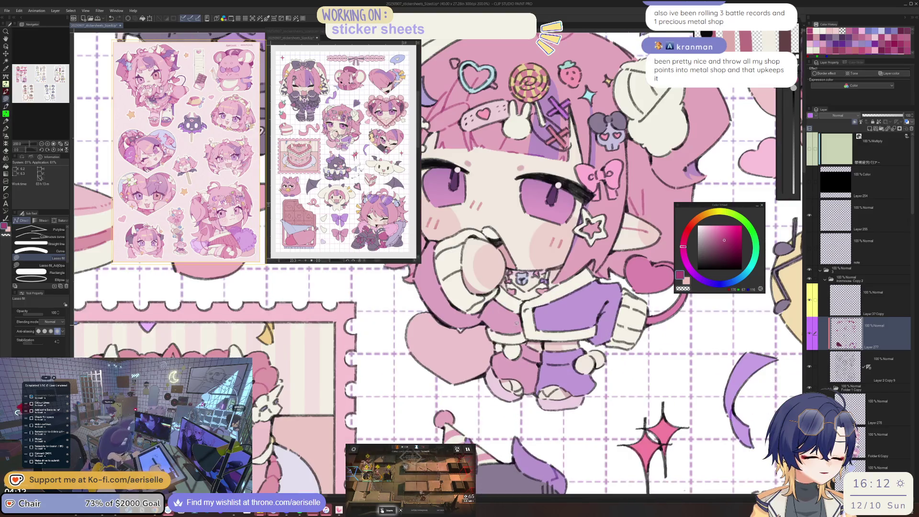
key(i)
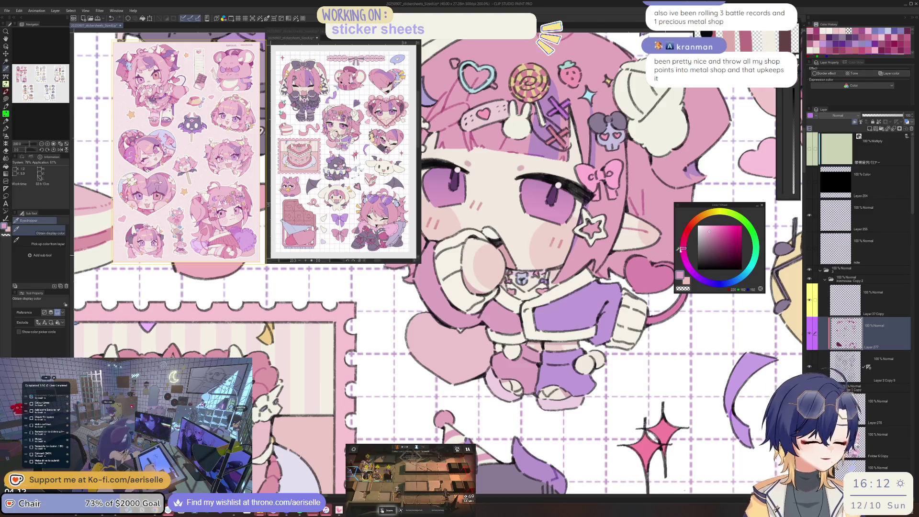
click(517, 324)
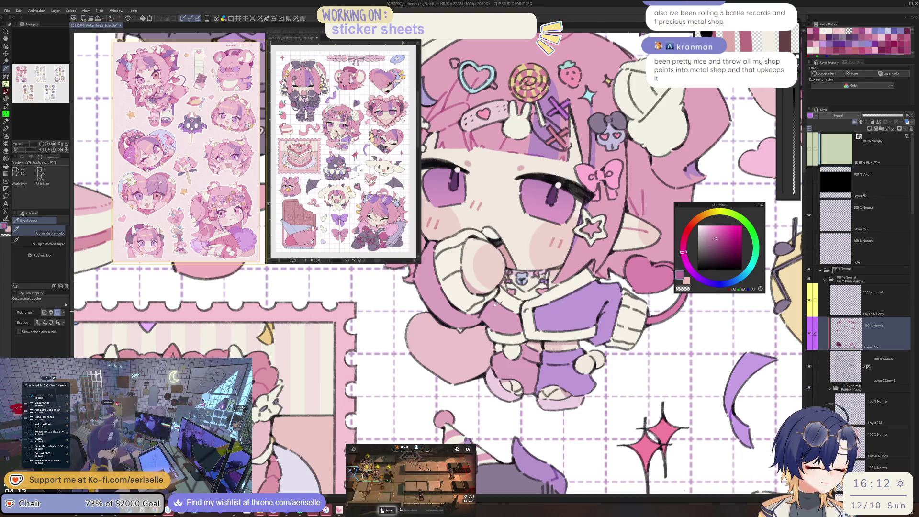
- Pick a darker pink and lasso-fill a small magenta patch on the lollipop girl
click(481, 313)
key(u)
scroll(481, 313, up, 3)
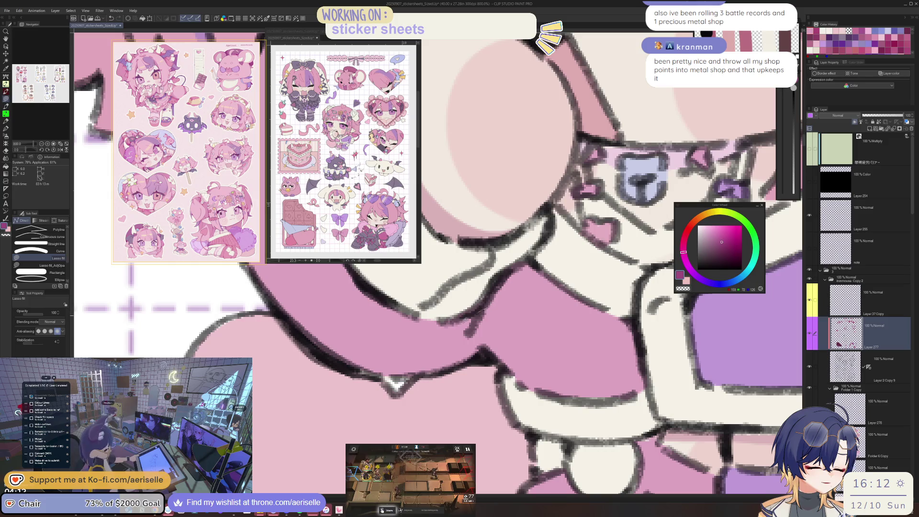
drag(477, 313, 469, 334)
scroll(609, 339, down, 4)
scroll(609, 340, up, 1)
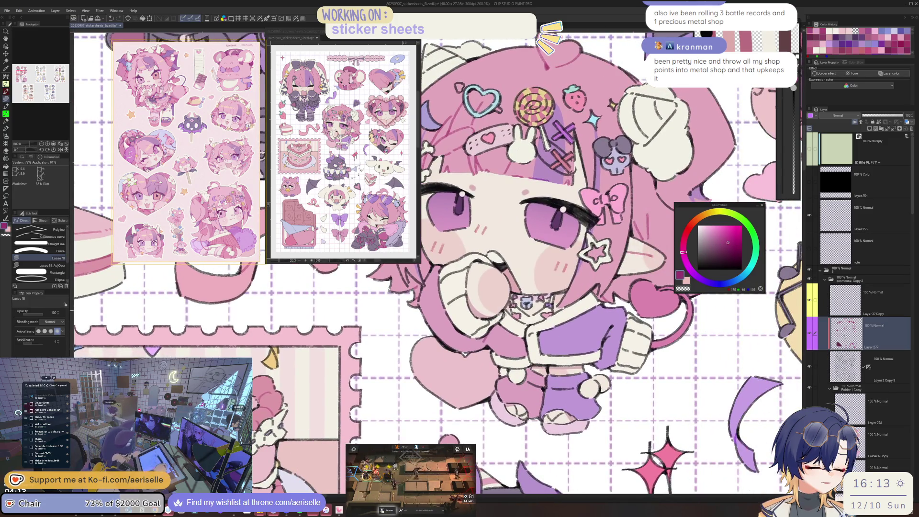
- Sample the darker pink from the pink bow sticker
key(g)
scroll(609, 339, up, 3)
key(u)
scroll(508, 359, down, 3)
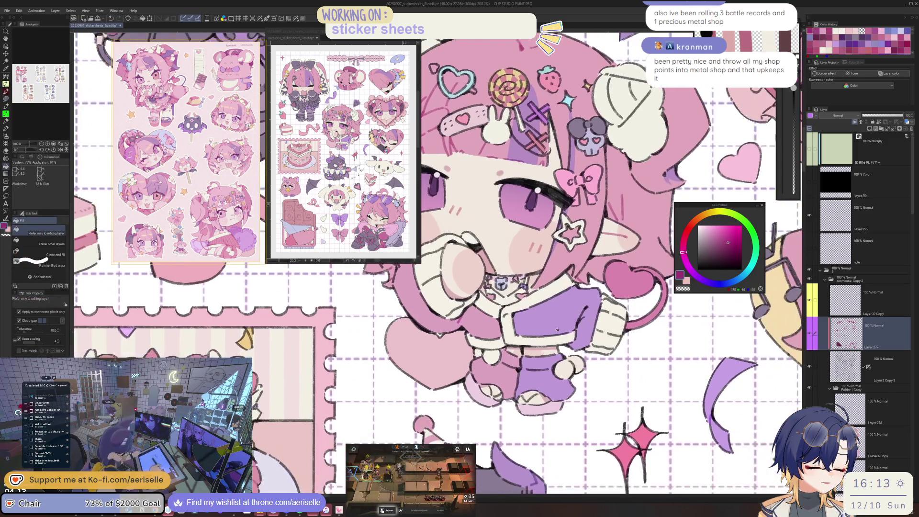
scroll(508, 359, up, 2)
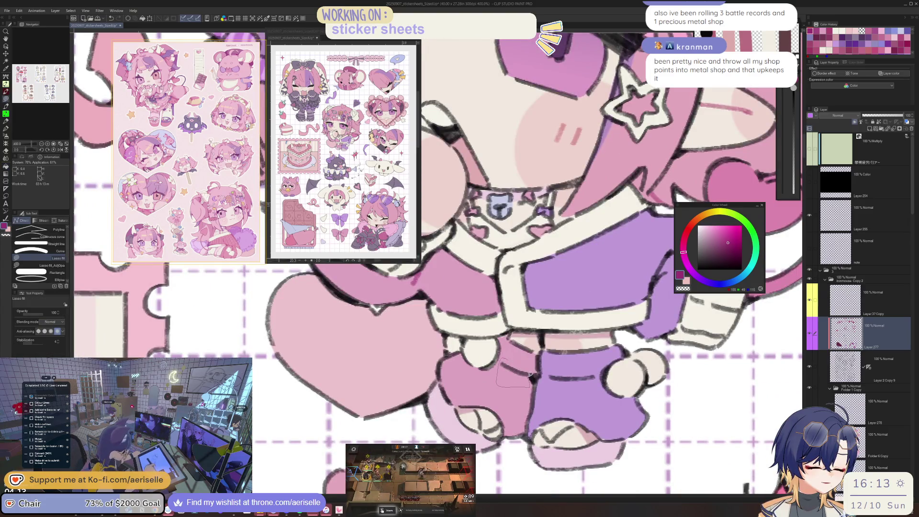
scroll(530, 374, down, 4)
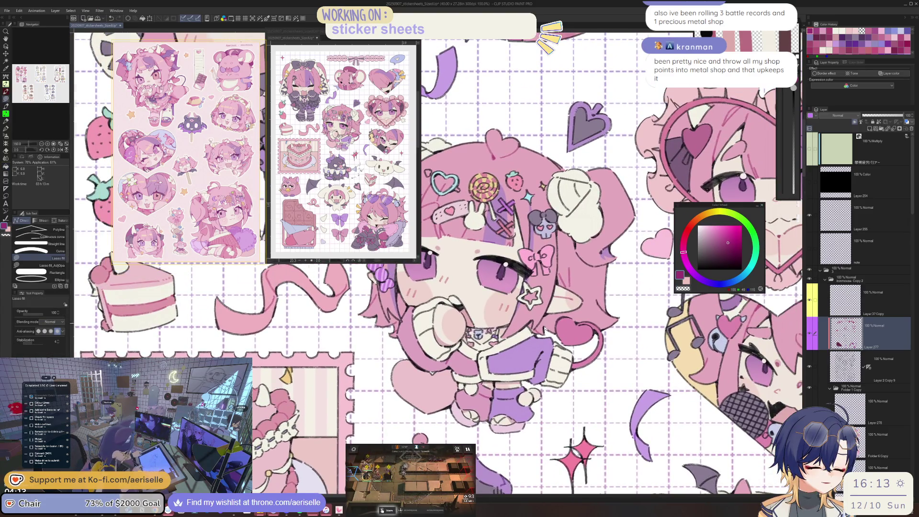
scroll(544, 329, down, 1)
scroll(551, 332, down, 1)
scroll(565, 337, down, 1)
scroll(581, 342, down, 1)
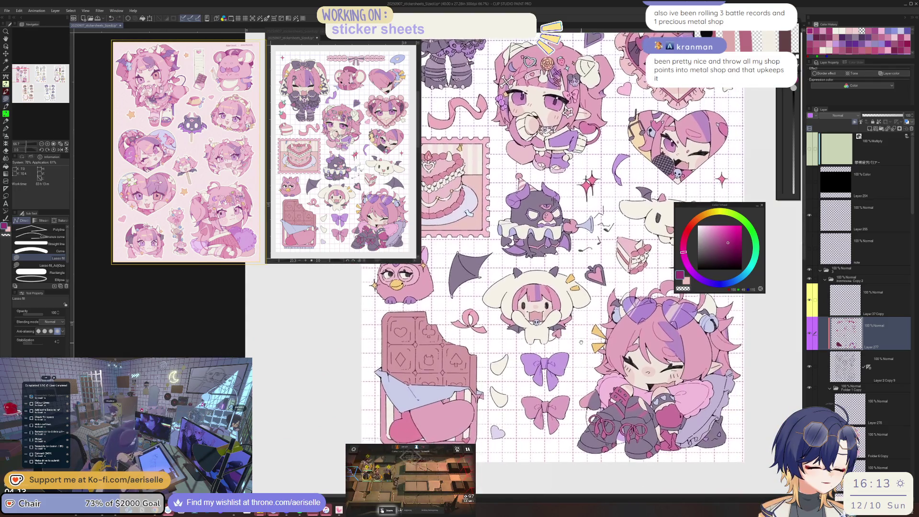
scroll(555, 363, up, 5)
scroll(558, 403, up, 3)
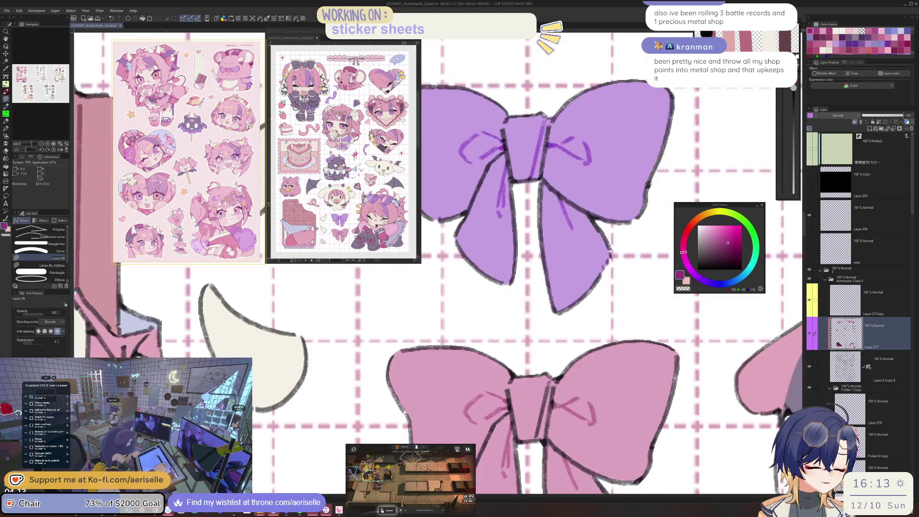
key(i)
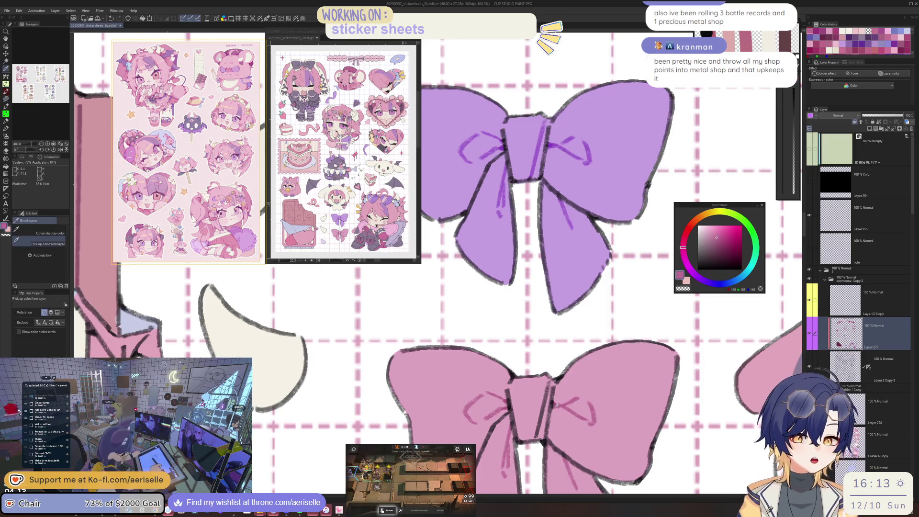
click(557, 406)
key(u)
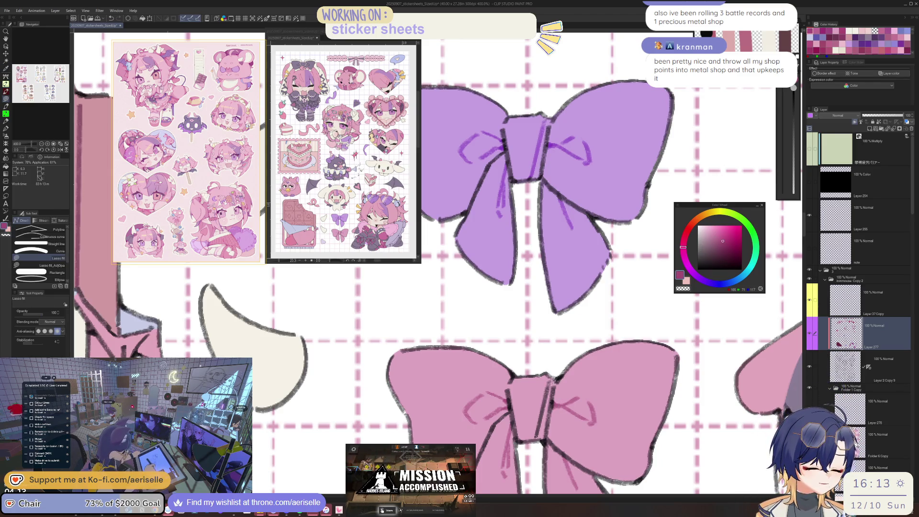
- Sample the dark pink from the lollipop girl, then a lighter pink from her hair
scroll(546, 422, down, 3)
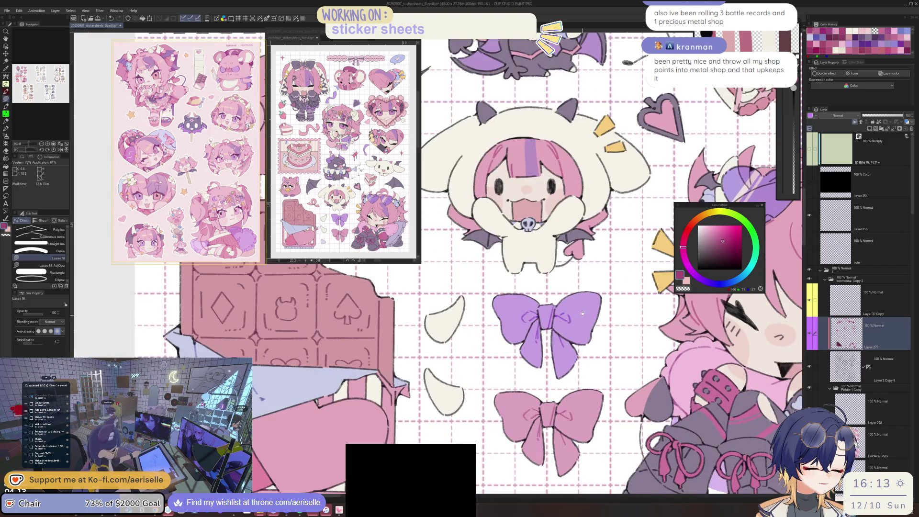
scroll(584, 345, up, 5)
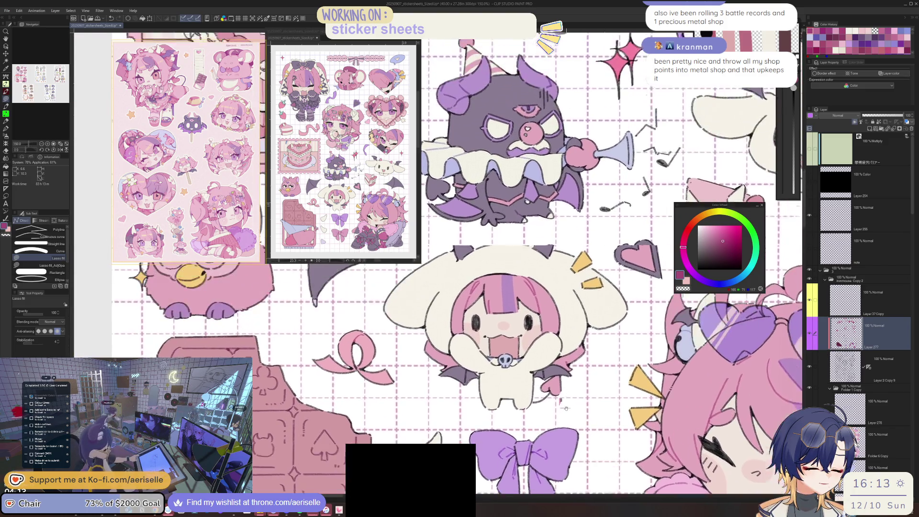
scroll(562, 406, up, 3)
scroll(567, 457, up, 2)
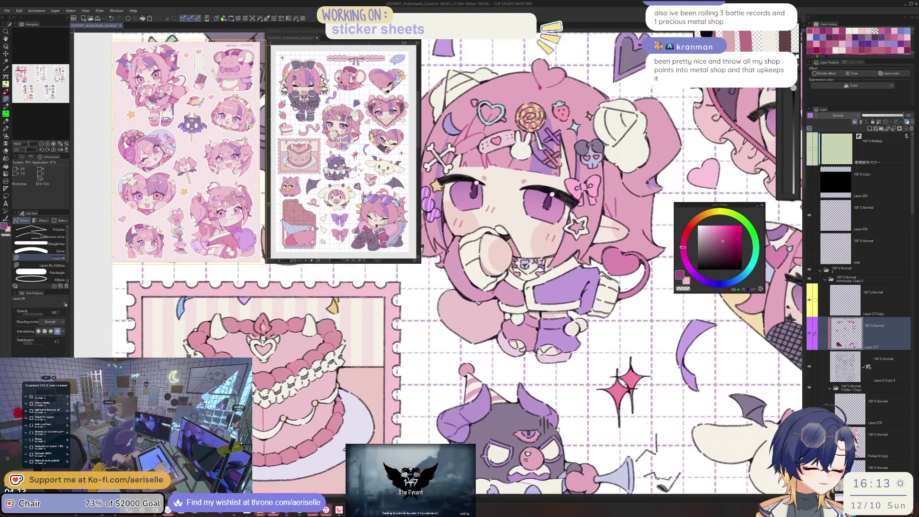
scroll(567, 457, down, 3)
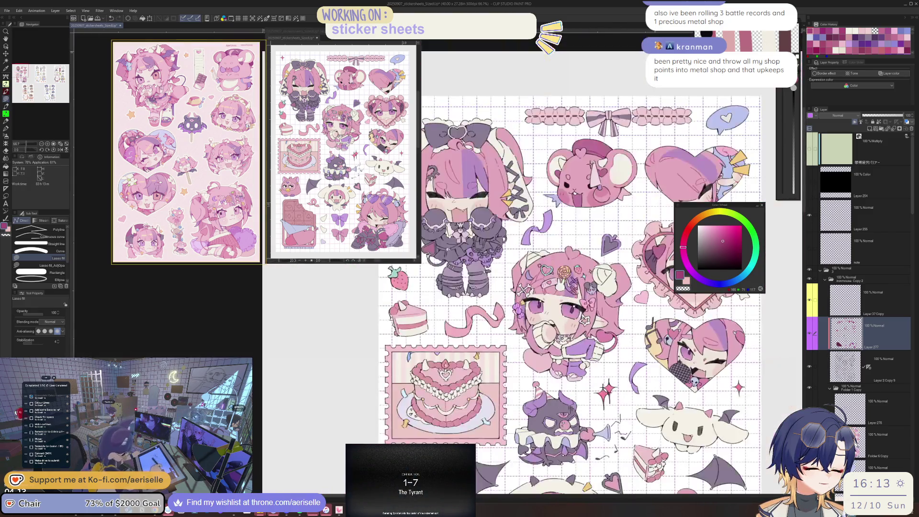
drag(692, 251, 651, 260)
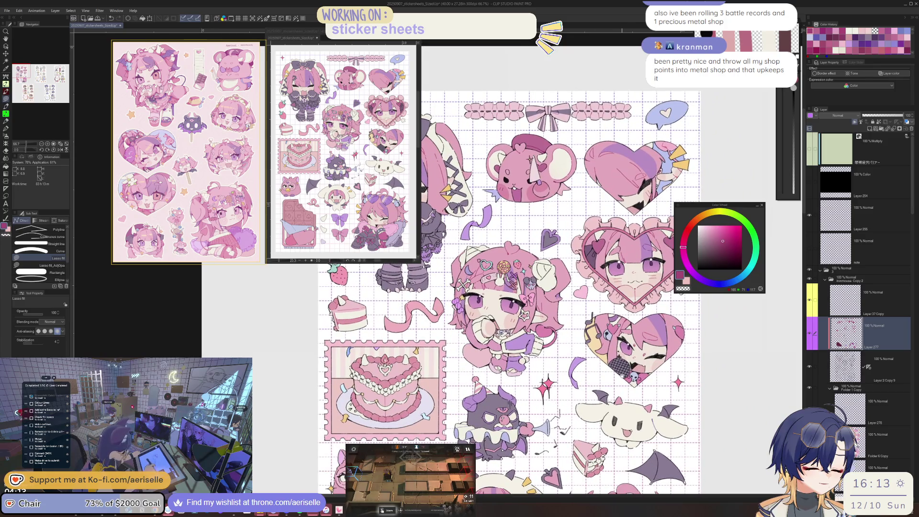
scroll(531, 311, up, 3)
alt+click(529, 318)
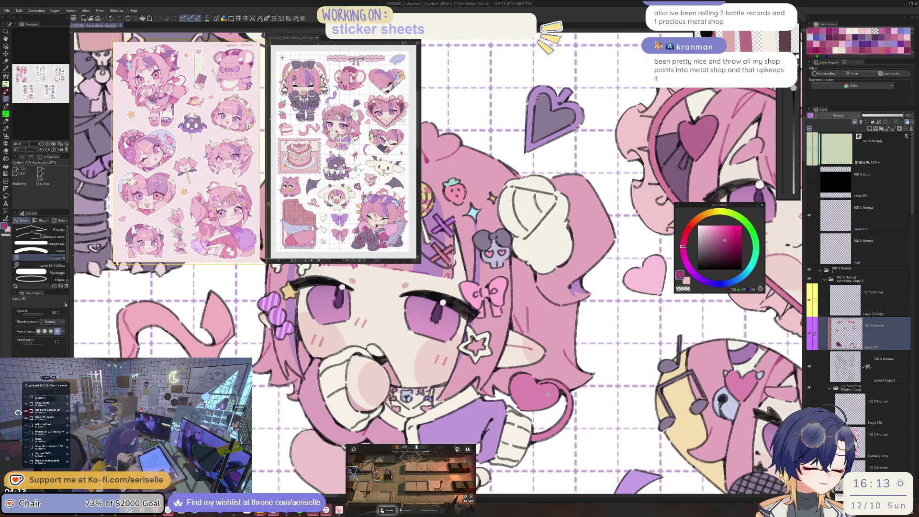
key(i)
scroll(548, 393, down, 2)
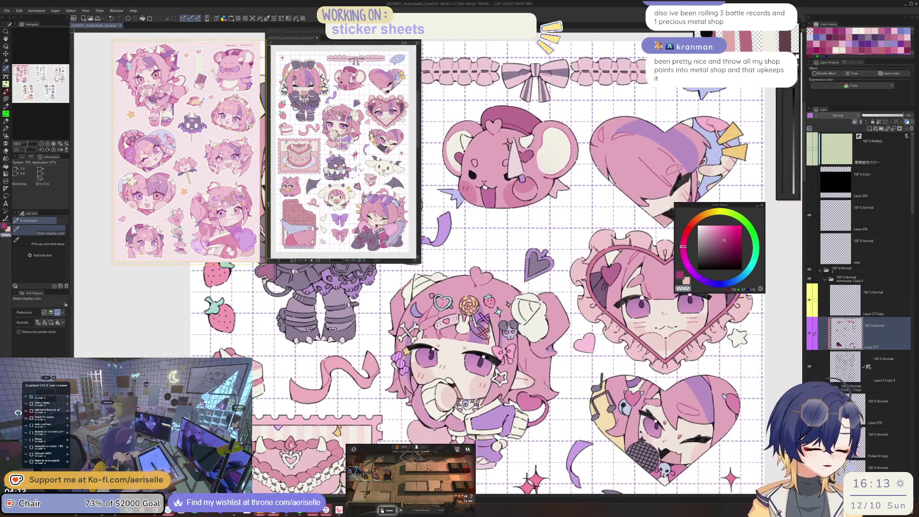
scroll(550, 387, up, 2)
click(550, 388)
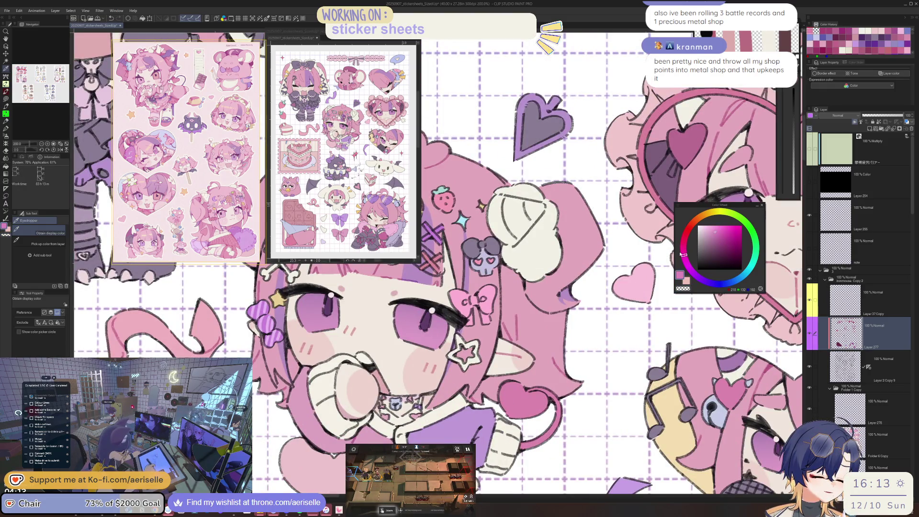
- Lasso-fill the small U-shaped strokes beneath the pink heart hair clip in purple
scroll(522, 362, up, 5)
key(u)
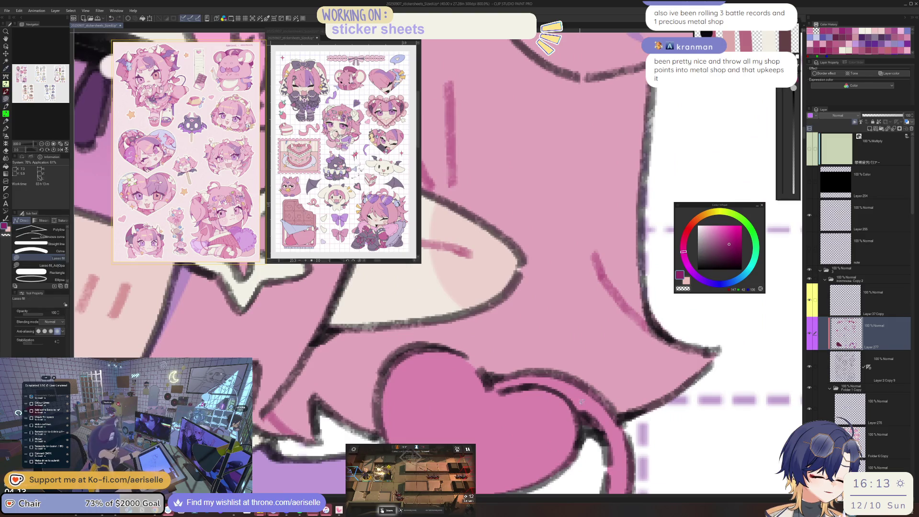
scroll(580, 393, down, 4)
scroll(580, 393, down, 3)
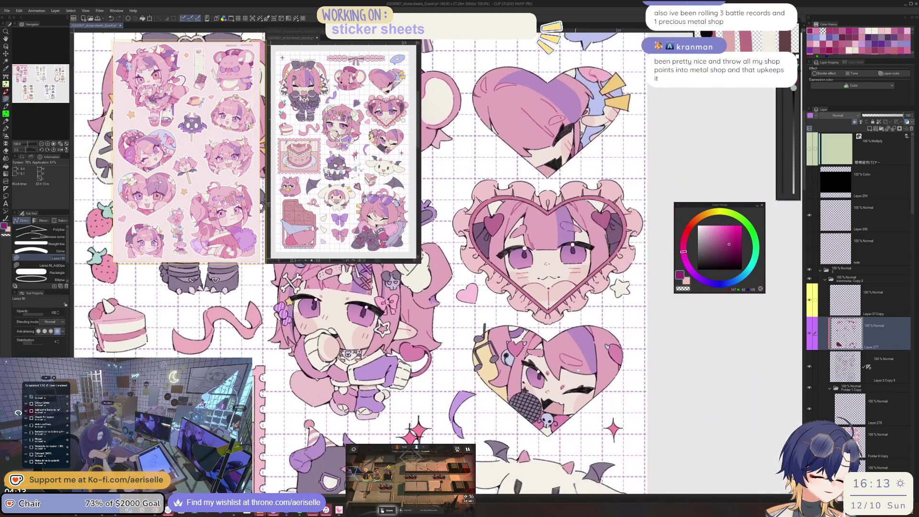
scroll(498, 322, up, 1)
scroll(497, 322, up, 1)
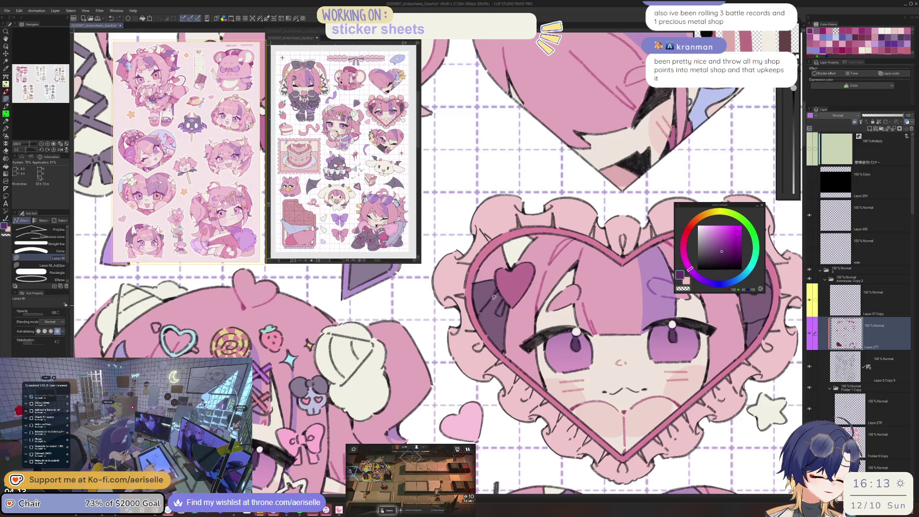
scroll(506, 303, up, 3)
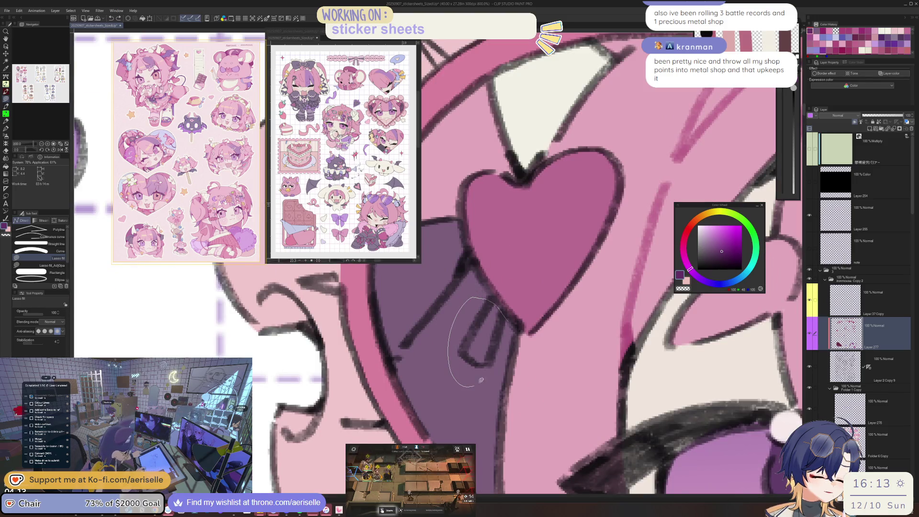
drag(481, 380, 513, 312)
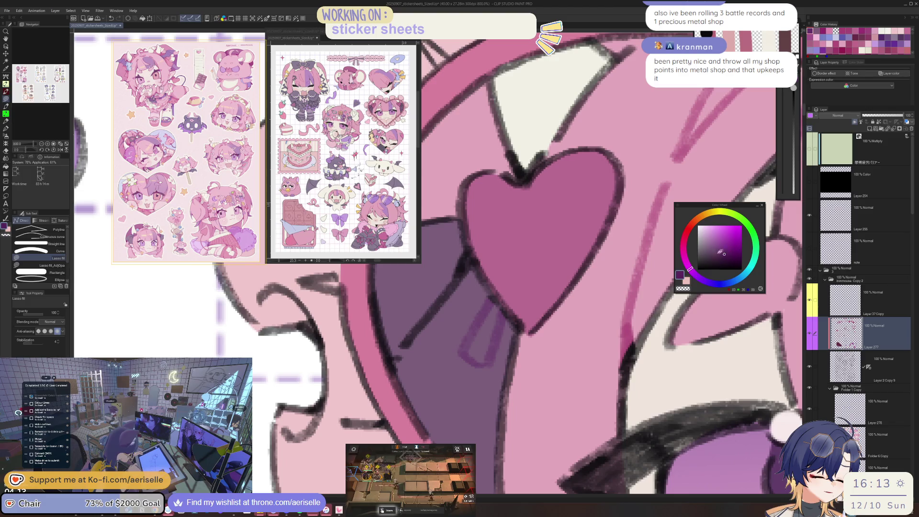
key(g)
scroll(492, 349, down, 5)
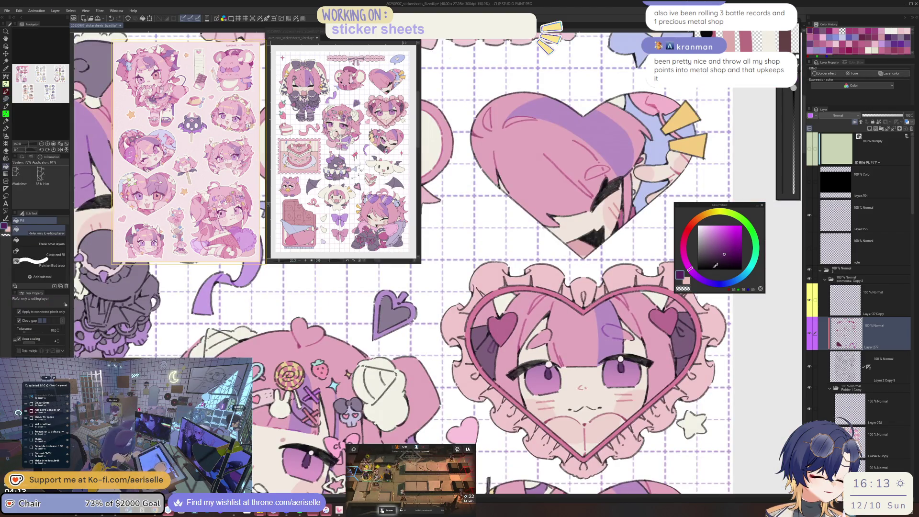
scroll(500, 344, up, 1)
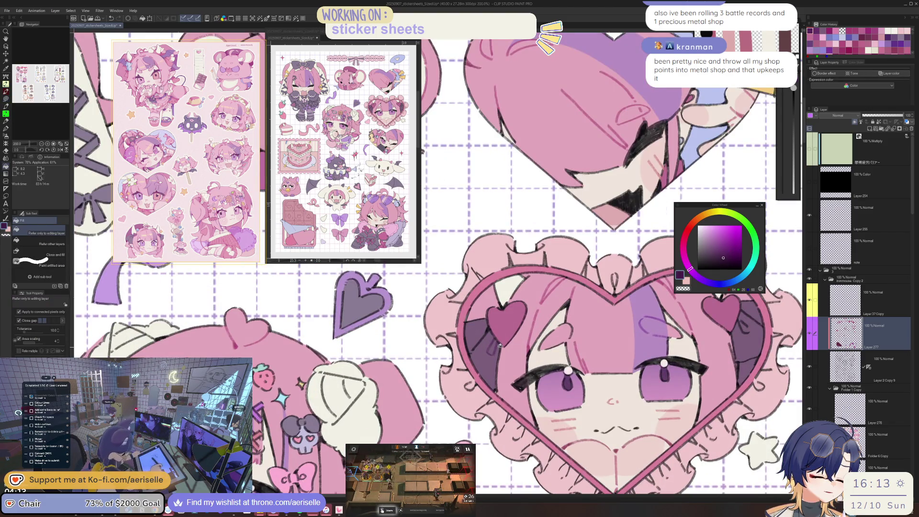
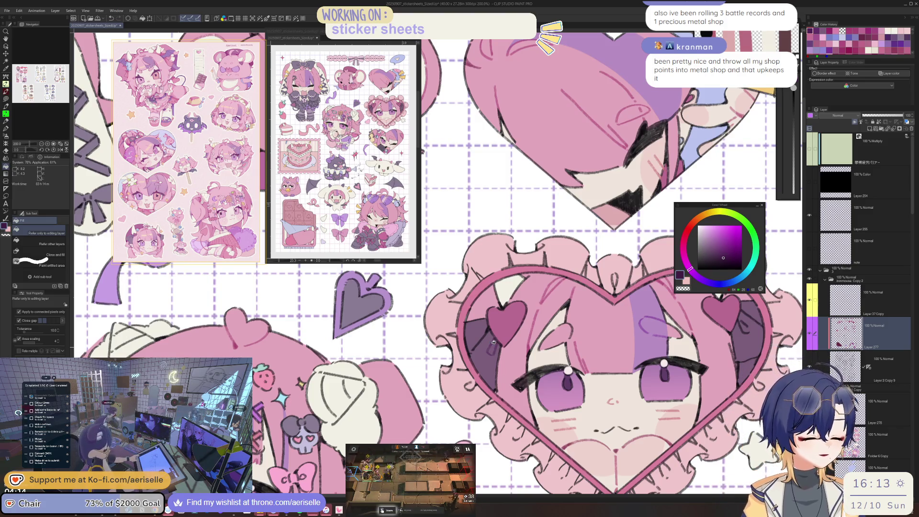
- Try a dark purple fill on the heart chibi, undo it, and lasso-fill from the heart's edge
click(493, 342)
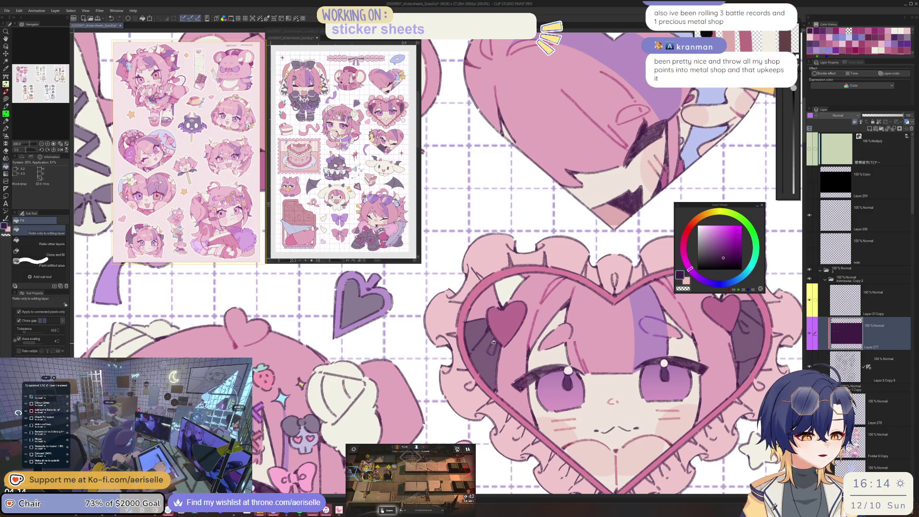
key(ctrl+z)
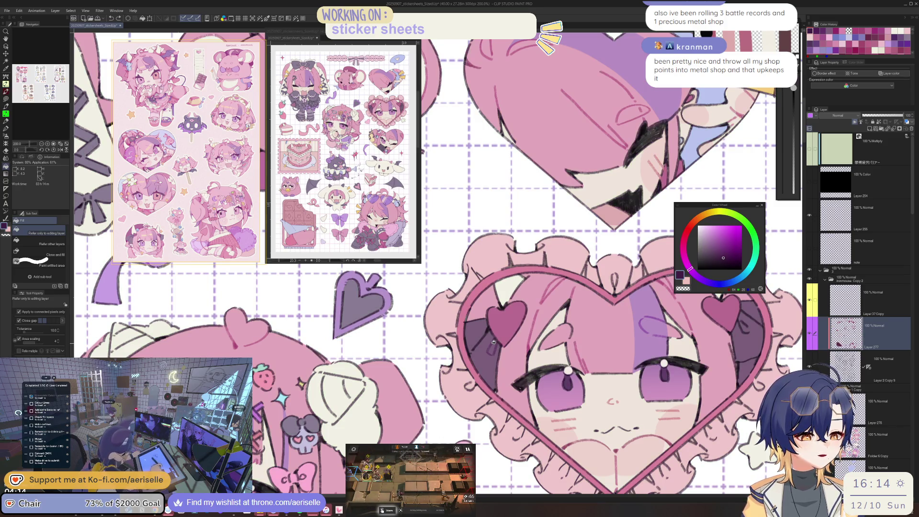
scroll(493, 341, up, 5)
key(u)
scroll(497, 335, down, 6)
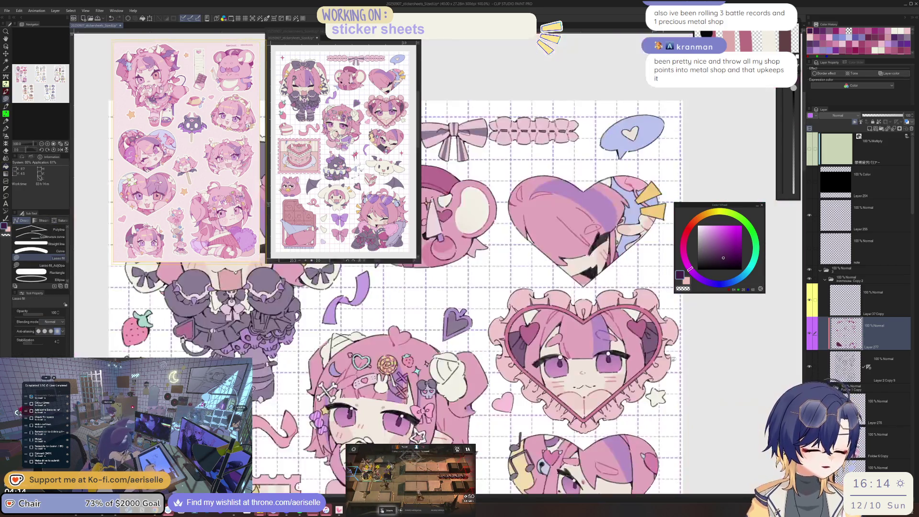
scroll(555, 336, up, 4)
drag(556, 372, 580, 357)
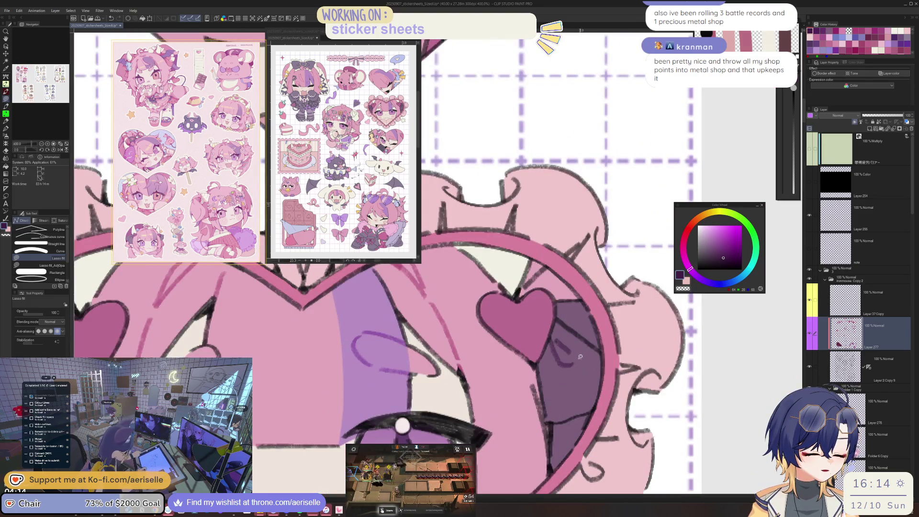
scroll(555, 335, down, 4)
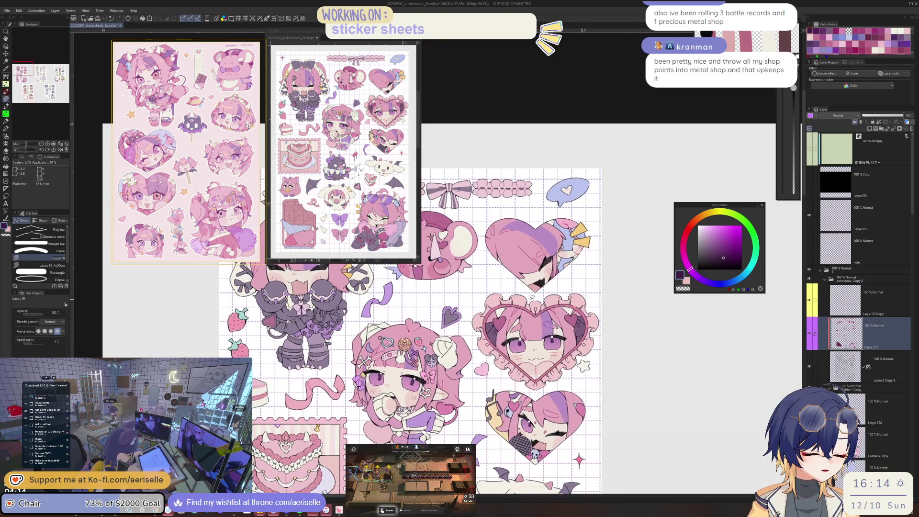
scroll(542, 315, up, 4)
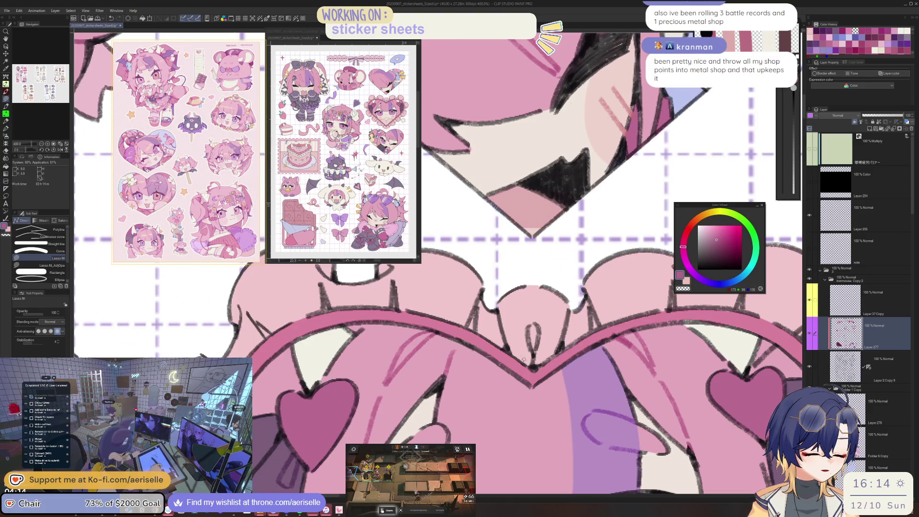
- Pan over the heart's top frill while alternating between bucket and lasso fill tools
drag(493, 299, 543, 343)
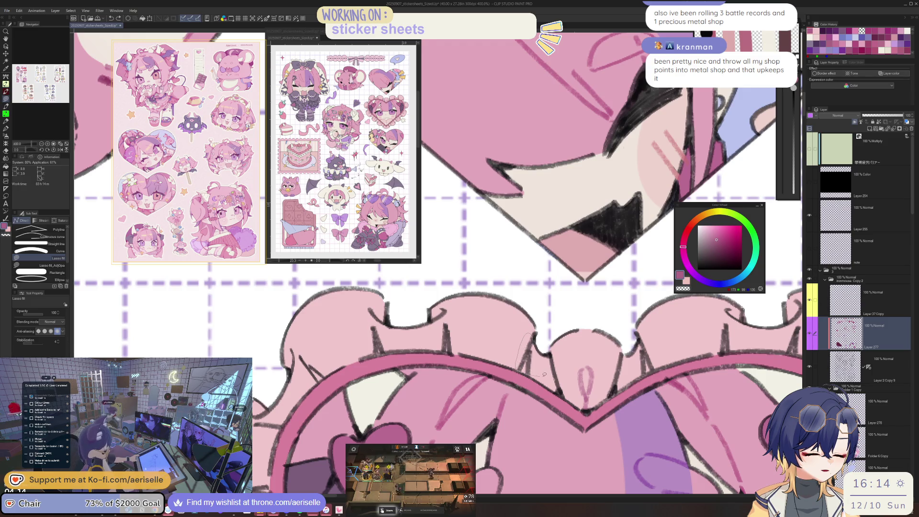
scroll(518, 365, down, 3)
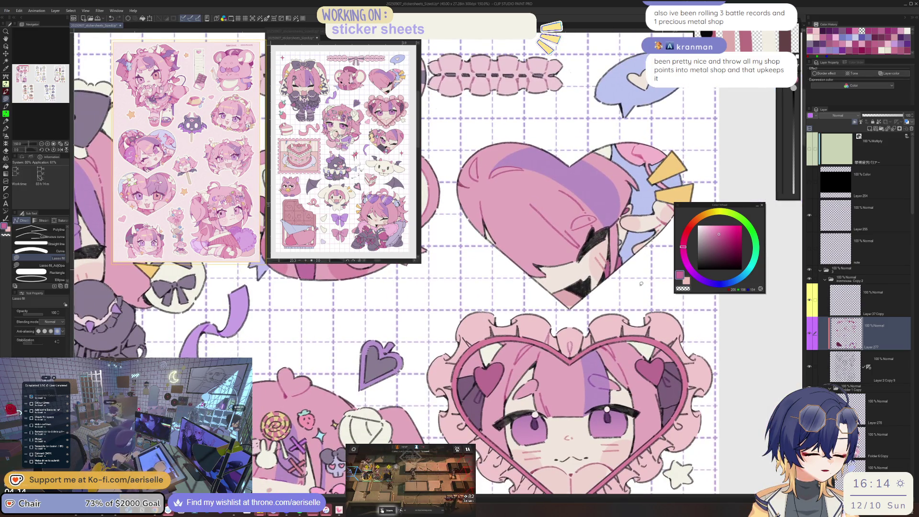
scroll(565, 335, up, 1)
key(g)
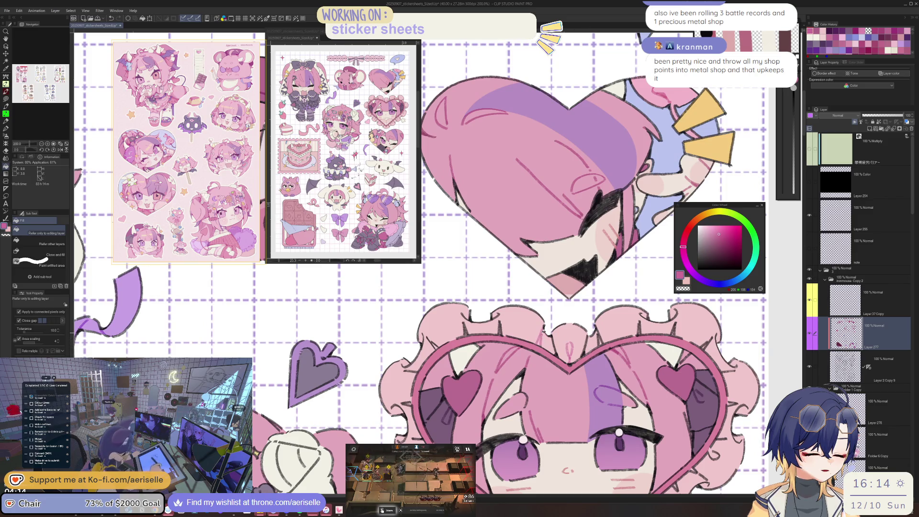
scroll(543, 331, up, 2)
key(u)
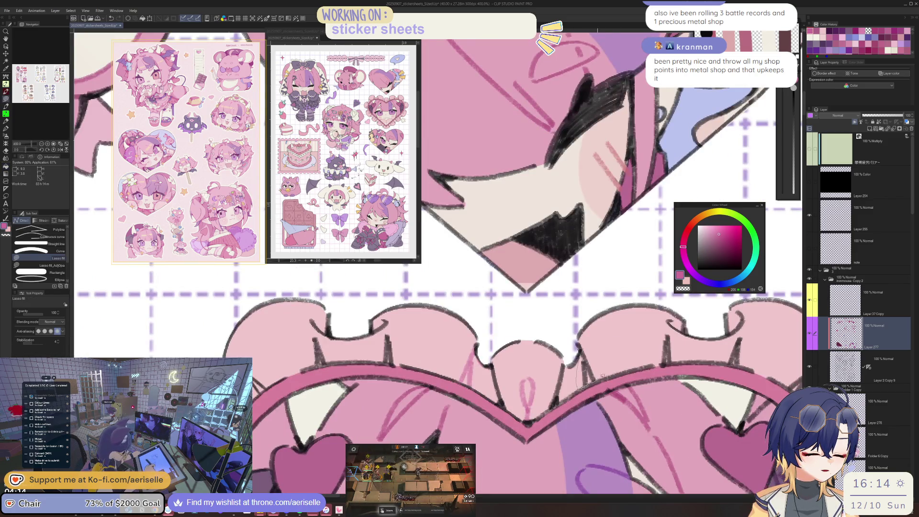
scroll(581, 364, right, 3)
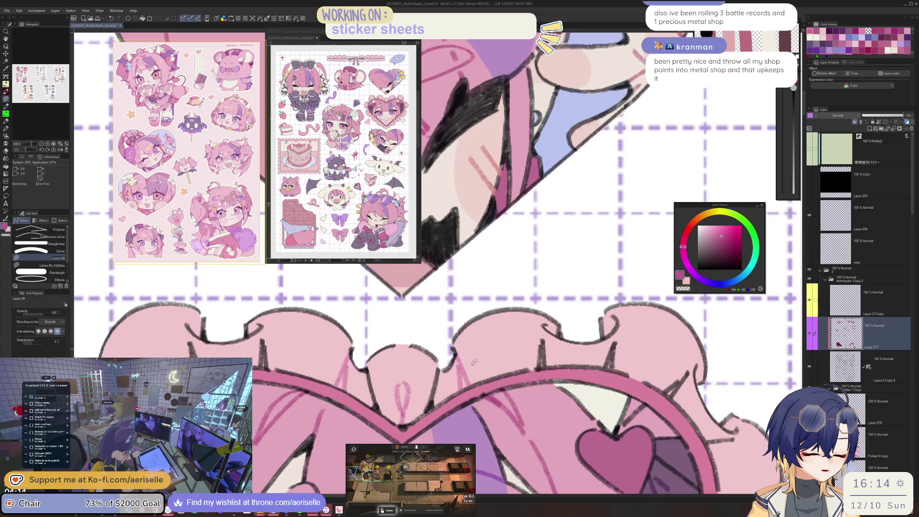
key(g)
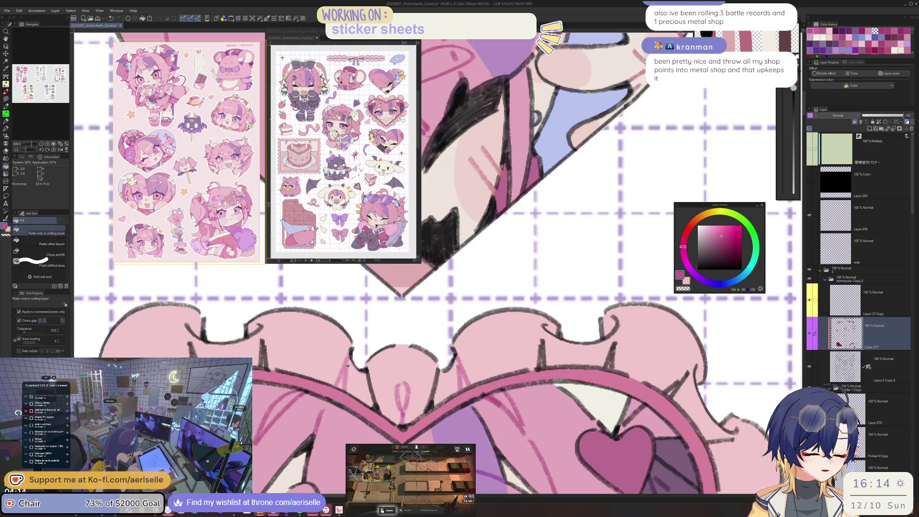
key(u)
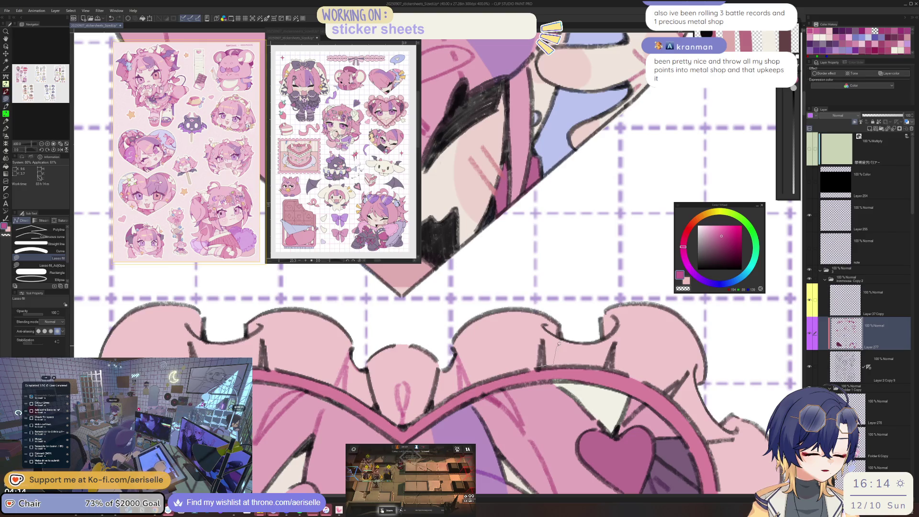
- Zoom out, tilt the canvas 45 degrees, and rotate to bring the heart's right side and eye up
scroll(627, 357, right, 2)
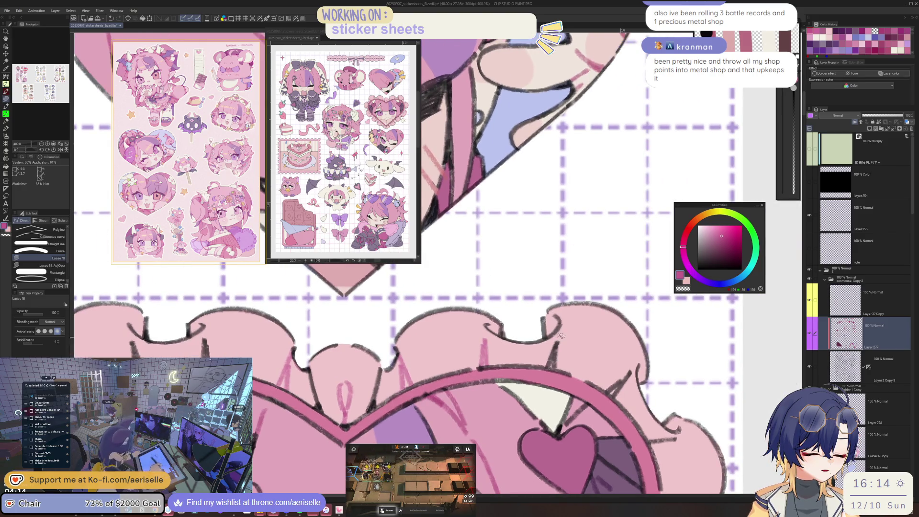
scroll(566, 348, down, 2)
mouse_move(566, 348)
mouse_down()
mouse_move(466, 398)
mouse_move(505, 404)
mouse_move(536, 343)
mouse_up()
scroll(466, 398, up, 2)
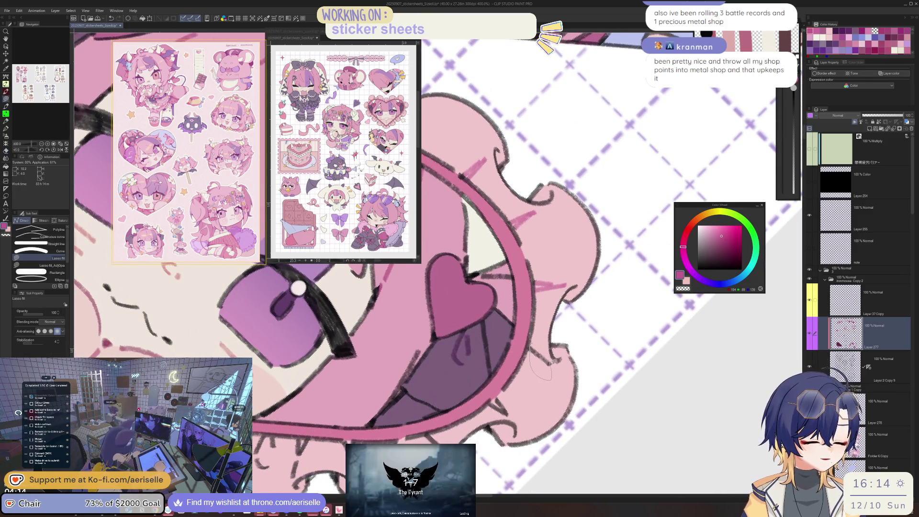
drag(555, 365, 594, 357)
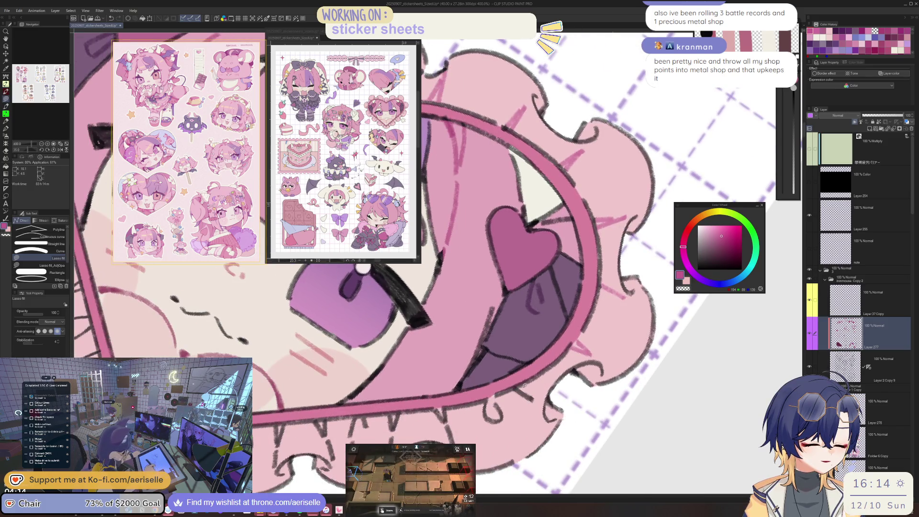
drag(528, 416, 520, 374)
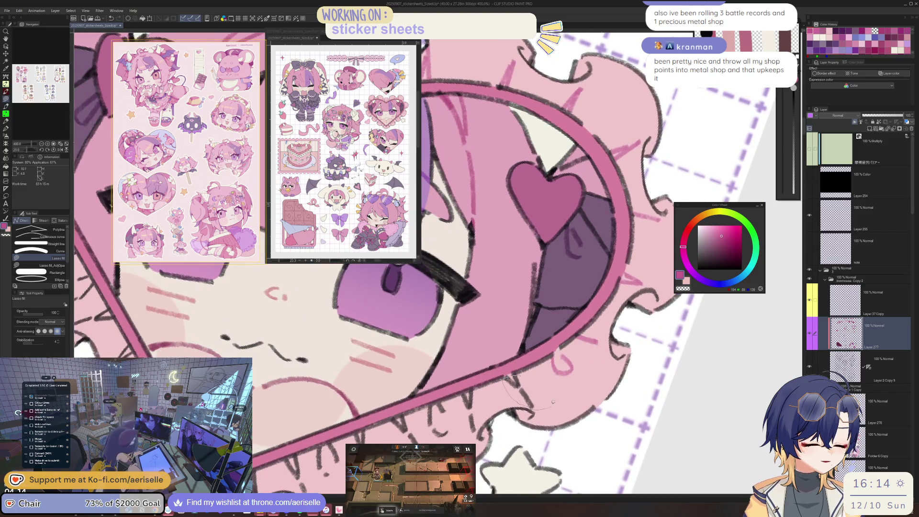
- Lasso-fill pink over the stray hair lines beside the frill and near the eye
drag(483, 406, 476, 389)
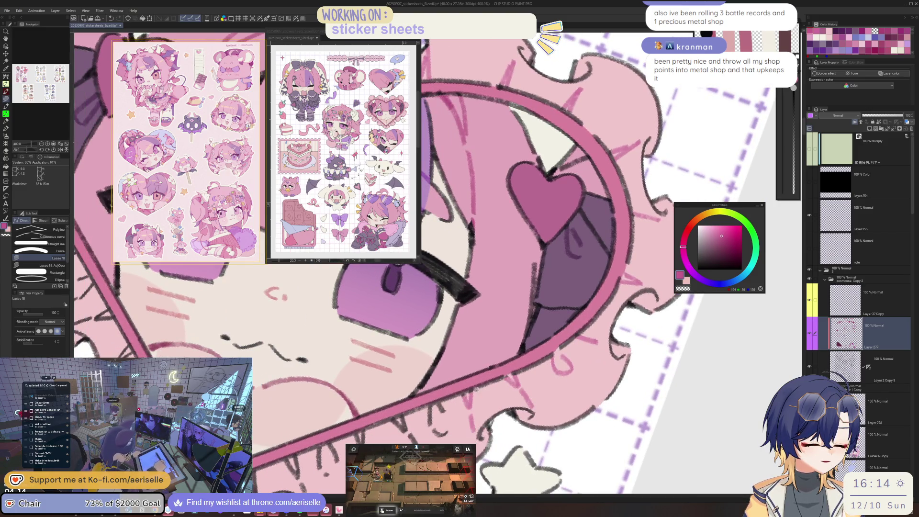
drag(462, 421, 516, 365)
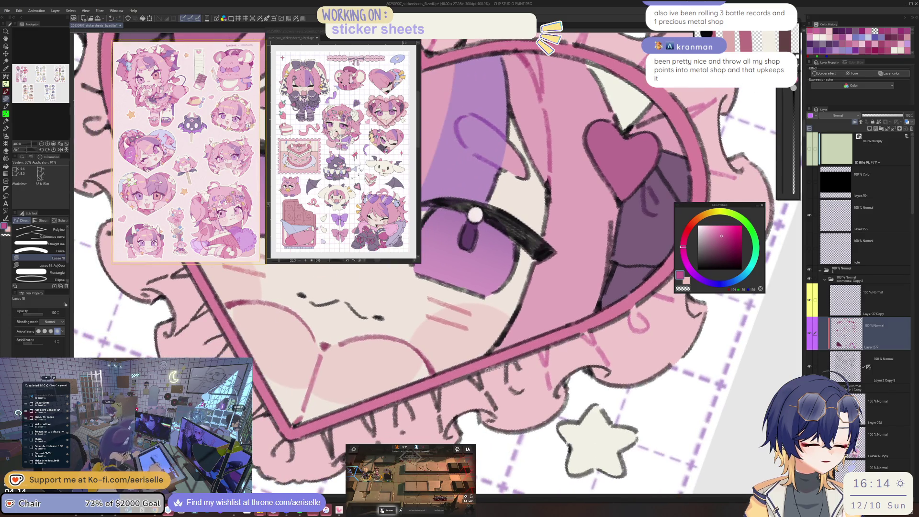
drag(506, 411, 526, 415)
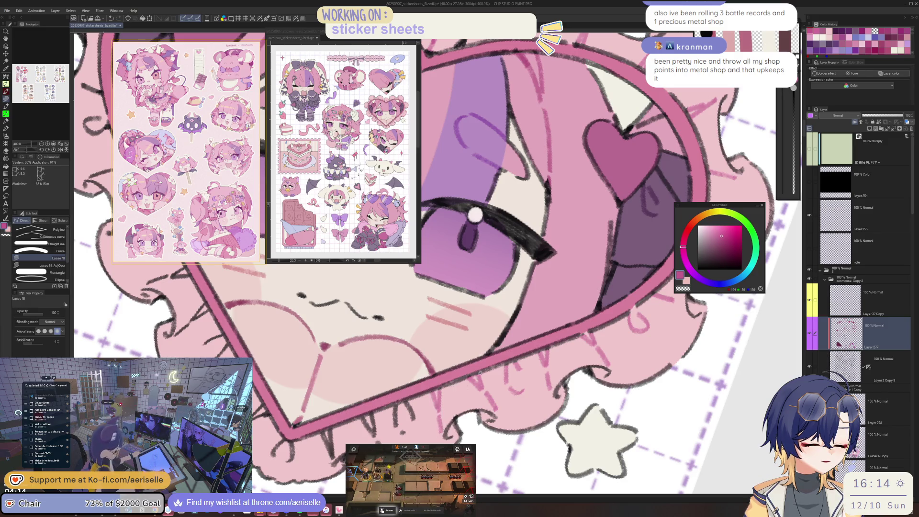
drag(439, 387, 480, 350)
- Fill pink over the hair strokes below the eye, toggling the Eraser as needed
key(e)
key(u)
drag(447, 402, 485, 358)
key(e)
key(u)
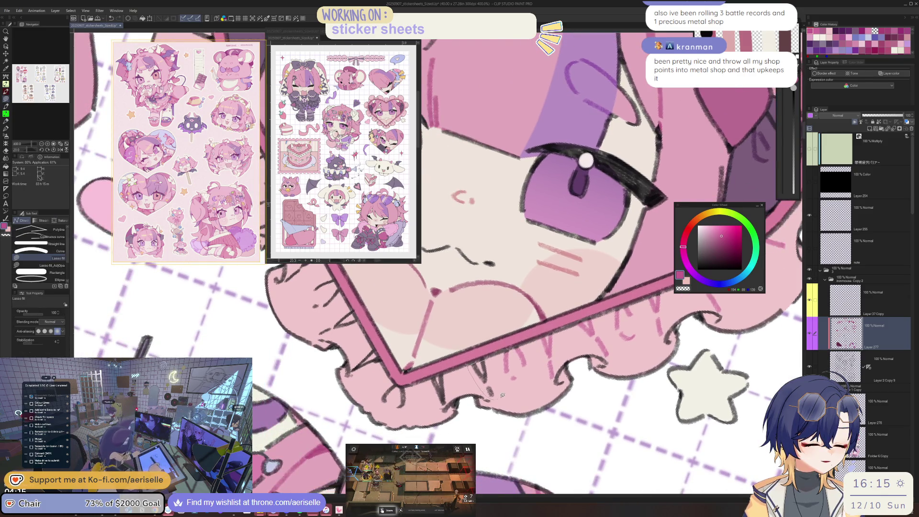
drag(502, 395, 513, 357)
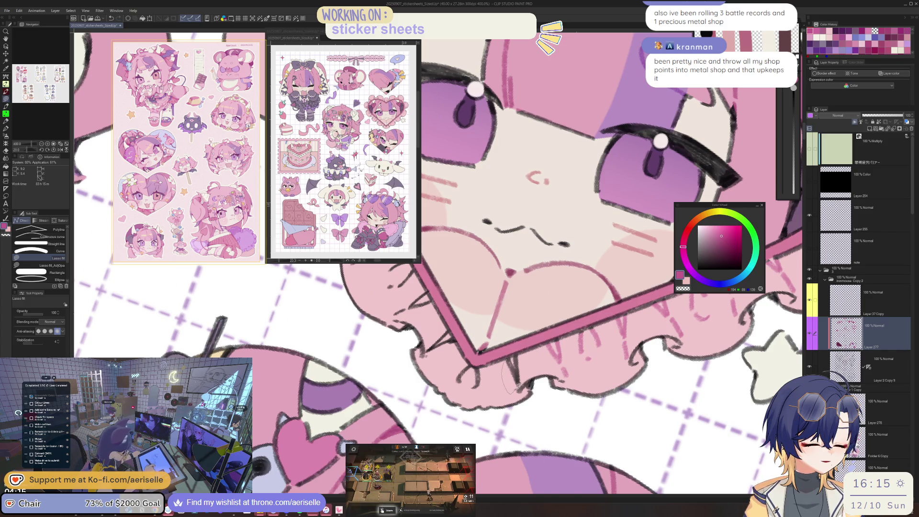
- Rotate across the face and forehead heart, then move toward the skull and strawberry stickers
mouse_move(519, 363)
mouse_down()
mouse_move(497, 331)
mouse_move(555, 393)
mouse_up()
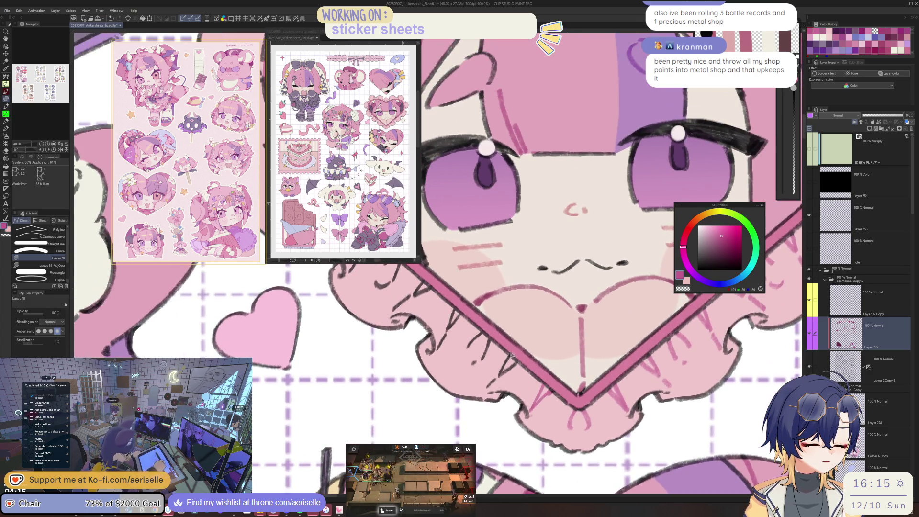
drag(521, 366, 413, 314)
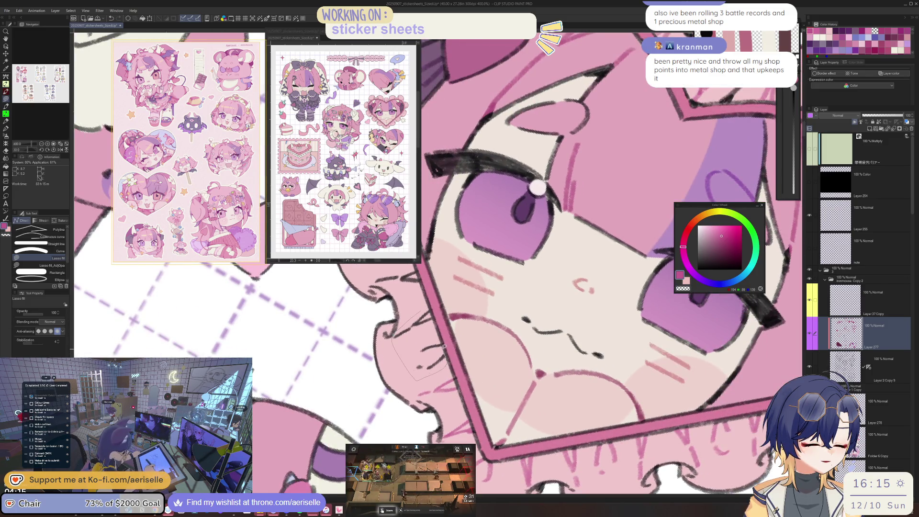
mouse_move(432, 316)
mouse_down()
mouse_move(487, 373)
mouse_move(493, 404)
mouse_up()
key(e)
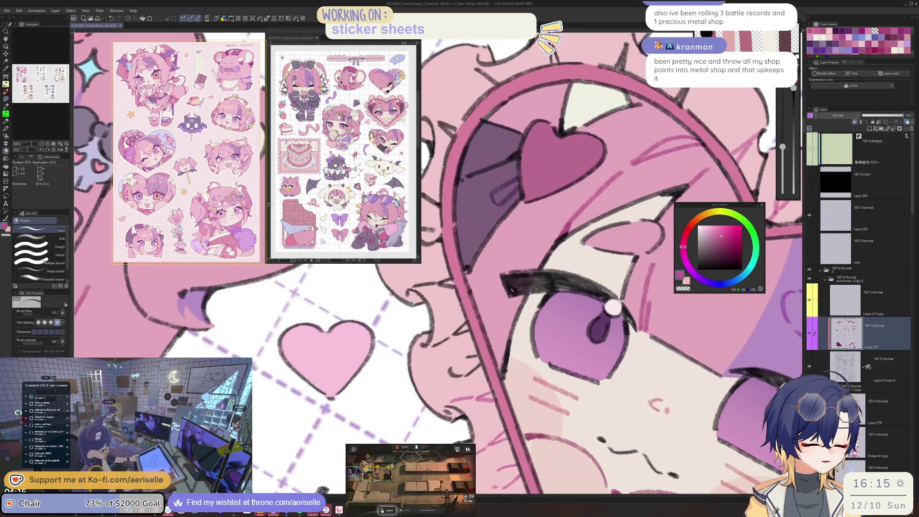
key(u)
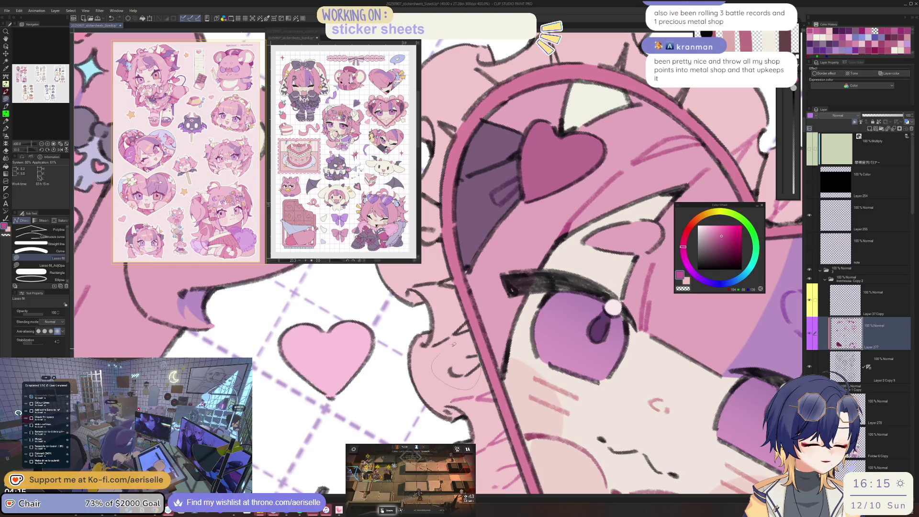
drag(465, 314, 495, 390)
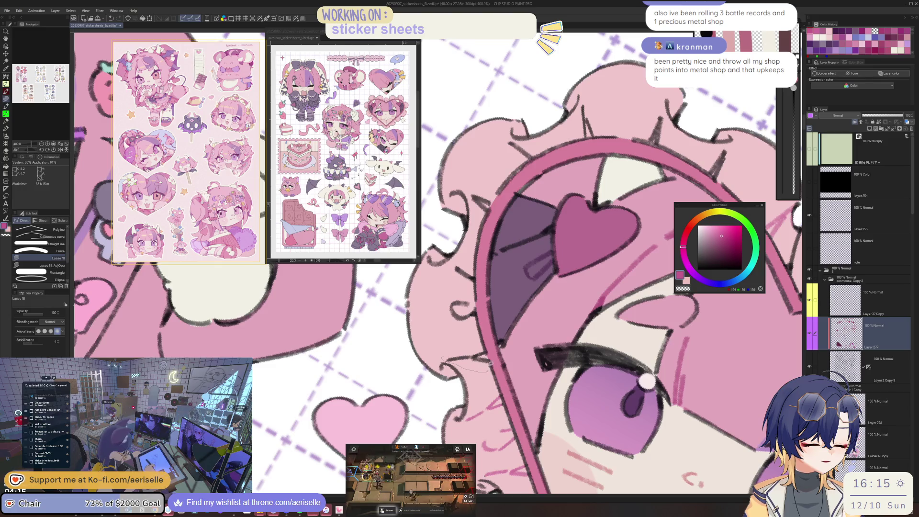
drag(475, 276, 466, 390)
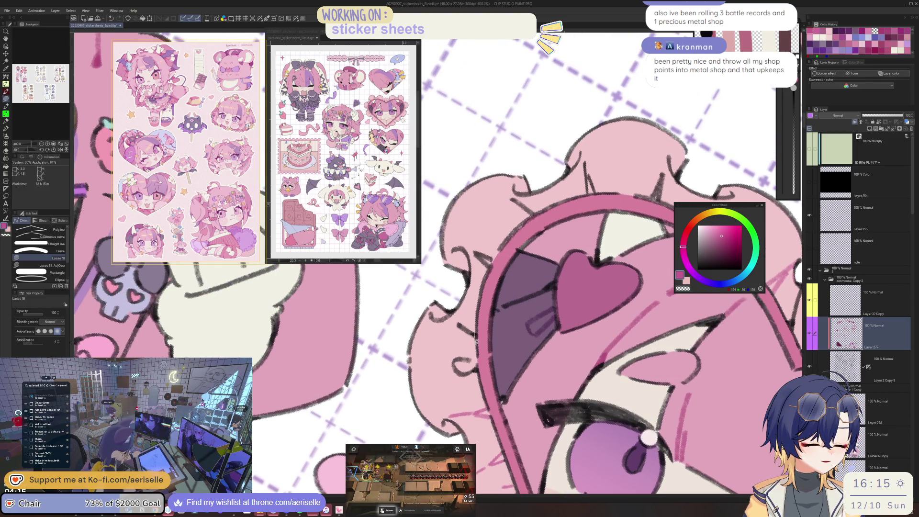
mouse_move(481, 254)
mouse_down()
mouse_move(463, 335)
mouse_move(514, 298)
mouse_up()
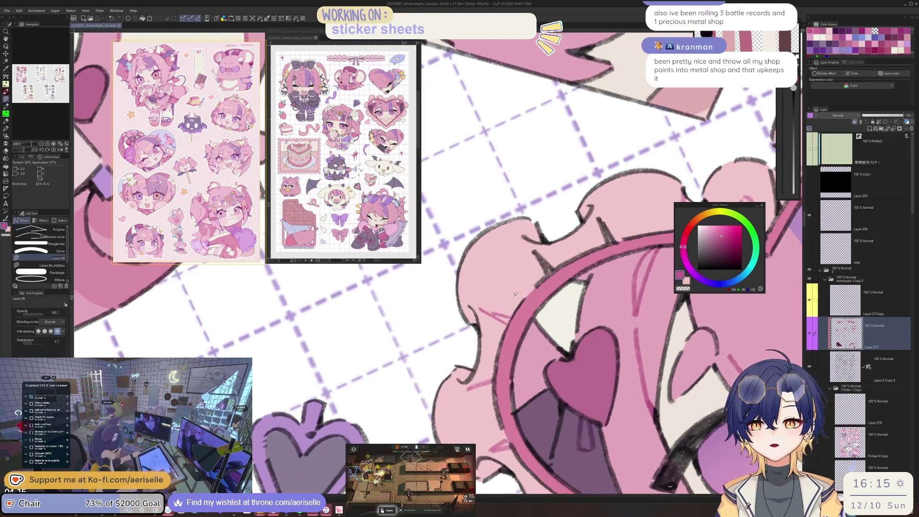